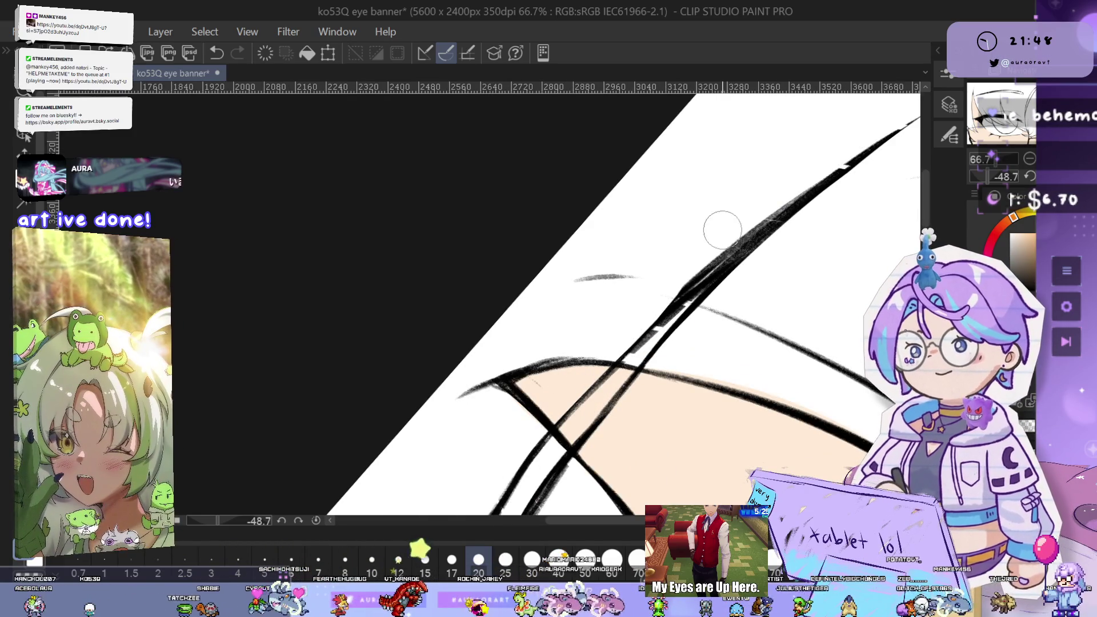
# Pan and zoom along the crossing eyelid strokes up to the top tip of the eye line
pyautogui.moveTo(808, 209); pyautogui.dragTo(751, 236)
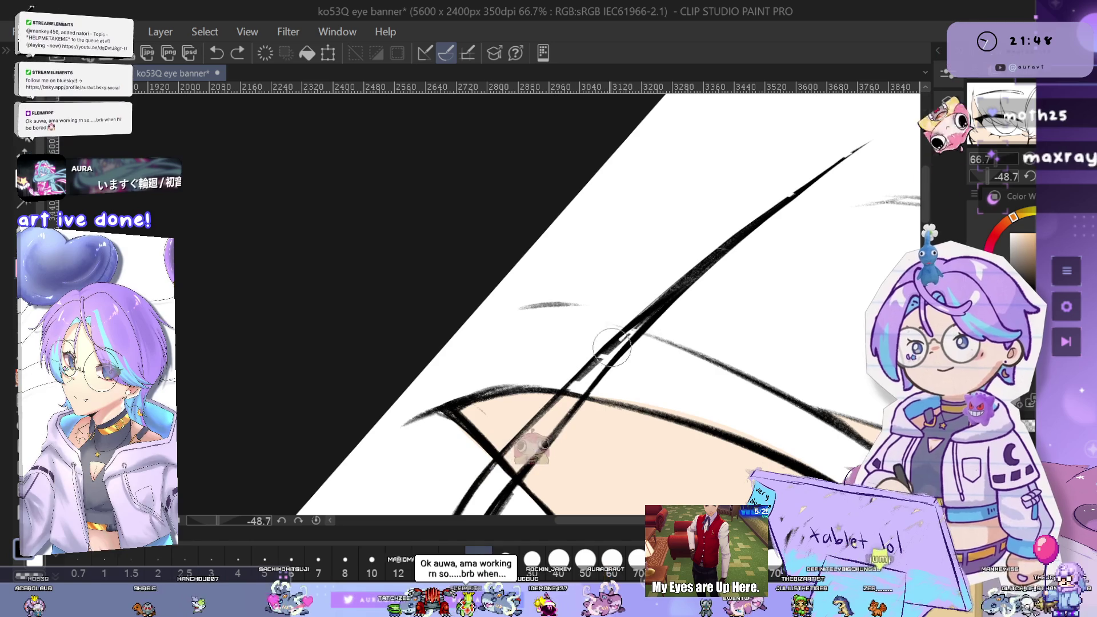
pyautogui.moveTo(678, 392); pyautogui.dragTo(713, 345)
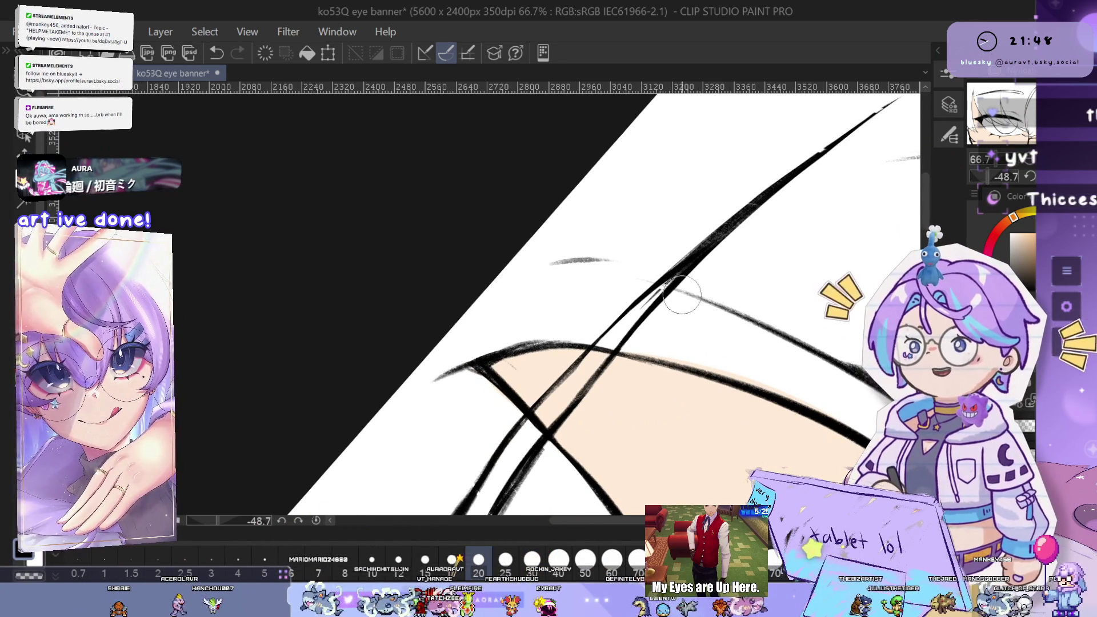
pyautogui.scroll(-1, 677, 303)
pyautogui.moveTo(677, 302)
pyautogui.mouseDown()
pyautogui.moveTo(607, 433)
pyautogui.moveTo(644, 292)
pyautogui.mouseUp()
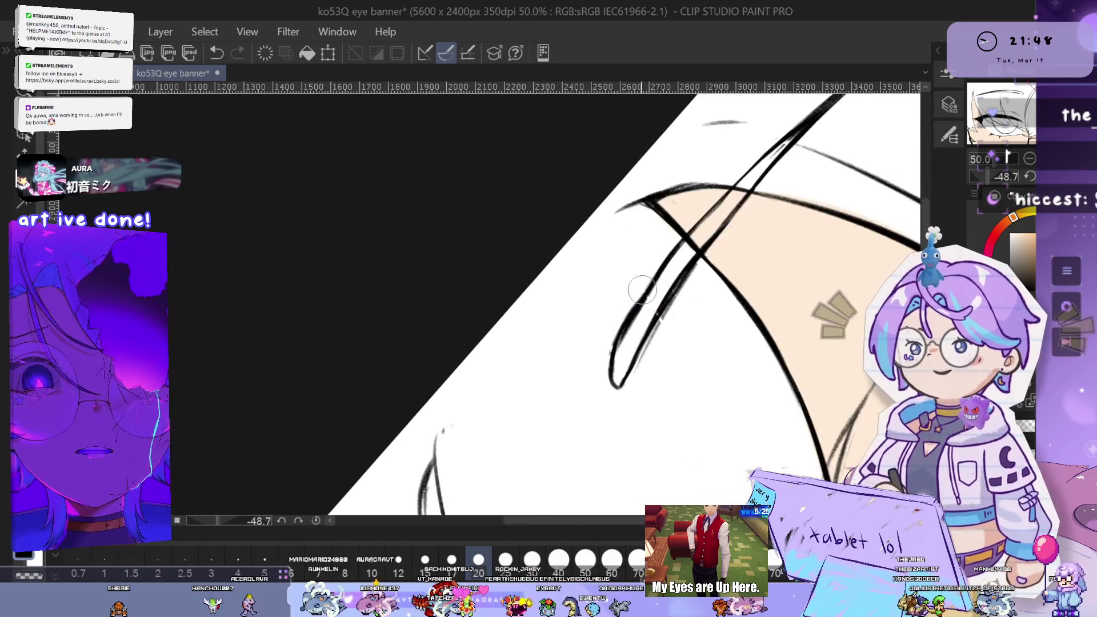
pyautogui.scroll(1, 645, 292)
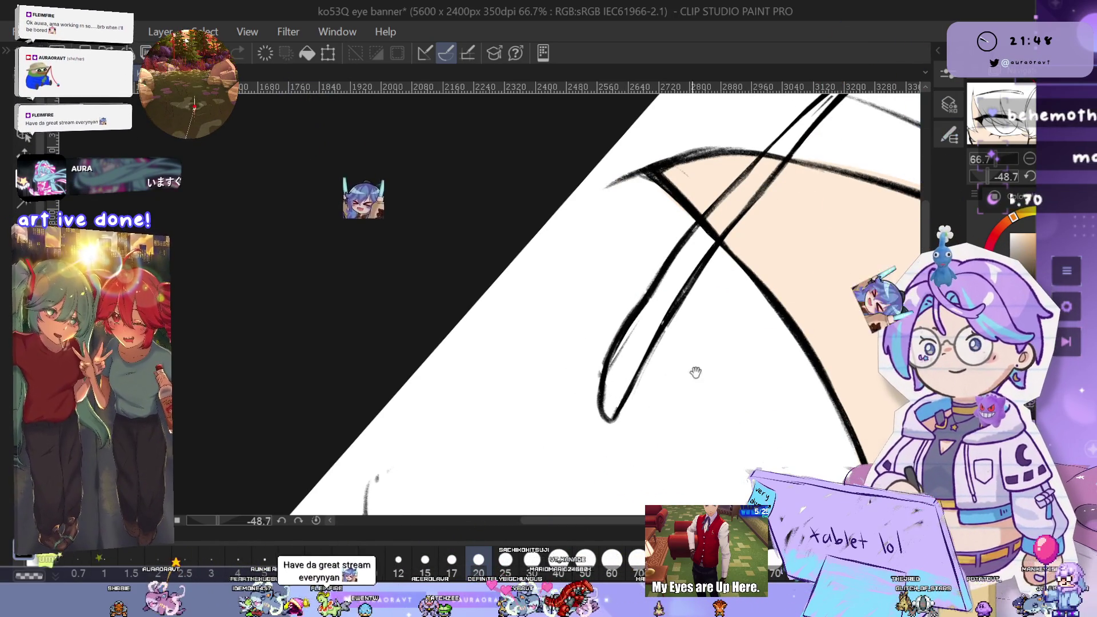
pyautogui.moveTo(667, 362); pyautogui.dragTo(705, 336)
pyautogui.scroll(1, 661, 303)
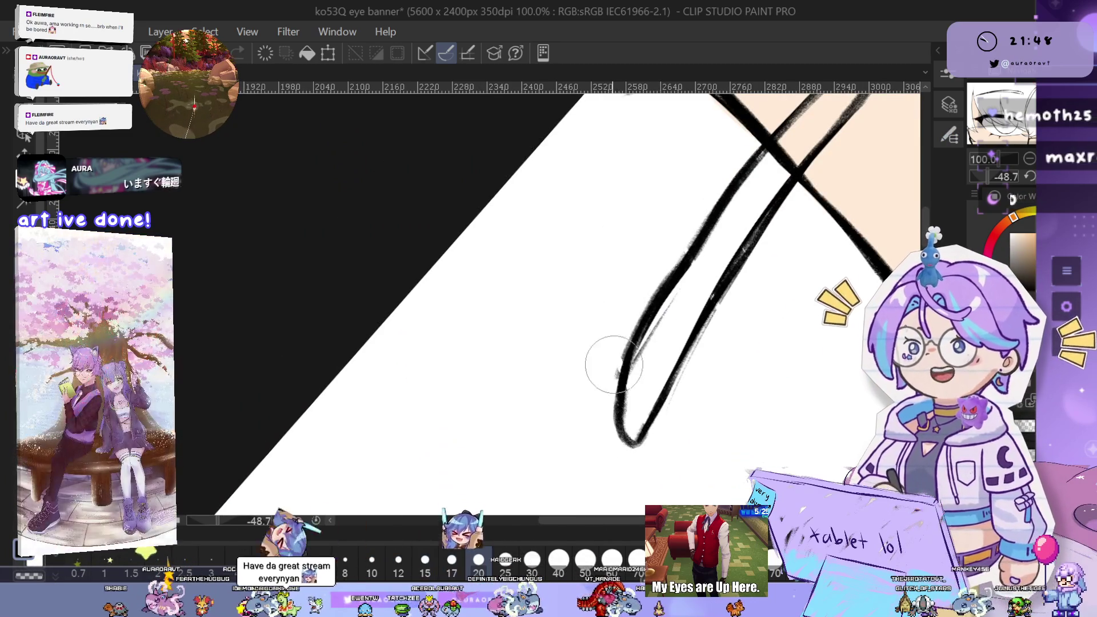
pyautogui.moveTo(624, 321)
pyautogui.mouseDown()
pyautogui.moveTo(615, 285)
pyautogui.moveTo(598, 334)
pyautogui.mouseUp()
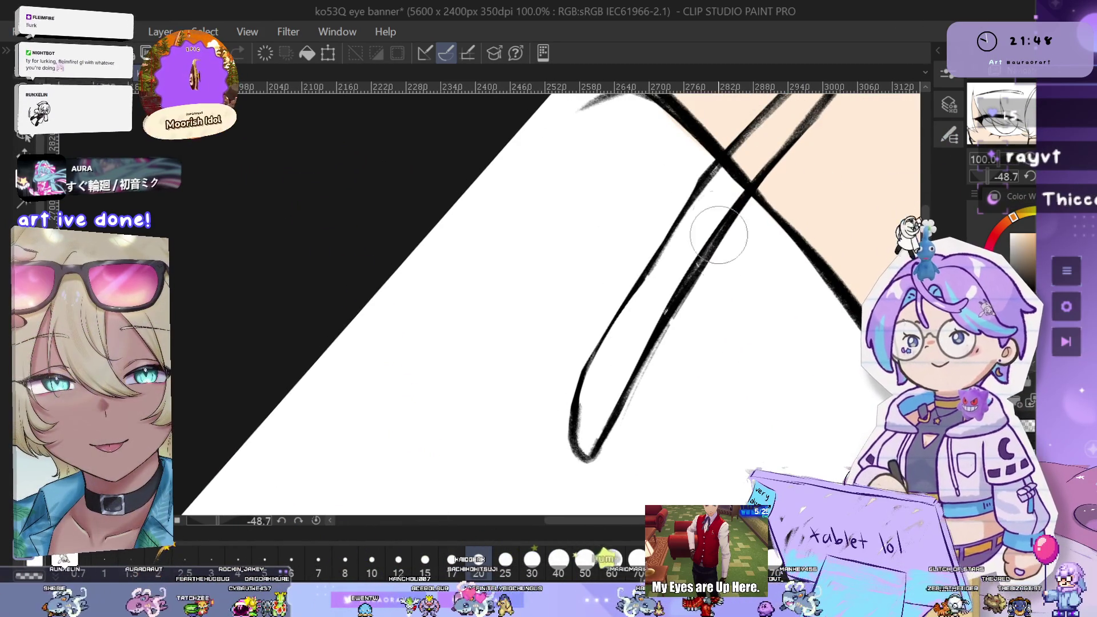
pyautogui.moveTo(559, 415); pyautogui.dragTo(507, 470)
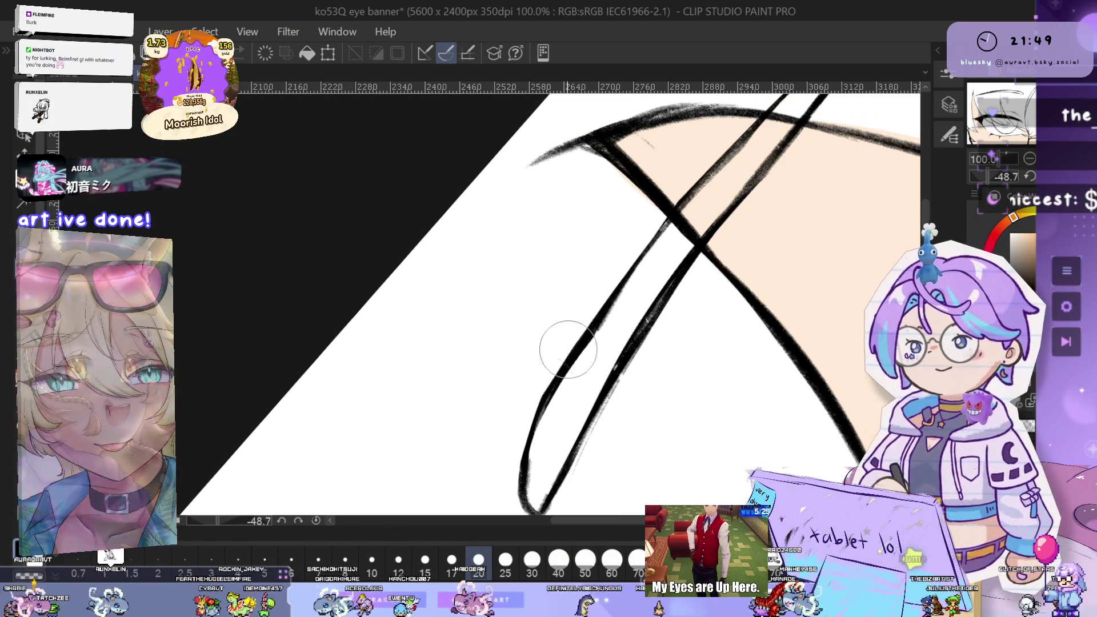
pyautogui.scroll(-15, 554, 440)
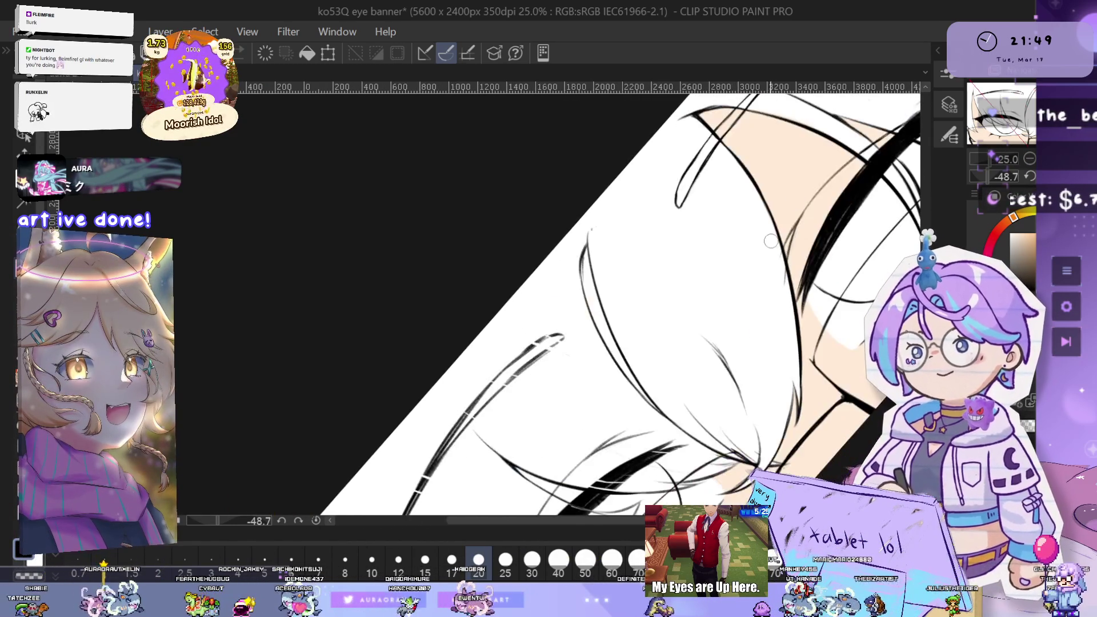
pyautogui.scroll(10, 788, 245)
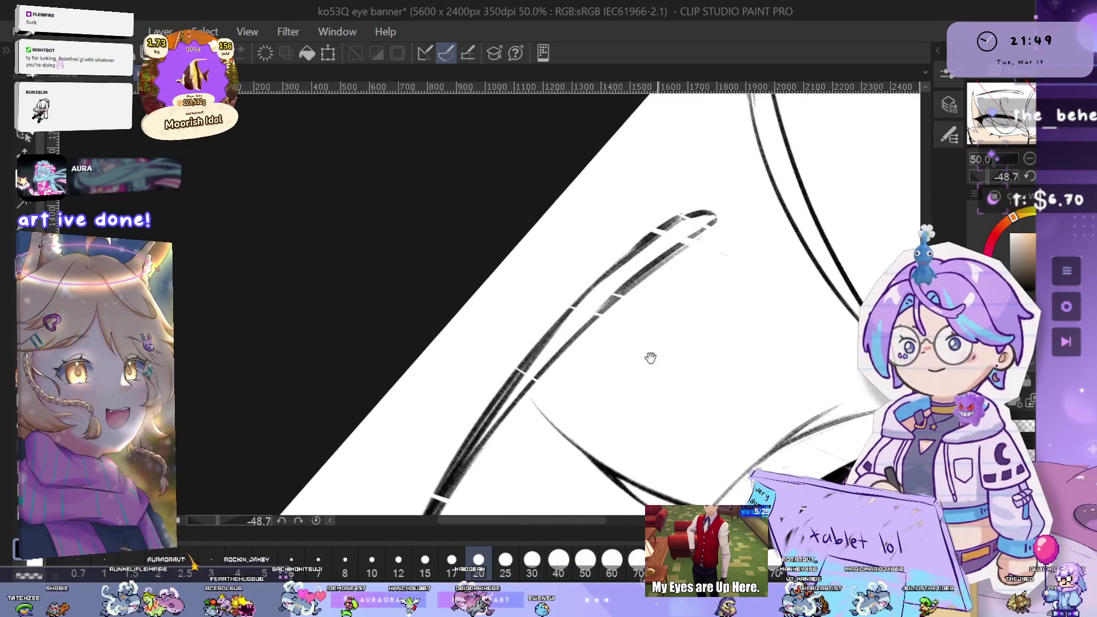
pyautogui.moveTo(749, 274); pyautogui.dragTo(783, 251)
pyautogui.moveTo(640, 351)
pyautogui.mouseDown()
pyautogui.moveTo(688, 278)
pyautogui.moveTo(650, 346)
pyautogui.mouseUp()
pyautogui.moveTo(541, 469); pyautogui.dragTo(477, 544)
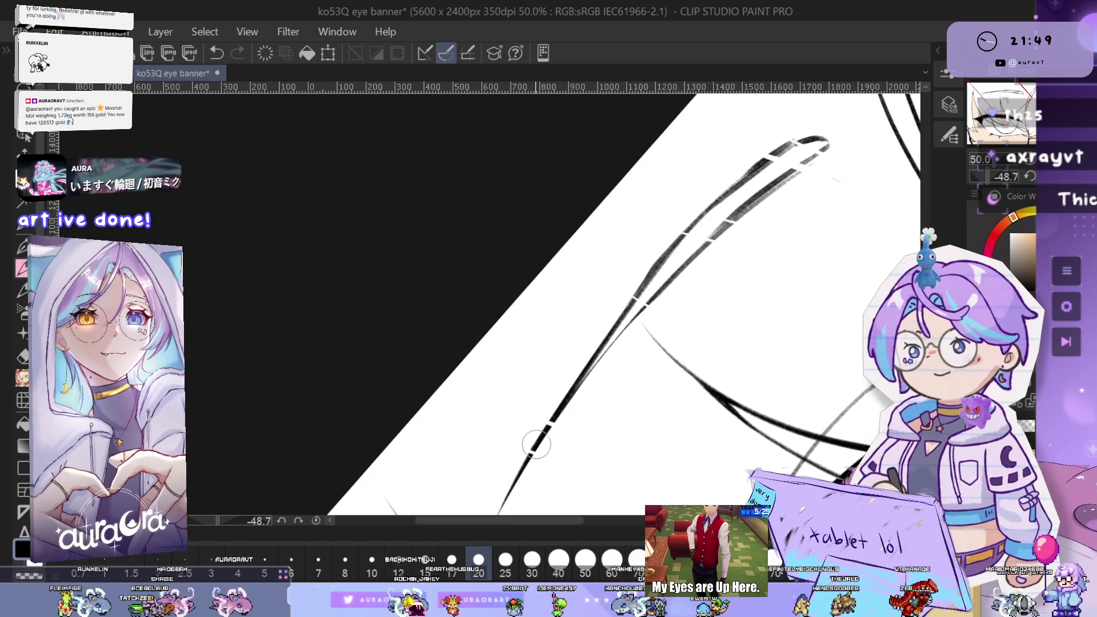
# Undo the old upper-curve stroke, redraw it in black ink, and reset the view rotation
pyautogui.hotkey('ctrl', 'z')
pyautogui.moveTo(760, 203); pyautogui.dragTo(674, 273)
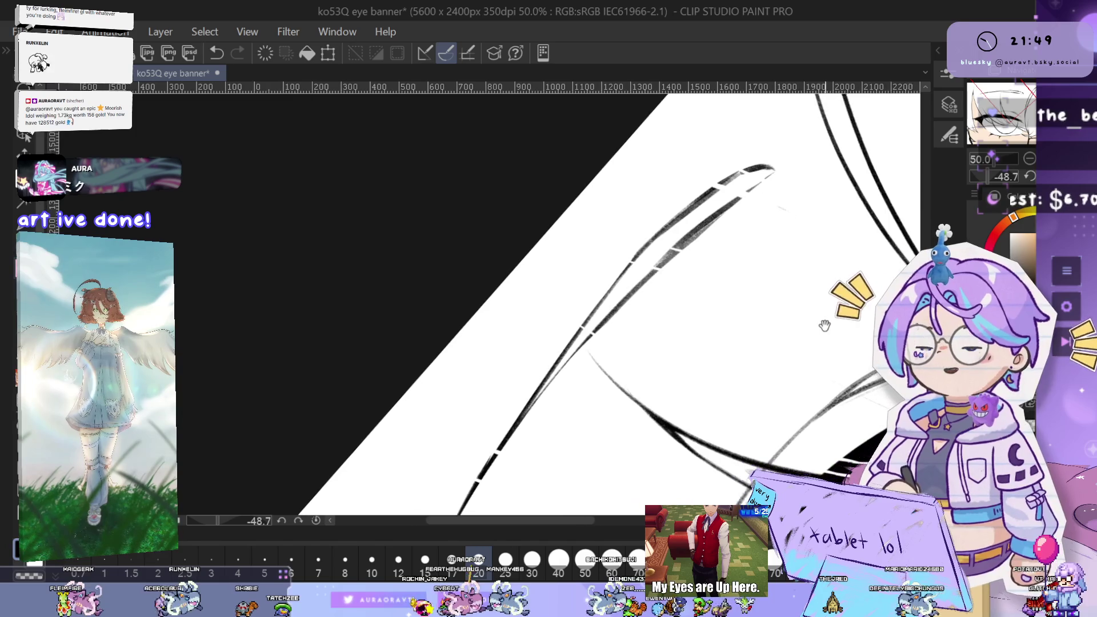
pyautogui.hotkey('ctrl', 'r')
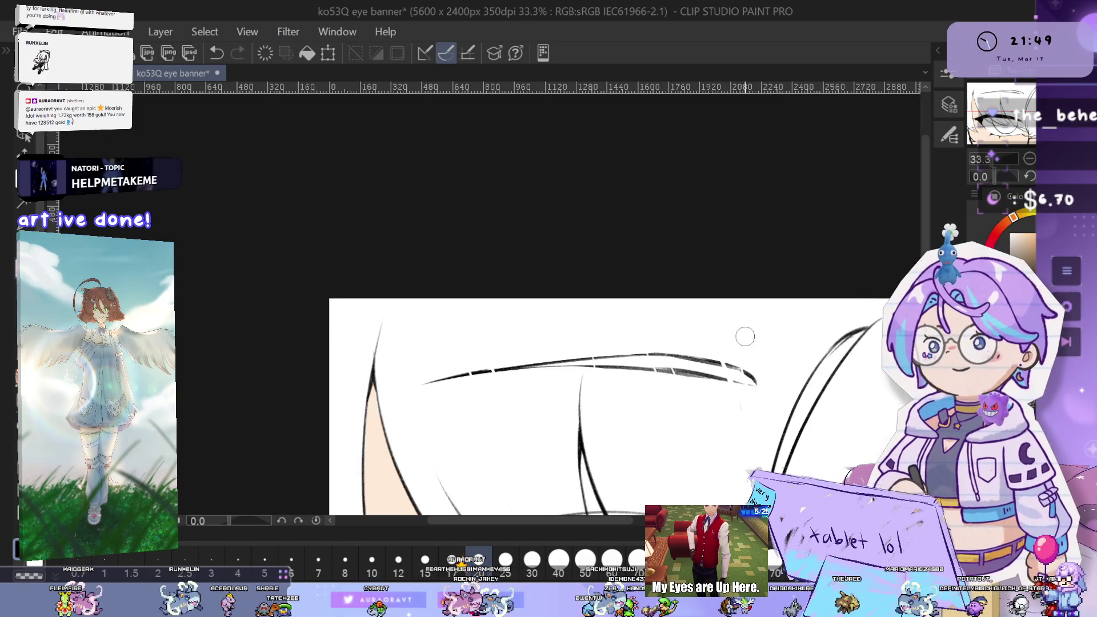
# Mirror the canvas view horizontally and zoom in on the upper eye area
pyautogui.scroll(-2, 666, 294)
pyautogui.moveTo(653, 335)
pyautogui.mouseDown()
pyautogui.moveTo(683, 307)
pyautogui.moveTo(718, 307)
pyautogui.mouseUp()
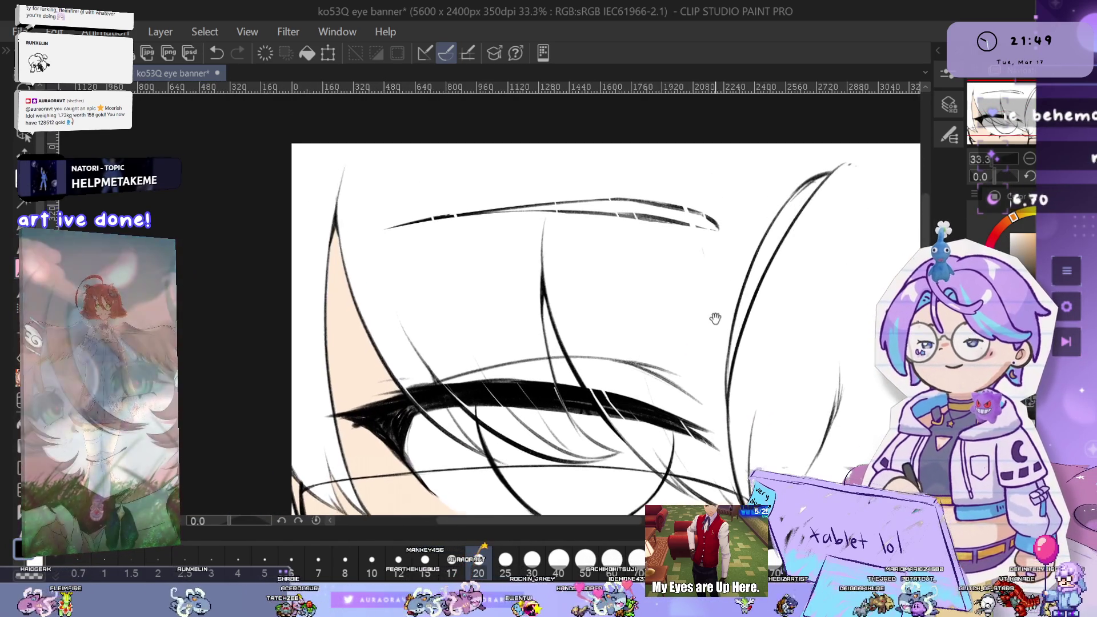
pyautogui.press('h')
pyautogui.scroll(5, 641, 322)
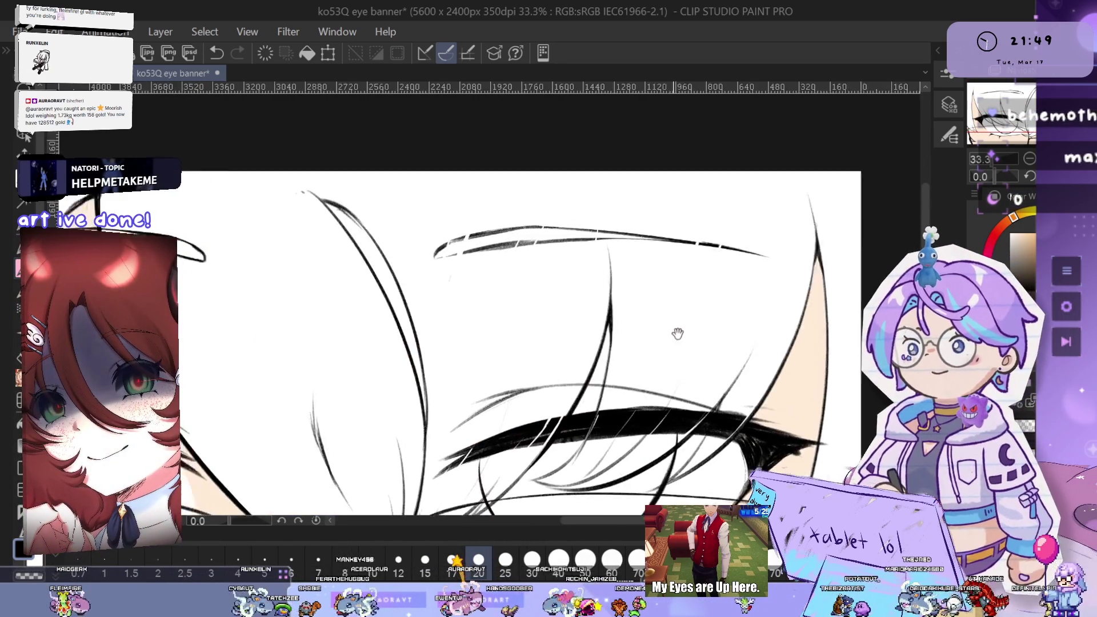
# Redraw the upper eyelash stroke as a darker line out to its right end
pyautogui.moveTo(577, 246); pyautogui.dragTo(449, 313)
pyautogui.hotkey('ctrl', 'z')
pyautogui.moveTo(594, 242)
pyautogui.mouseDown()
pyautogui.moveTo(455, 302)
pyautogui.moveTo(672, 225)
pyautogui.mouseUp()
pyautogui.hotkey('ctrl', 'z')
pyautogui.moveTo(458, 307)
pyautogui.mouseDown()
pyautogui.moveTo(588, 251)
pyautogui.moveTo(672, 230)
pyautogui.mouseUp()
pyautogui.moveTo(550, 271)
pyautogui.mouseDown()
pyautogui.moveTo(787, 216)
pyautogui.moveTo(628, 320)
pyautogui.moveTo(484, 377)
pyautogui.mouseUp()
# Fill the gaps in the lower eyelash stroke and darken both eyelash strokes
pyautogui.moveTo(594, 203); pyautogui.dragTo(551, 278)
pyautogui.moveTo(638, 153); pyautogui.dragTo(496, 354)
pyautogui.moveTo(638, 249); pyautogui.dragTo(613, 323)
pyautogui.moveTo(485, 411); pyautogui.dragTo(657, 171)
pyautogui.moveTo(651, 189); pyautogui.dragTo(680, 260)
pyautogui.moveTo(474, 374); pyautogui.dragTo(680, 123)
# Follow the strokes down-left and fill the light gap in the upper stroke
pyautogui.moveTo(659, 252); pyautogui.dragTo(620, 298)
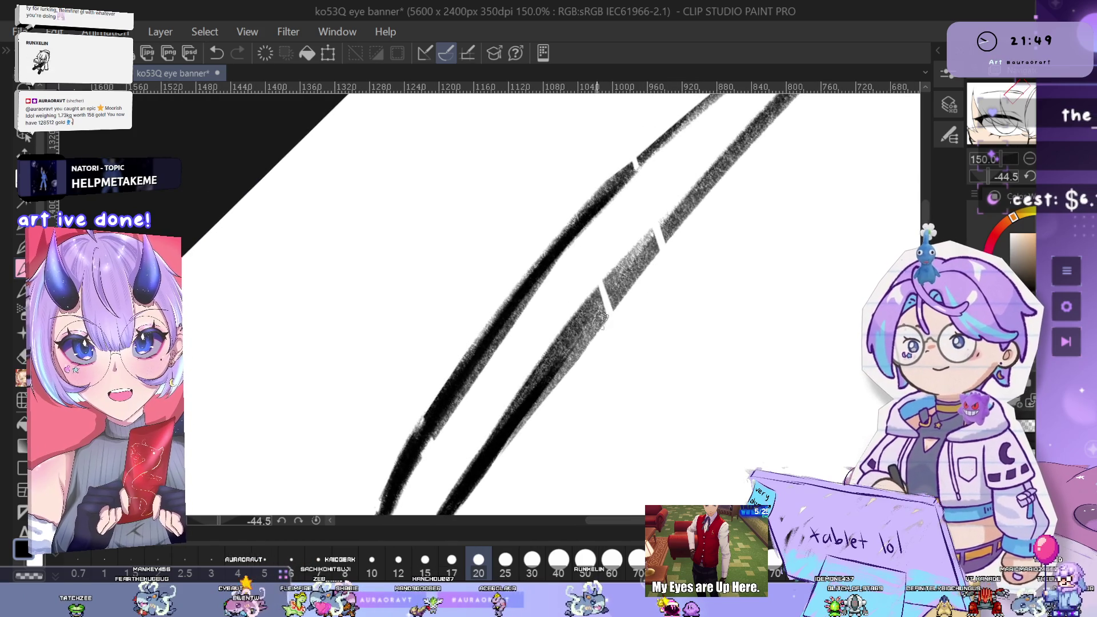
pyautogui.moveTo(708, 192); pyautogui.dragTo(691, 290)
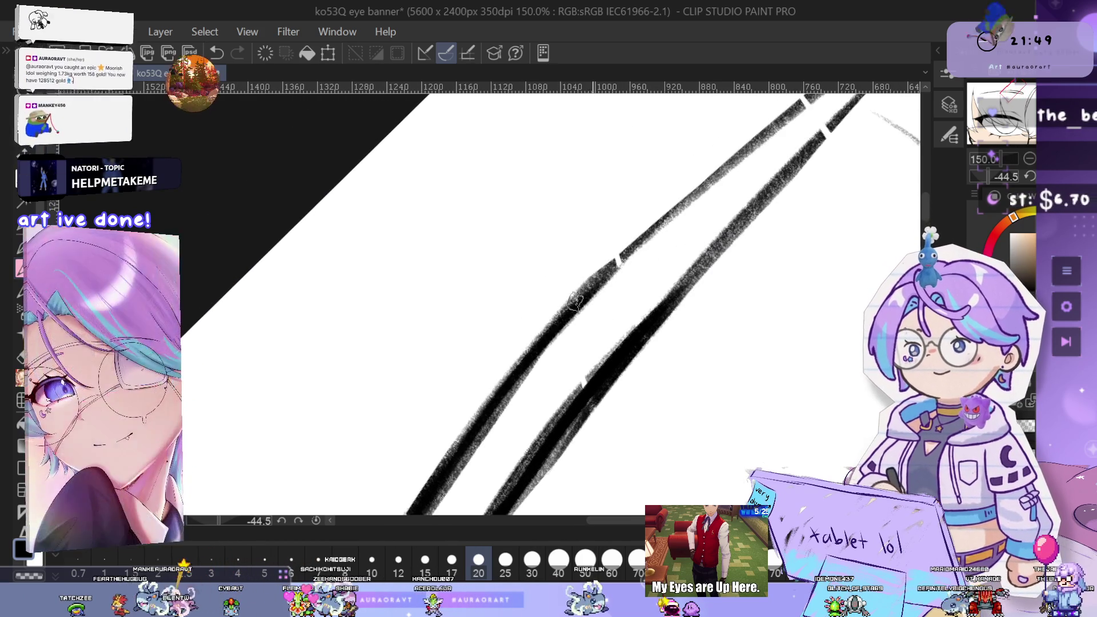
pyautogui.moveTo(771, 232); pyautogui.dragTo(696, 304)
pyautogui.moveTo(782, 177); pyautogui.dragTo(699, 264)
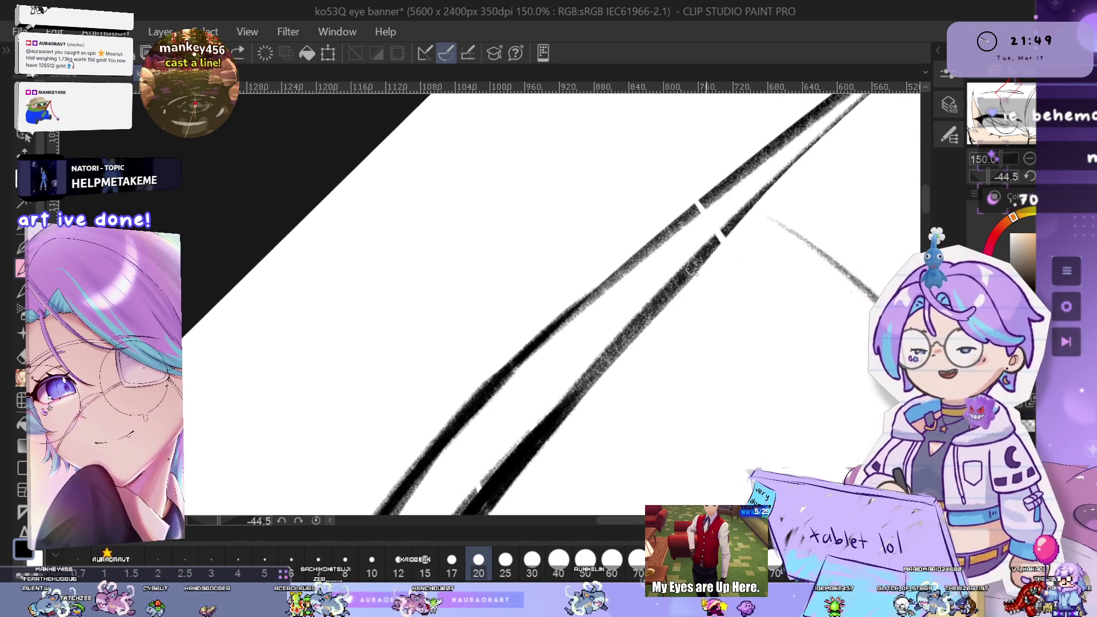
pyautogui.moveTo(799, 170)
pyautogui.mouseDown()
pyautogui.moveTo(766, 245)
pyautogui.moveTo(686, 272)
pyautogui.mouseUp()
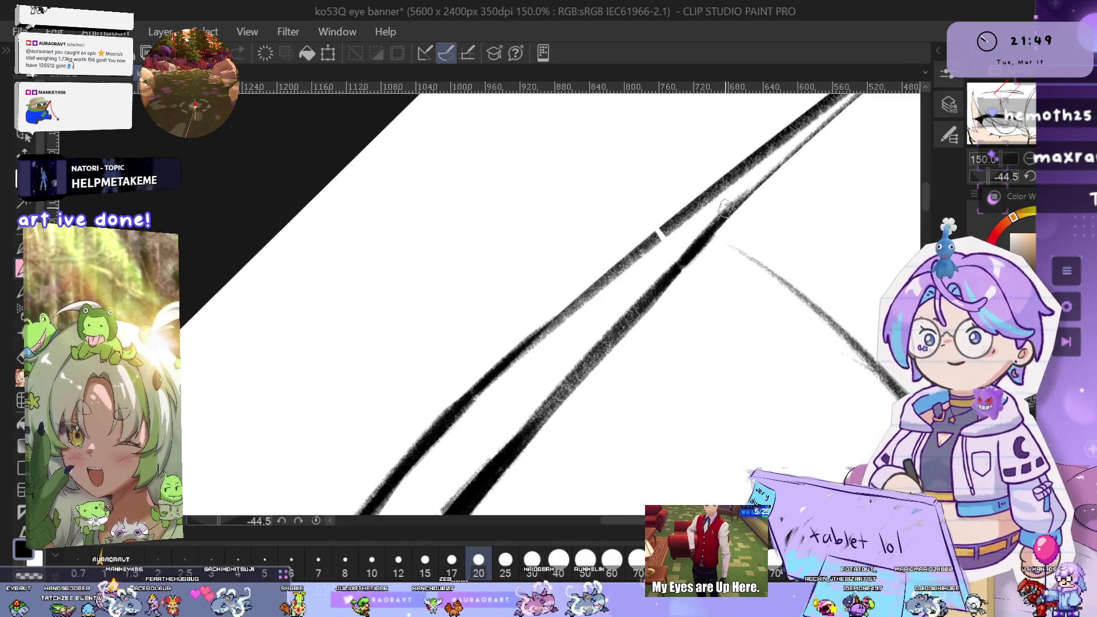
pyautogui.moveTo(790, 200); pyautogui.dragTo(690, 280)
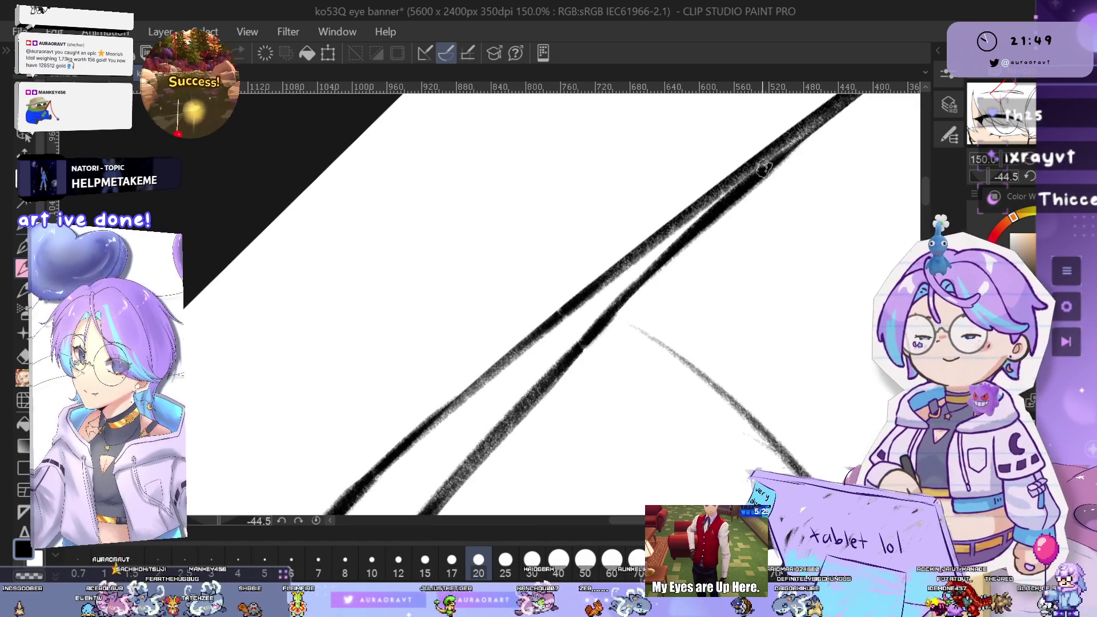
pyautogui.moveTo(828, 184)
pyautogui.mouseDown()
pyautogui.moveTo(788, 184)
pyautogui.moveTo(677, 234)
pyautogui.mouseUp()
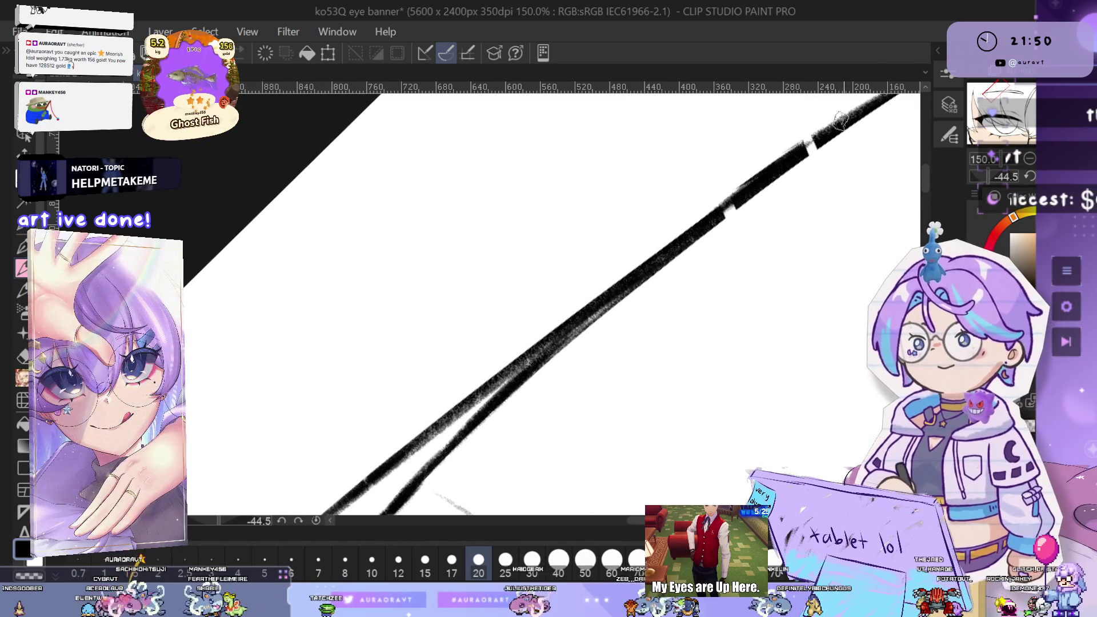
pyautogui.scroll(2, 766, 228)
pyautogui.moveTo(612, 280); pyautogui.dragTo(800, 143)
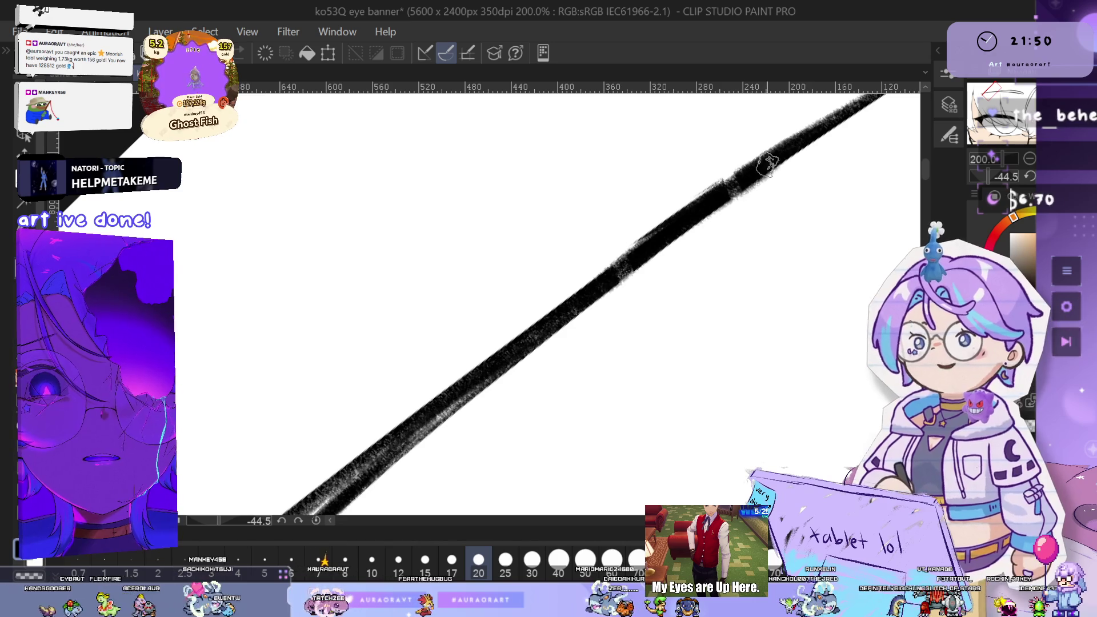
pyautogui.scroll(-3, 669, 286)
pyautogui.moveTo(632, 340)
pyautogui.mouseDown()
pyautogui.moveTo(707, 311)
pyautogui.moveTo(727, 264)
pyautogui.mouseUp()
pyautogui.scroll(-8, 704, 340)
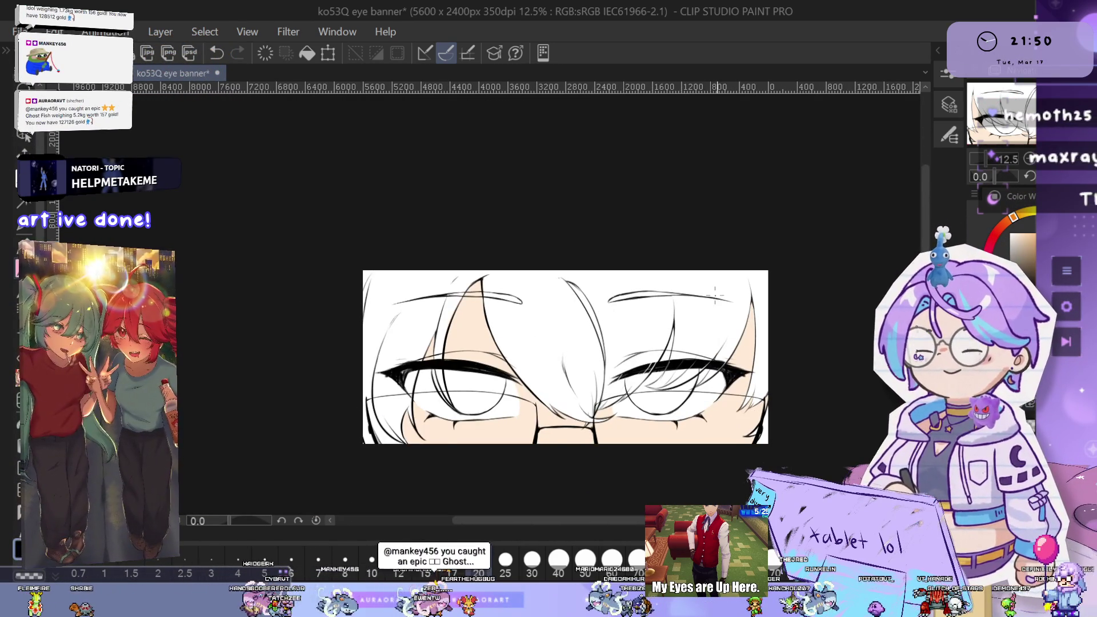
pyautogui.moveTo(703, 340); pyautogui.dragTo(558, 340)
pyautogui.moveTo(490, 366); pyautogui.dragTo(870, 322)
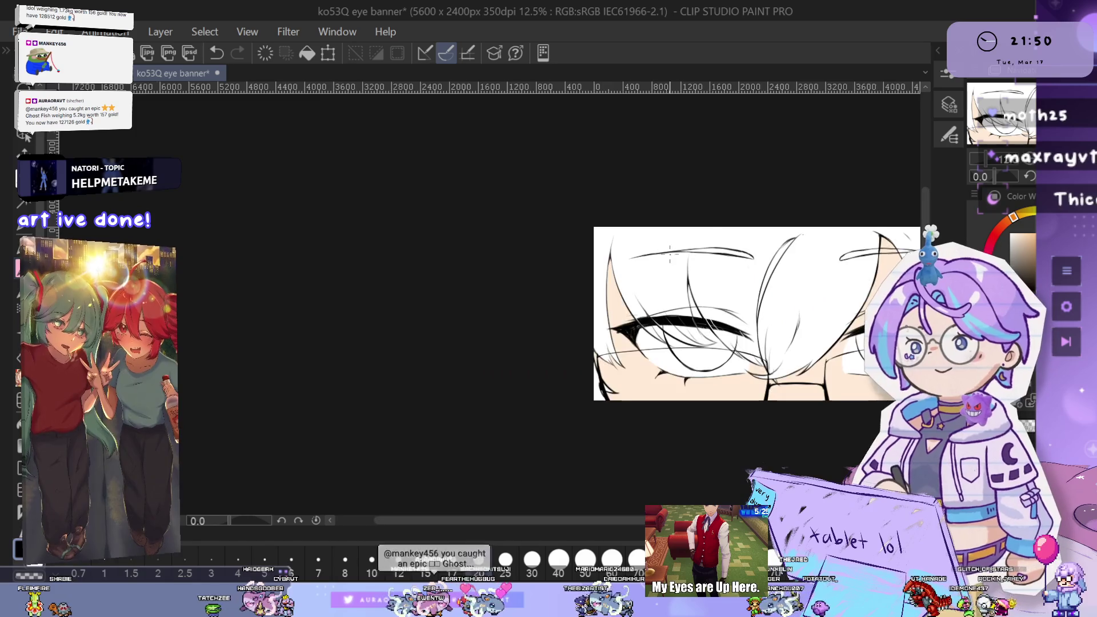
pyautogui.scroll(3, 678, 261)
pyautogui.scroll(-2, 798, 343)
pyautogui.scroll(3, 855, 389)
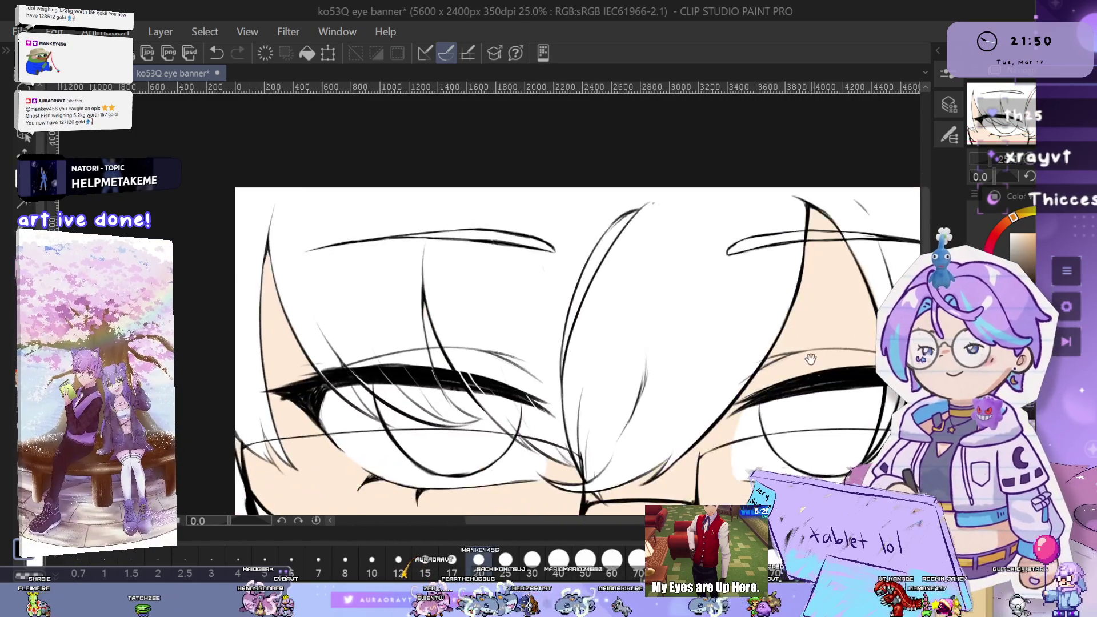
pyautogui.scroll(-5, 674, 279)
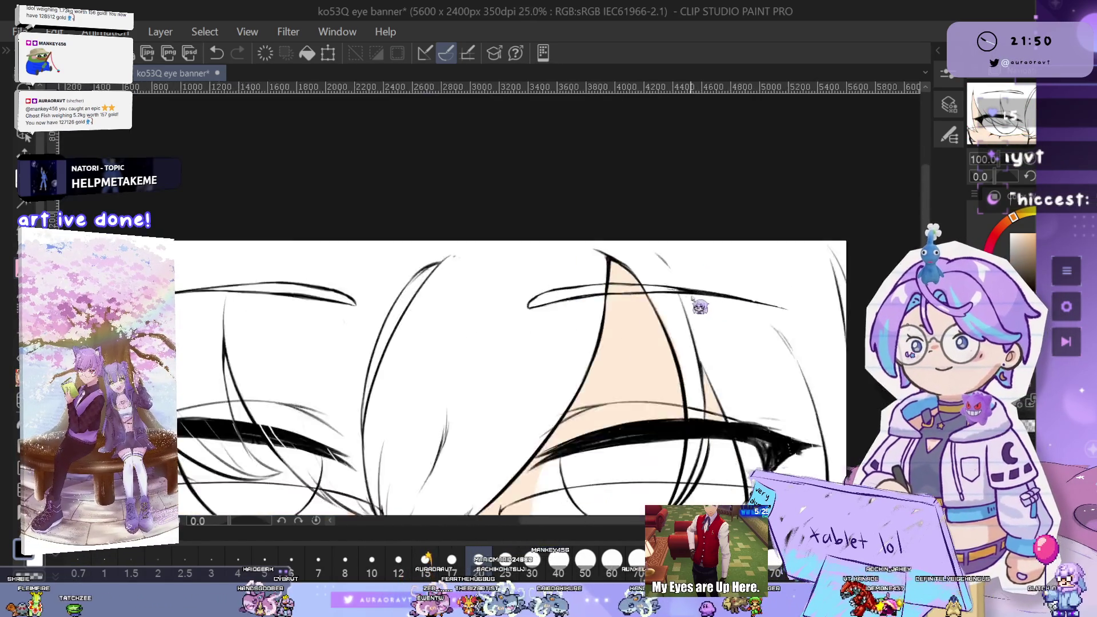
pyautogui.scroll(1, 616, 279)
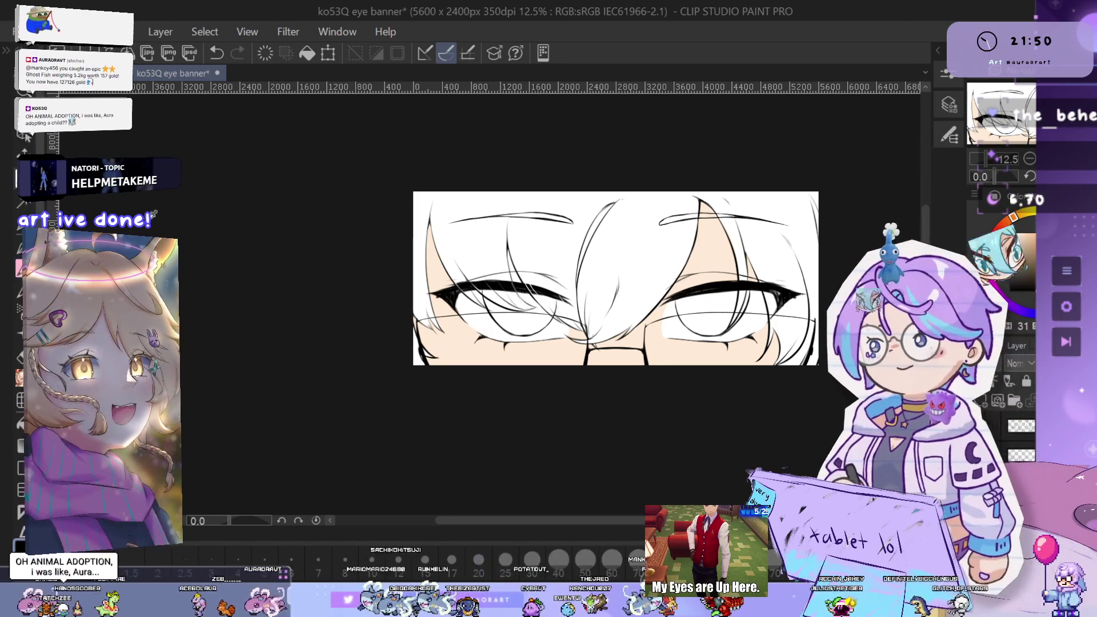
pyautogui.click(948, 134)
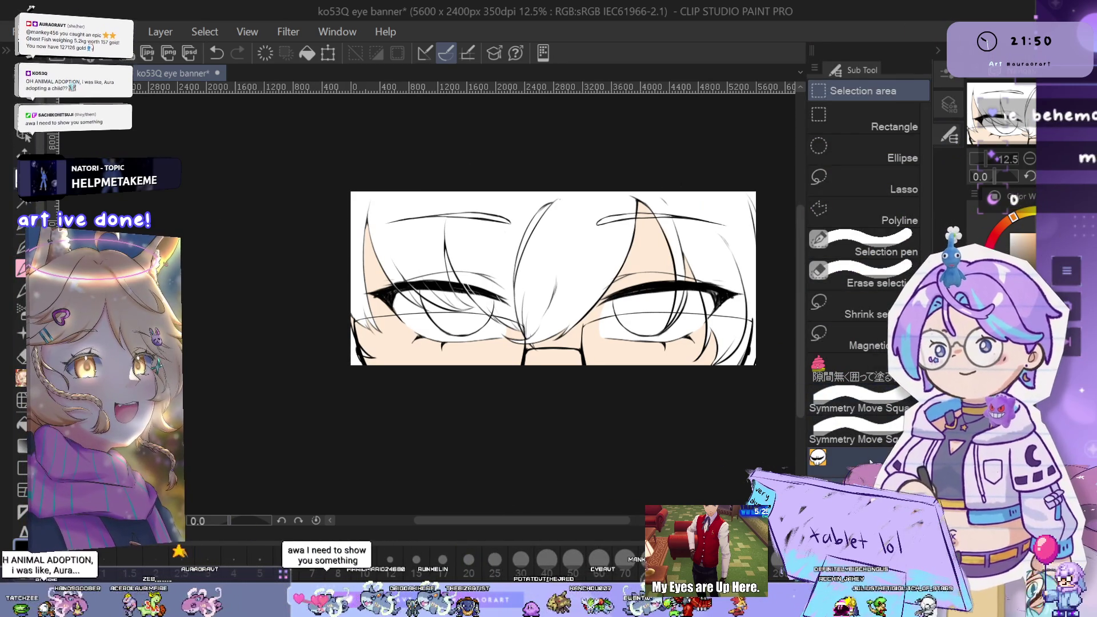
# Eyedrop the peach skin tone from the face as the drawing colour
pyautogui.hscroll(-3, 681, 399)
pyautogui.scroll(2, 630, 376)
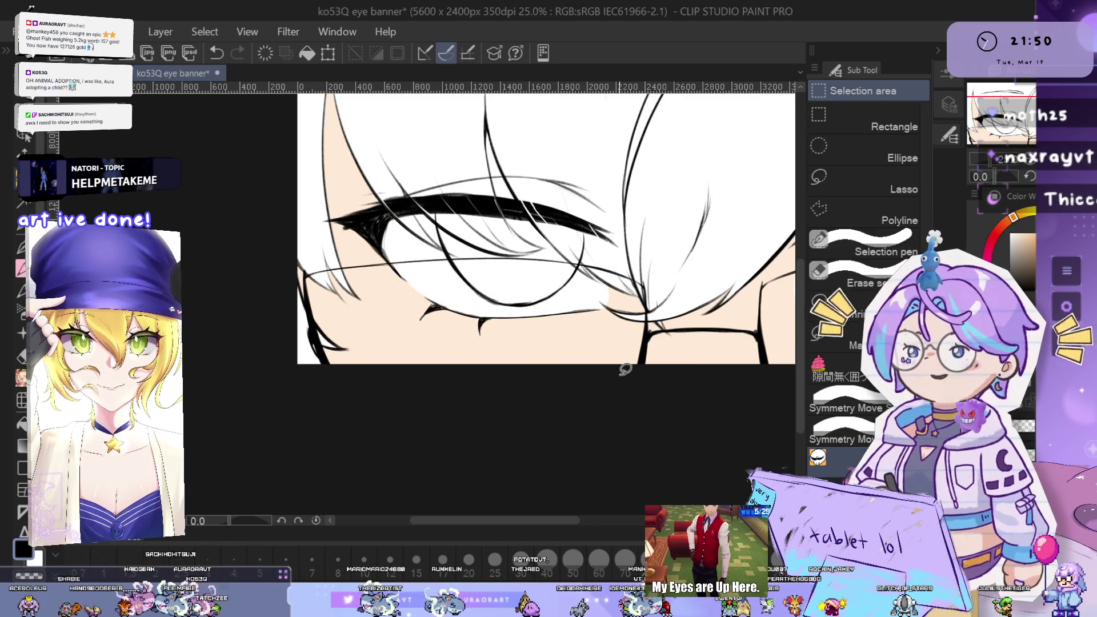
pyautogui.keyDown('alt'); pyautogui.click(582, 340); pyautogui.keyUp('alt')
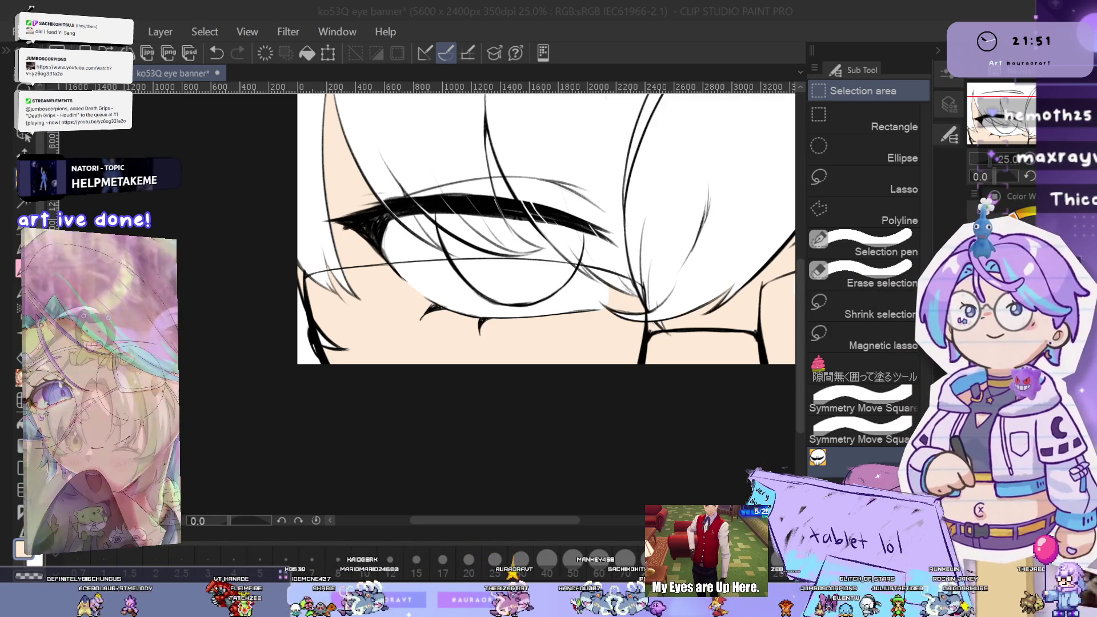
# Paint peach over the eye's white area and the pale patch below the glasses
pyautogui.click(938, 51)
pyautogui.scroll(3, 616, 295)
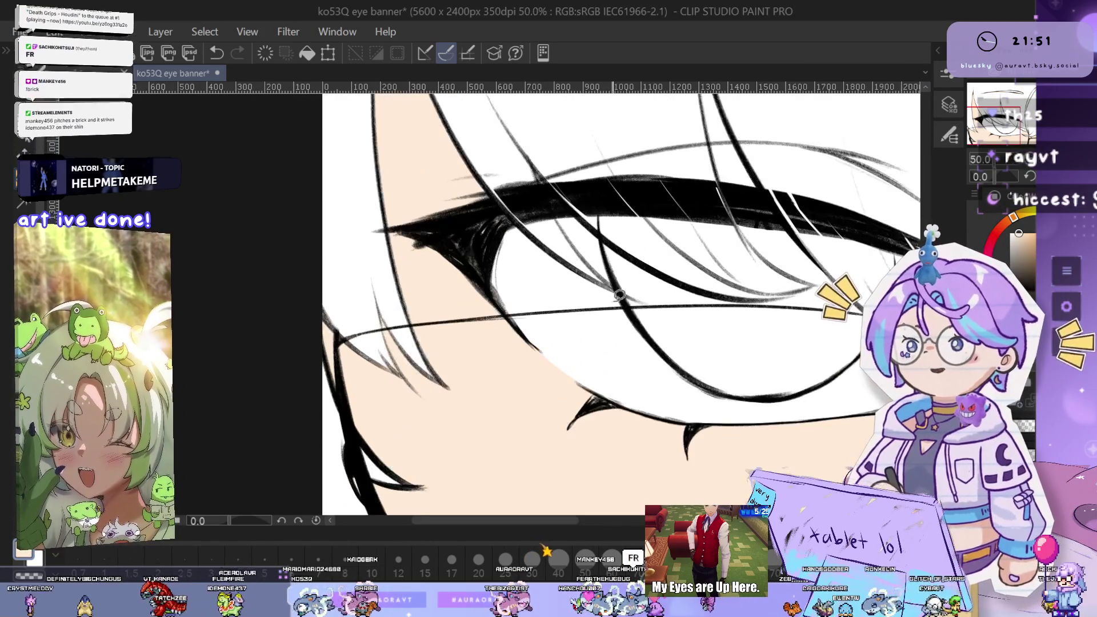
pyautogui.moveTo(616, 295); pyautogui.dragTo(659, 328)
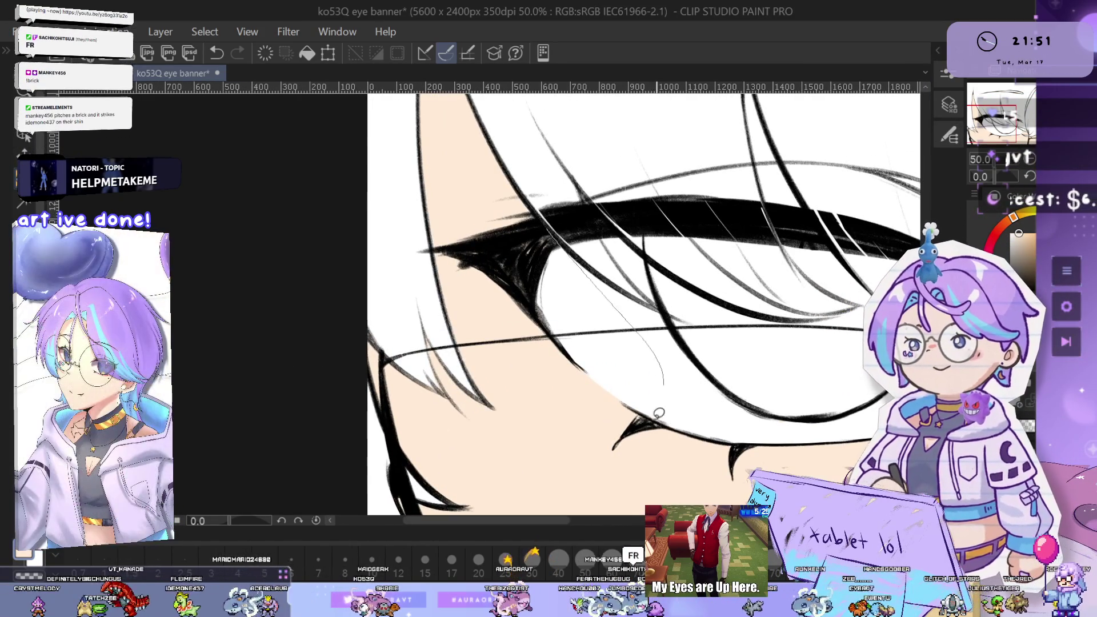
pyautogui.moveTo(671, 382); pyautogui.dragTo(559, 251)
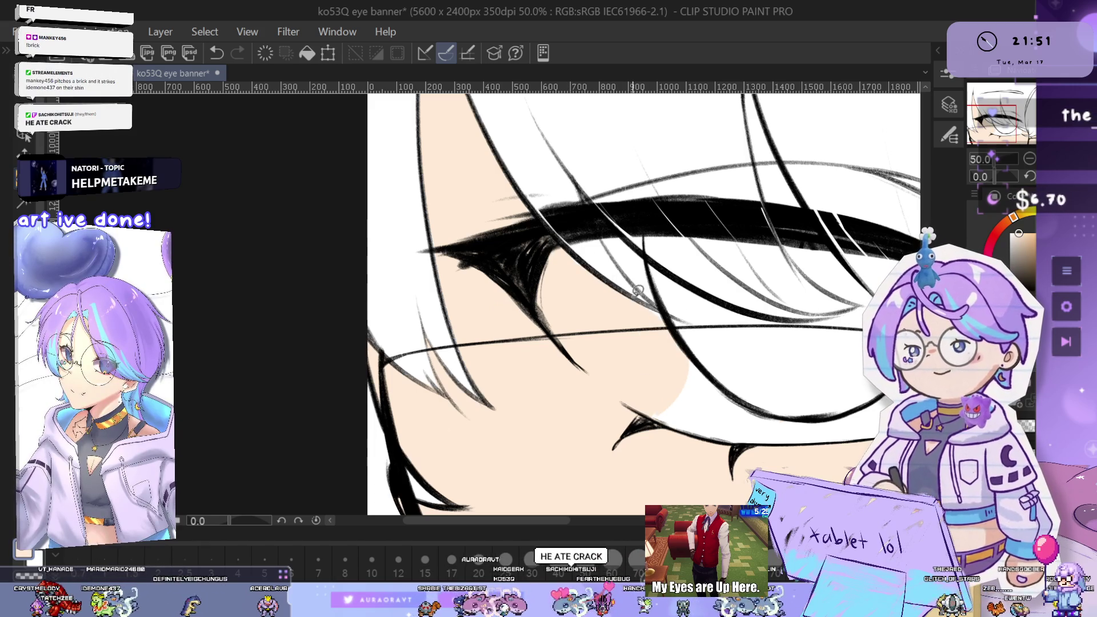
pyautogui.scroll(-2, 708, 320)
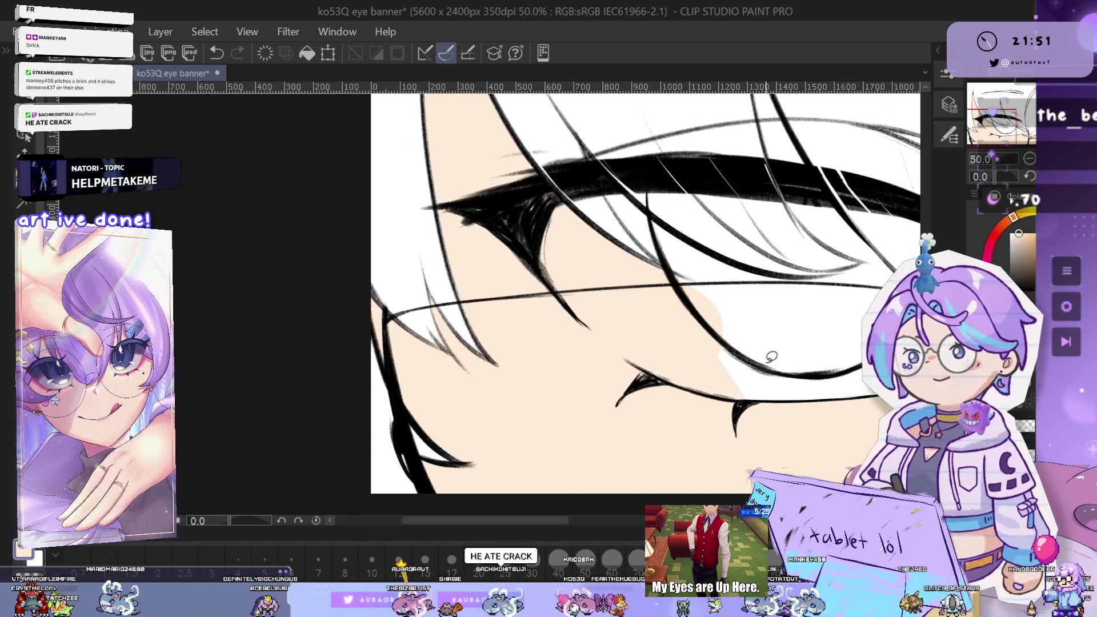
pyautogui.moveTo(775, 357); pyautogui.dragTo(718, 423)
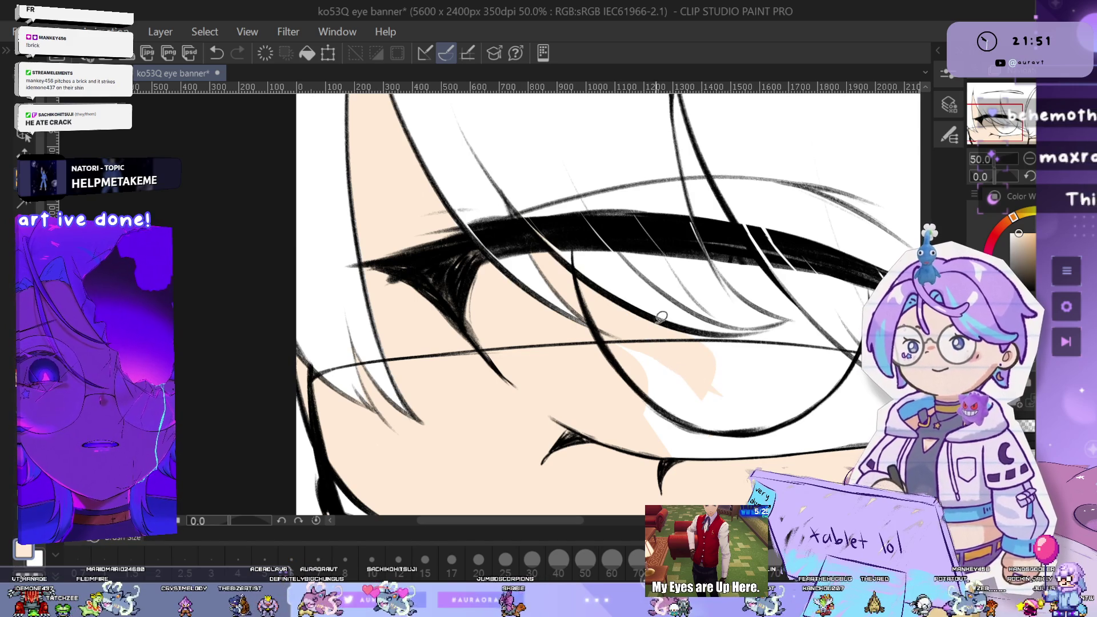
pyautogui.moveTo(728, 473); pyautogui.dragTo(638, 341)
# Fill the white gaps between the lash lines with skin tone
pyautogui.moveTo(771, 412); pyautogui.dragTo(733, 392)
pyautogui.scroll(1, 733, 391)
pyautogui.moveTo(691, 350); pyautogui.dragTo(634, 306)
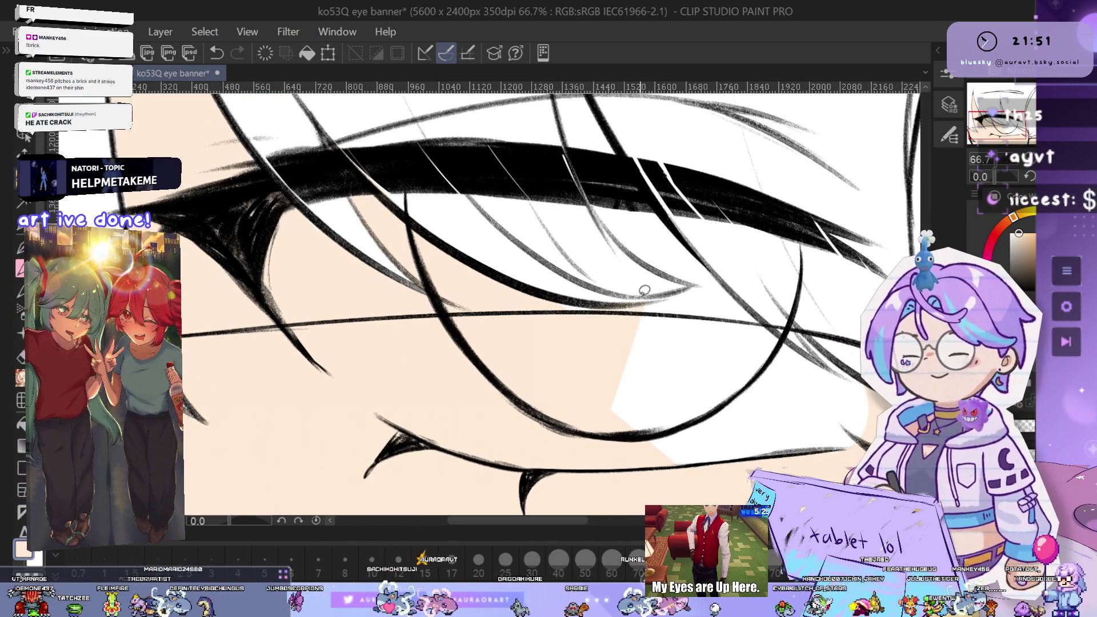
pyautogui.hscroll(3, 595, 309)
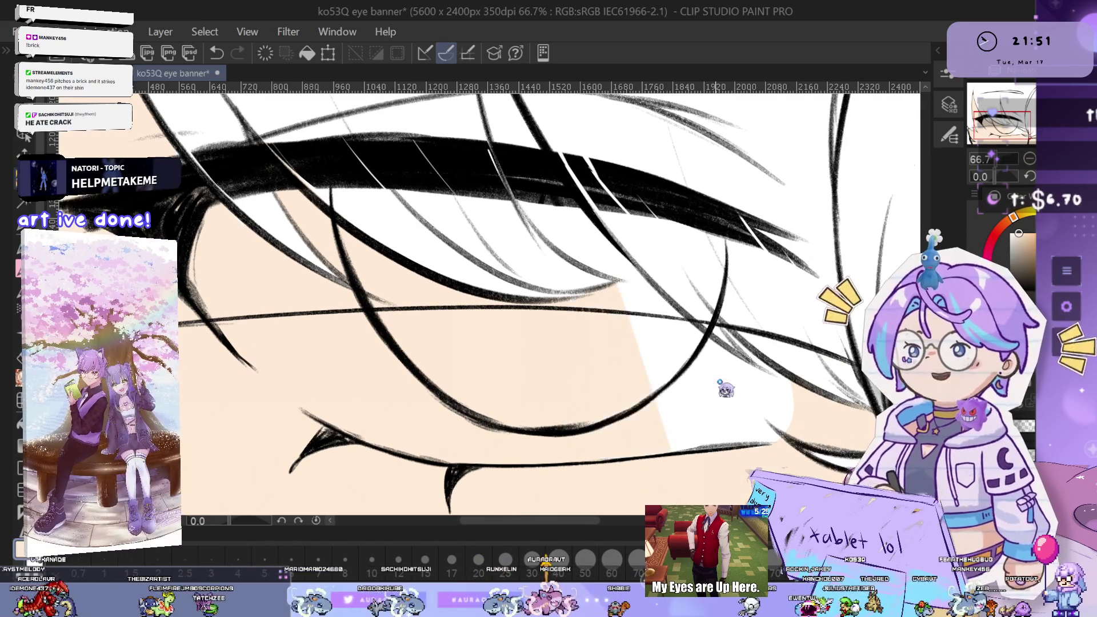
pyautogui.hscroll(3, 598, 285)
pyautogui.hscroll(-1, 657, 342)
pyautogui.moveTo(741, 421); pyautogui.dragTo(659, 406)
pyautogui.moveTo(632, 378); pyautogui.dragTo(672, 406)
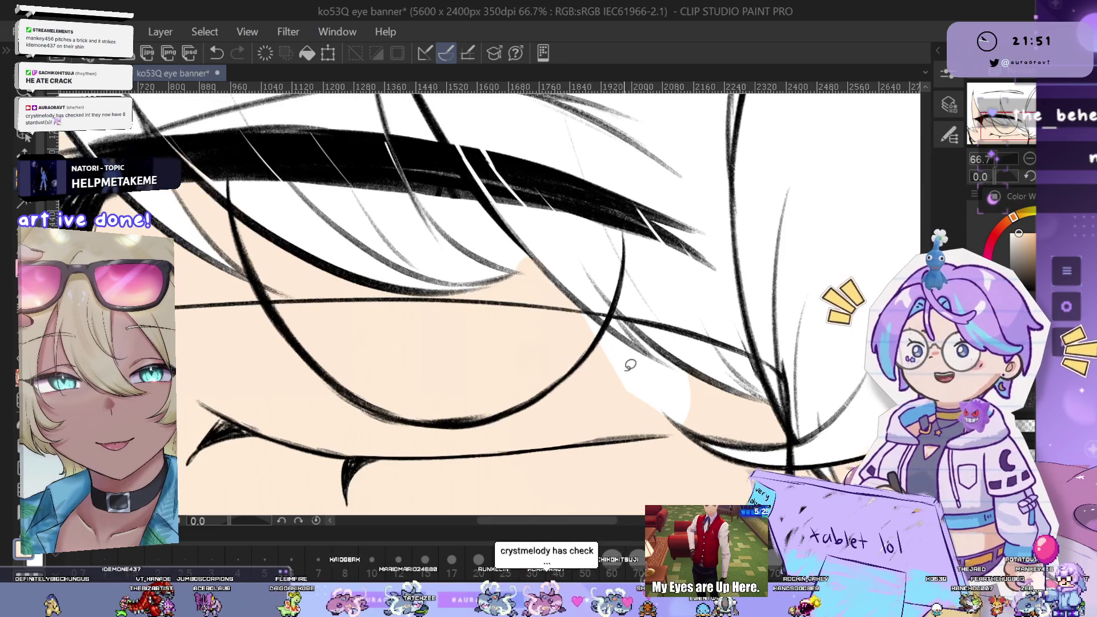
pyautogui.moveTo(585, 343); pyautogui.dragTo(584, 256)
pyautogui.moveTo(581, 212); pyautogui.dragTo(585, 189)
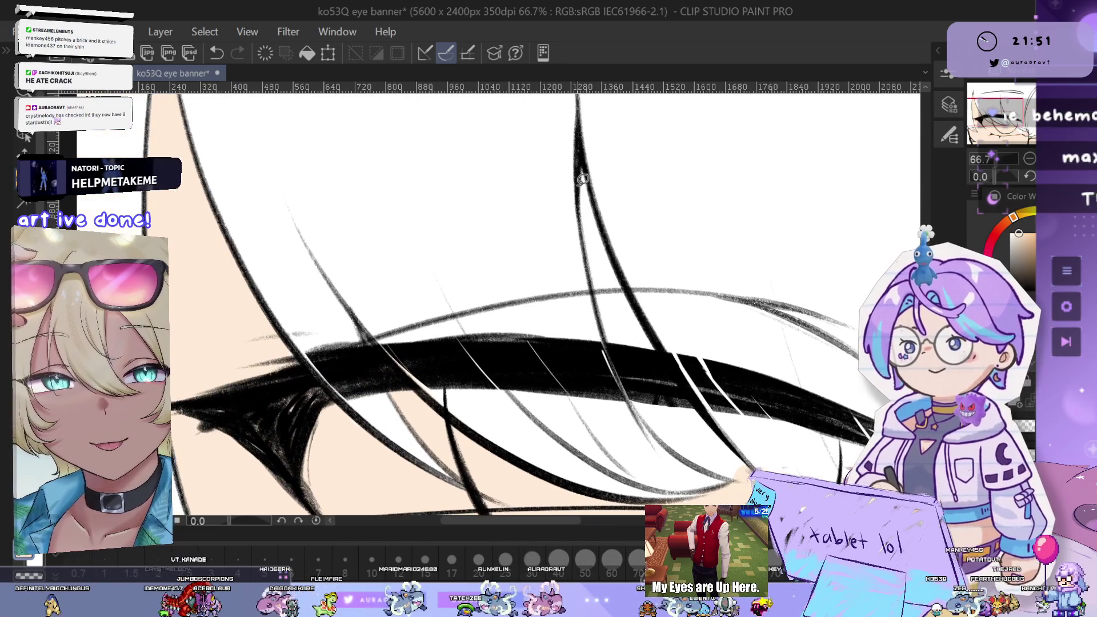
pyautogui.moveTo(626, 354); pyautogui.dragTo(612, 245)
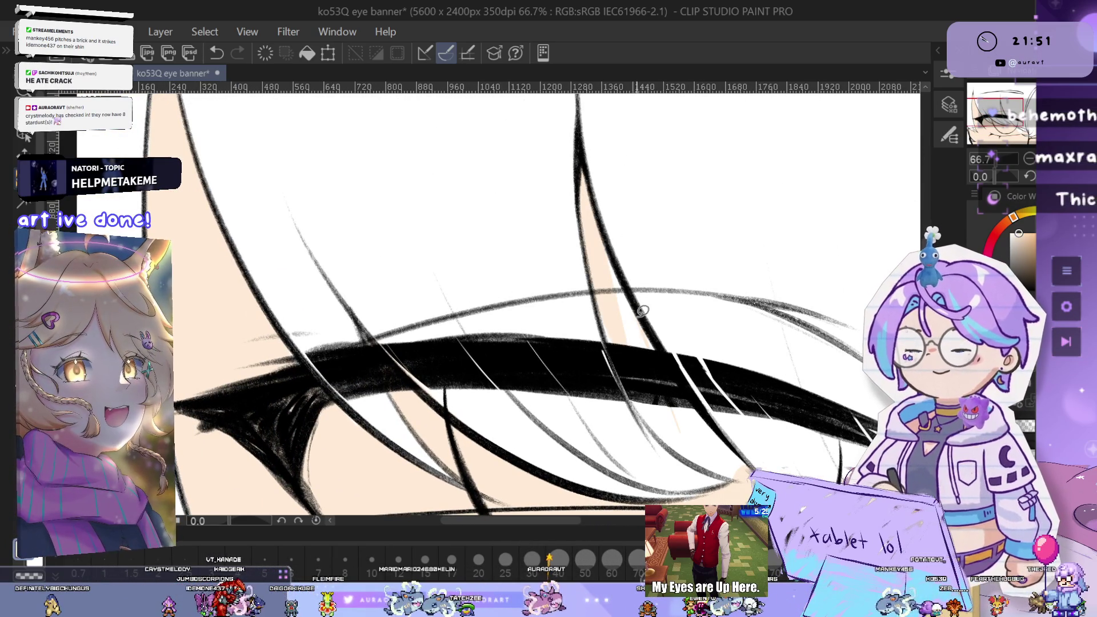
pyautogui.moveTo(651, 362); pyautogui.dragTo(628, 333)
pyautogui.moveTo(623, 379)
pyautogui.mouseDown()
pyautogui.moveTo(640, 366)
pyautogui.moveTo(709, 405)
pyautogui.mouseUp()
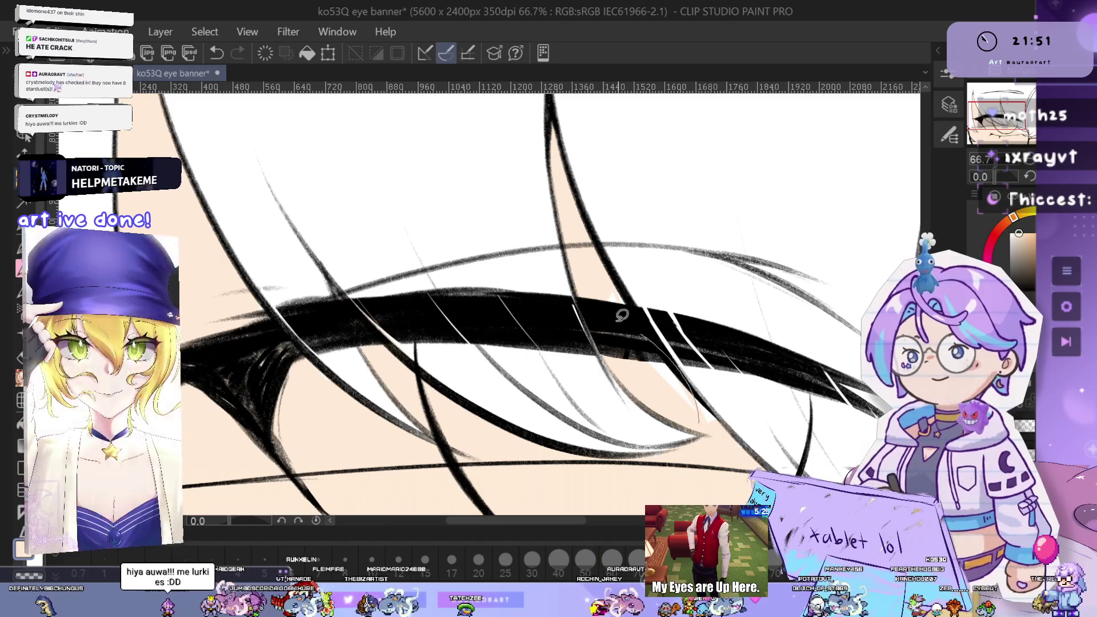
# Add thin skin strokes along the upper lash line and cover the white near the eye corner
pyautogui.moveTo(757, 439); pyautogui.dragTo(720, 358)
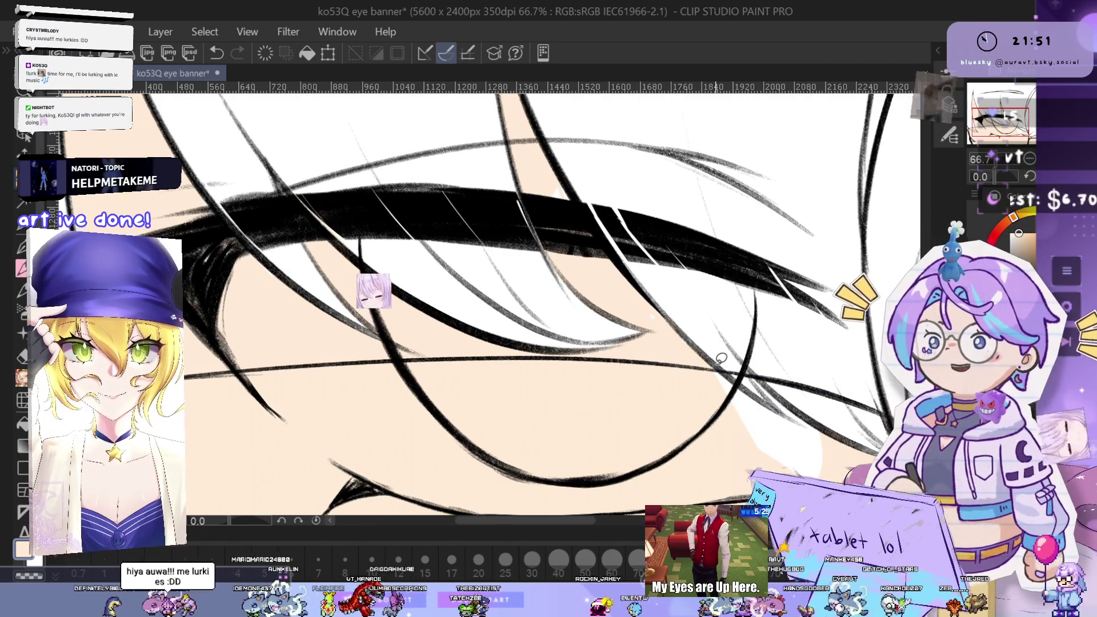
pyautogui.scroll(3, 651, 315)
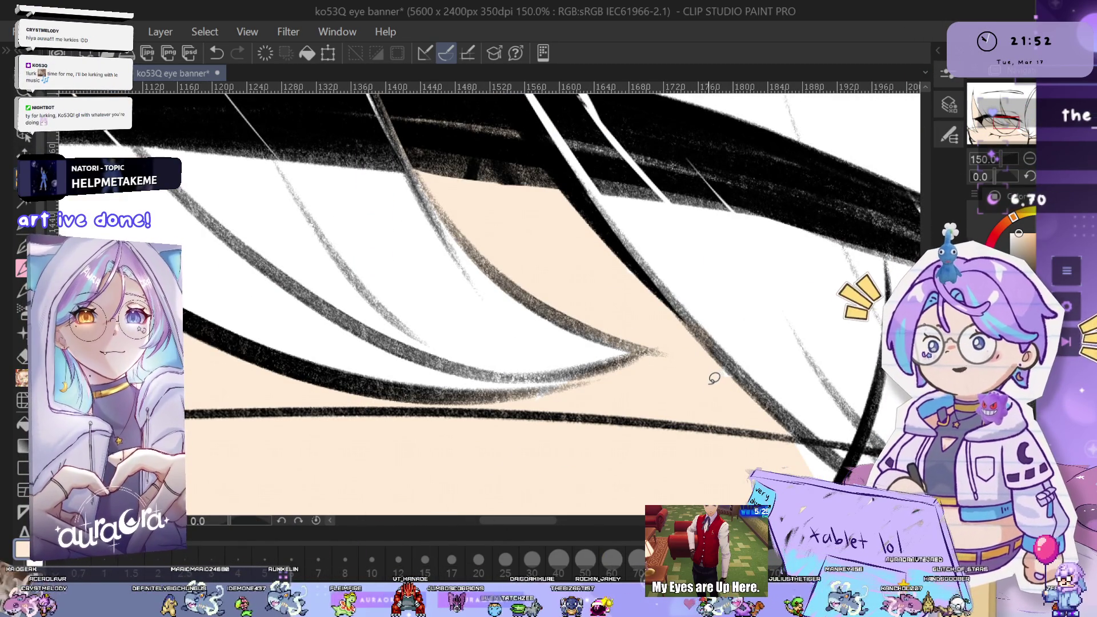
pyautogui.scroll(-3, 708, 361)
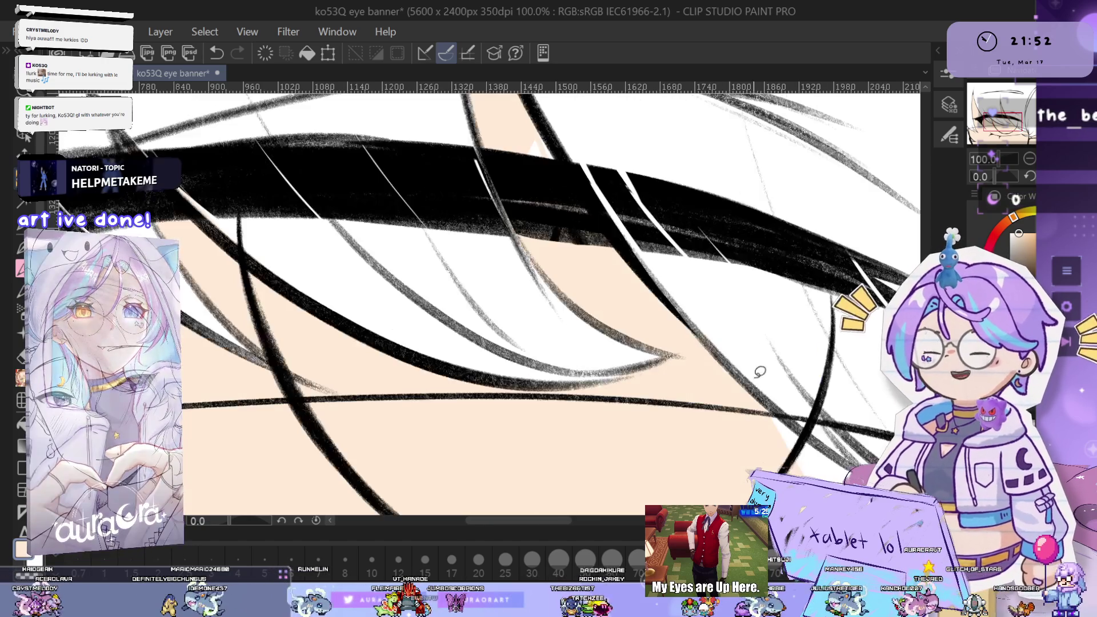
pyautogui.moveTo(802, 412); pyautogui.dragTo(703, 371)
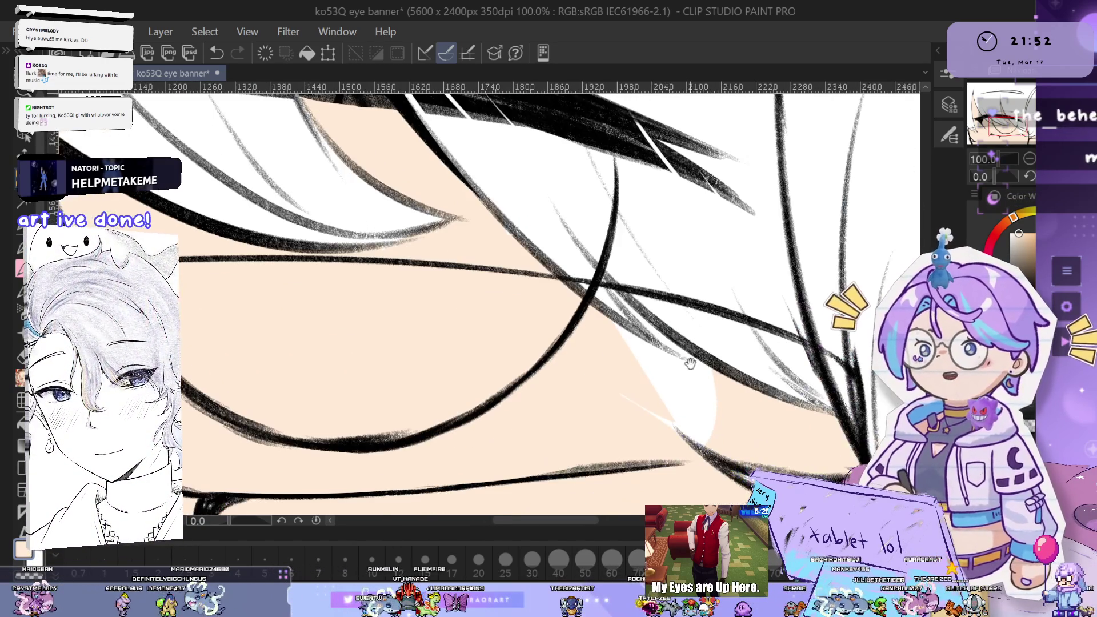
pyautogui.moveTo(753, 408); pyautogui.dragTo(715, 403)
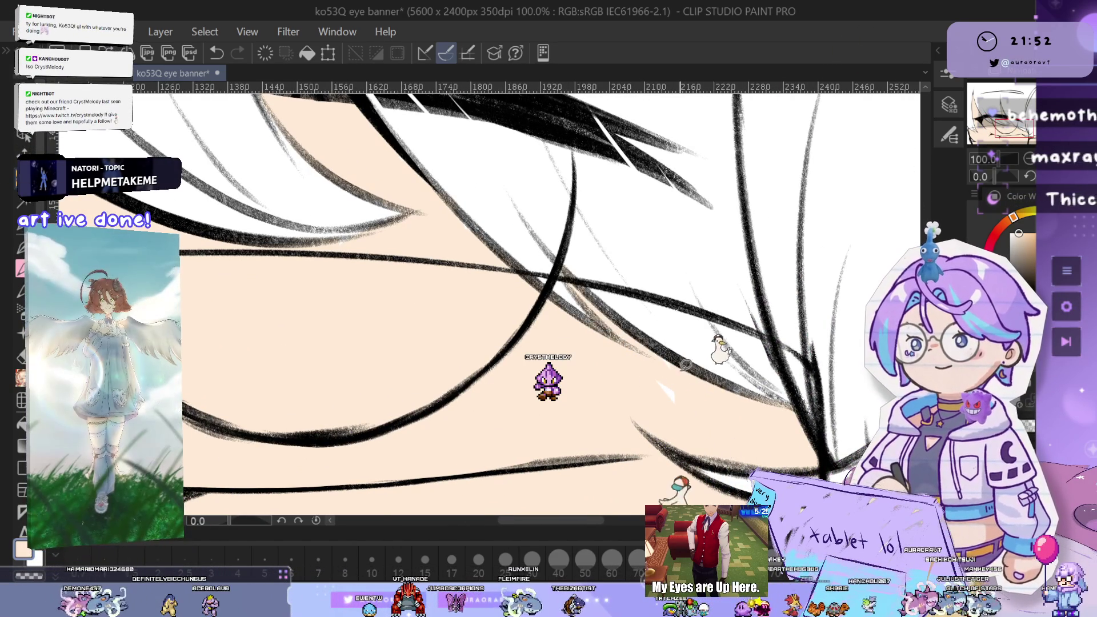
pyautogui.scroll(-2, 757, 447)
pyautogui.moveTo(757, 447)
pyautogui.mouseDown()
pyautogui.moveTo(721, 340)
pyautogui.moveTo(742, 276)
pyautogui.moveTo(692, 313)
pyautogui.moveTo(713, 385)
pyautogui.moveTo(712, 255)
pyautogui.mouseUp()
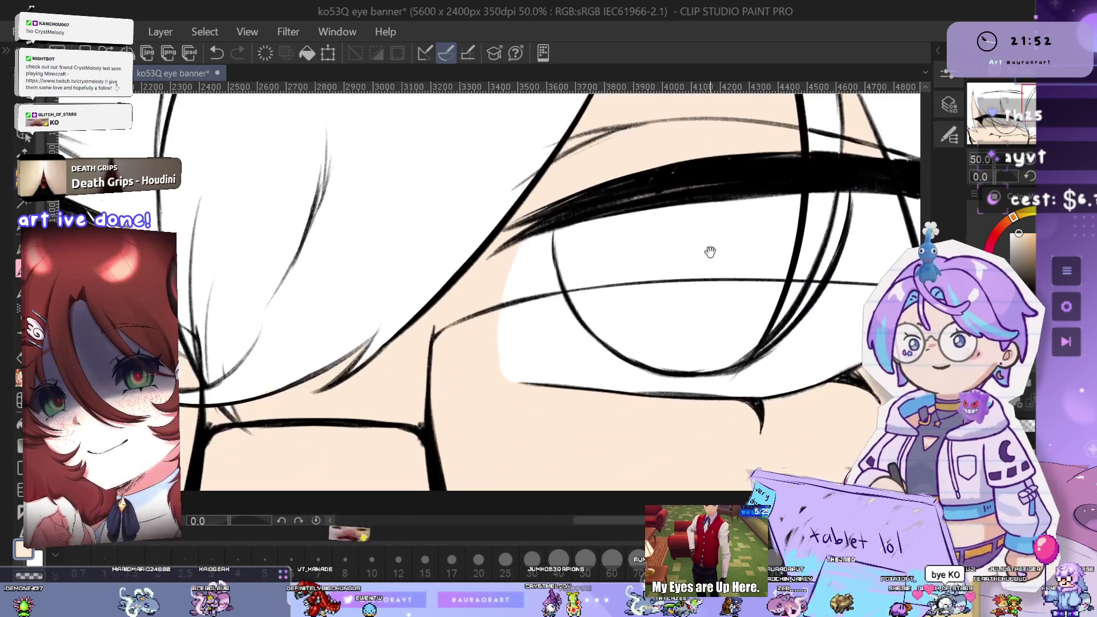
pyautogui.moveTo(490, 271)
pyautogui.mouseDown()
pyautogui.moveTo(715, 323)
pyautogui.moveTo(533, 233)
pyautogui.mouseUp()
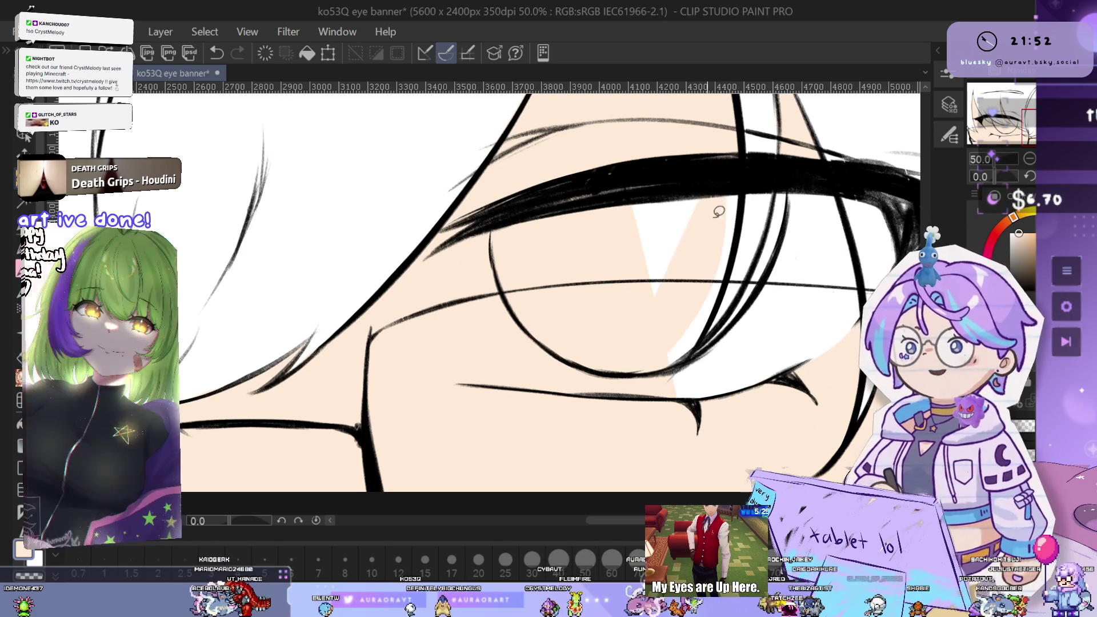
pyautogui.moveTo(727, 233); pyautogui.dragTo(624, 233)
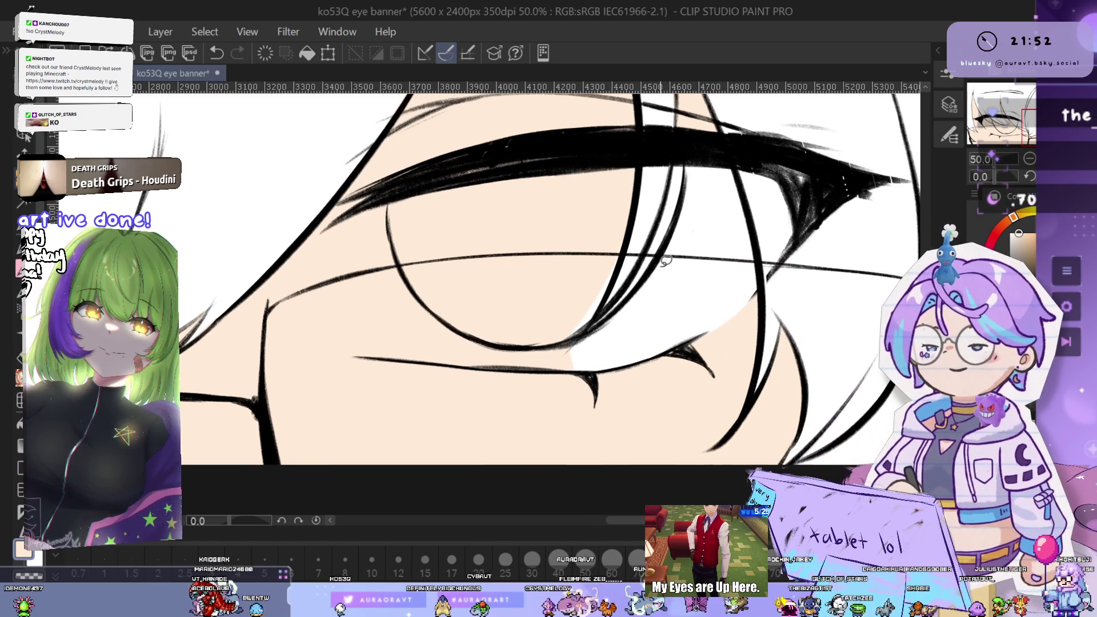
pyautogui.moveTo(732, 189)
pyautogui.mouseDown()
pyautogui.moveTo(746, 232)
pyautogui.moveTo(642, 204)
pyautogui.mouseUp()
pyautogui.moveTo(726, 245); pyautogui.dragTo(606, 423)
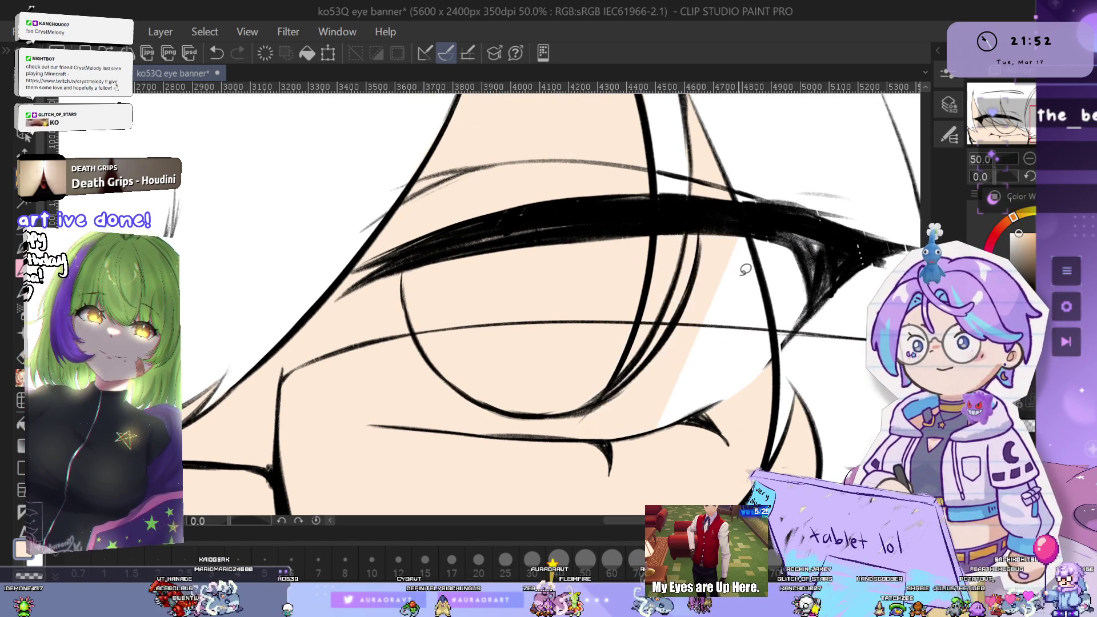
pyautogui.moveTo(742, 228); pyautogui.dragTo(657, 417)
pyautogui.moveTo(801, 258)
pyautogui.mouseDown()
pyautogui.moveTo(718, 252)
pyautogui.moveTo(693, 360)
pyautogui.mouseUp()
# Zoom out to show both eyes, centring on the left eye
pyautogui.moveTo(721, 284); pyautogui.dragTo(634, 234)
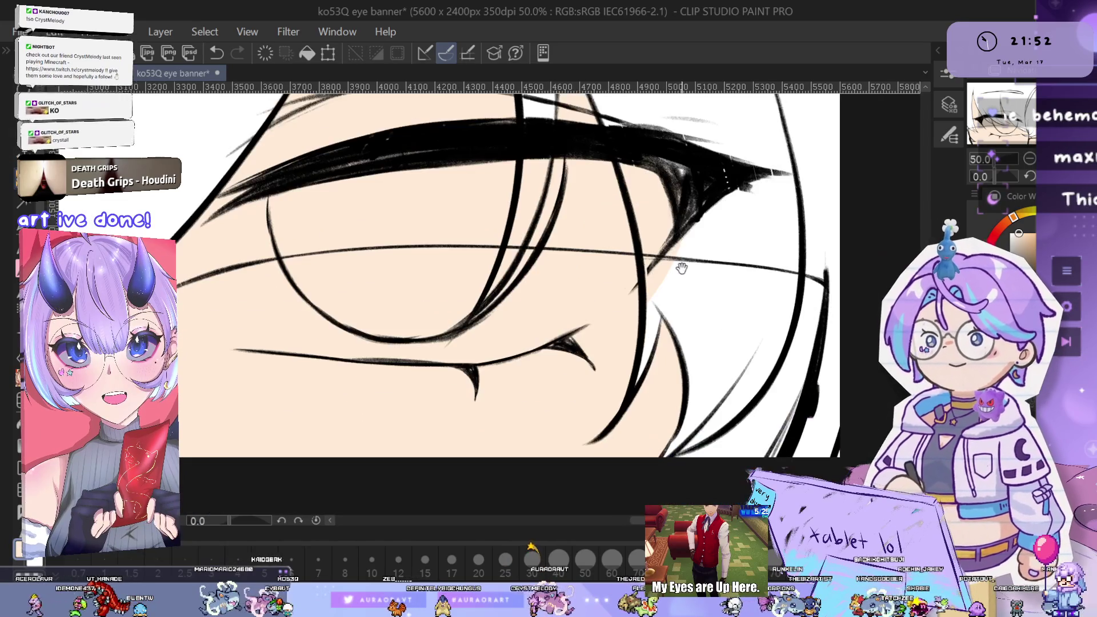
pyautogui.scroll(-2, 713, 298)
pyautogui.moveTo(860, 243); pyautogui.dragTo(827, 315)
pyautogui.moveTo(507, 247)
pyautogui.mouseDown()
pyautogui.moveTo(673, 280)
pyautogui.moveTo(599, 309)
pyautogui.mouseUp()
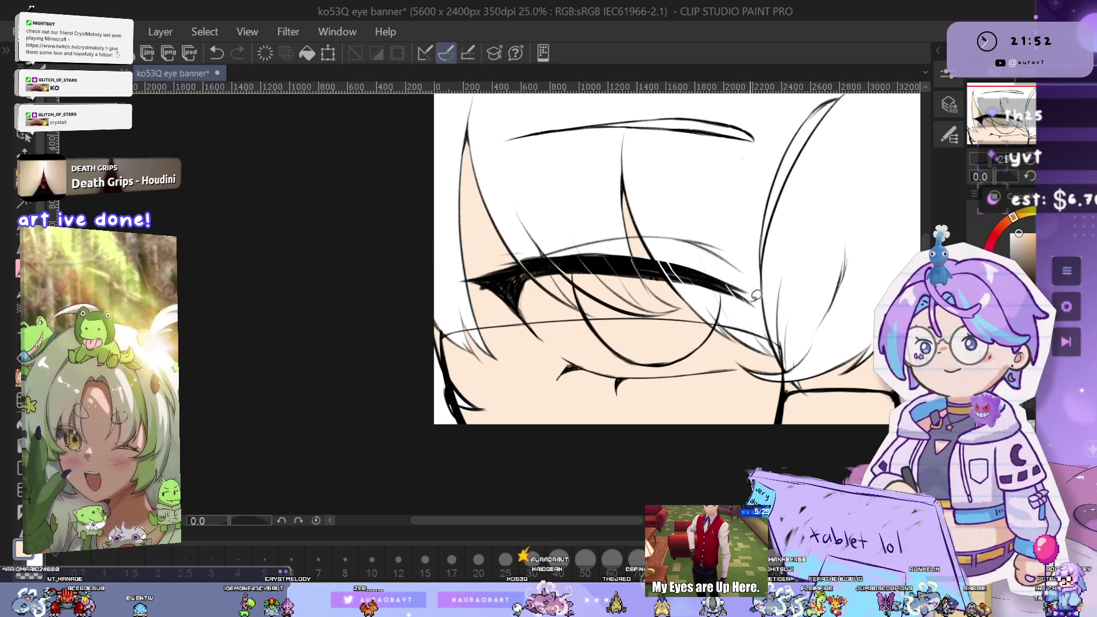
# Paint peach over the white strand and stripe between the eyes
pyautogui.moveTo(744, 294)
pyautogui.mouseDown()
pyautogui.moveTo(766, 340)
pyautogui.moveTo(549, 330)
pyautogui.mouseUp()
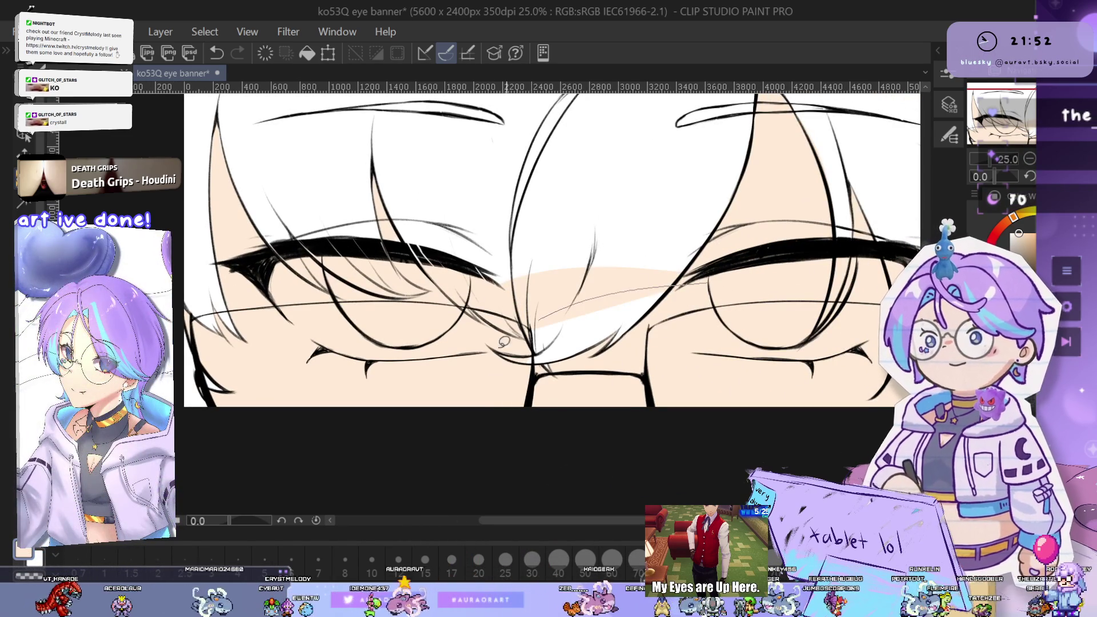
pyautogui.moveTo(656, 300); pyautogui.dragTo(540, 348)
pyautogui.moveTo(714, 274); pyautogui.dragTo(770, 307)
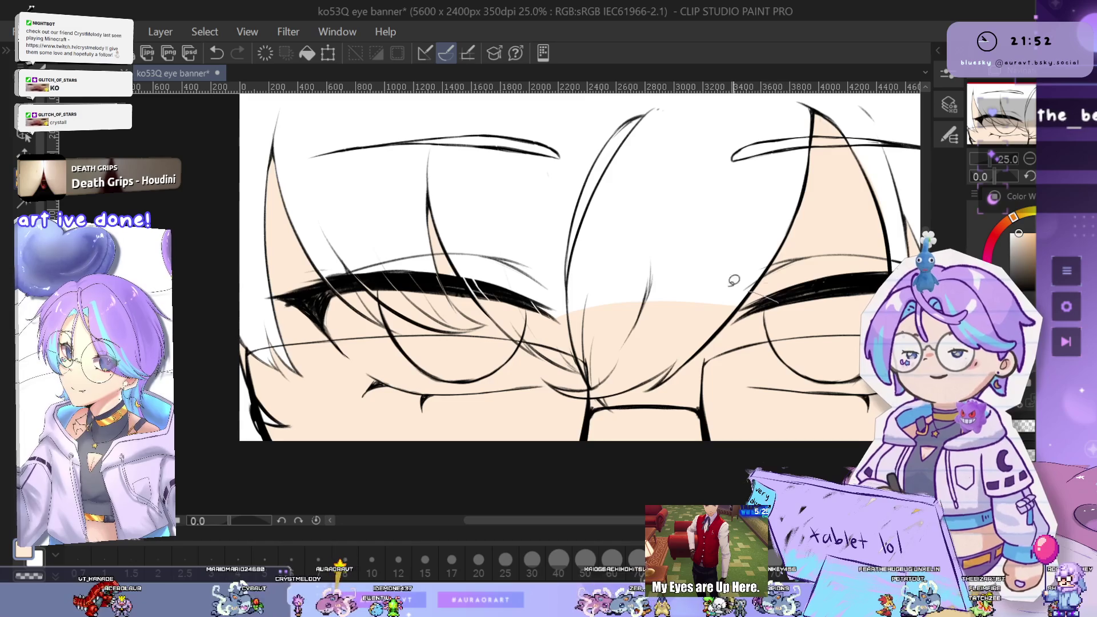
pyautogui.scroll(-2, 665, 324)
pyautogui.scroll(2, 665, 324)
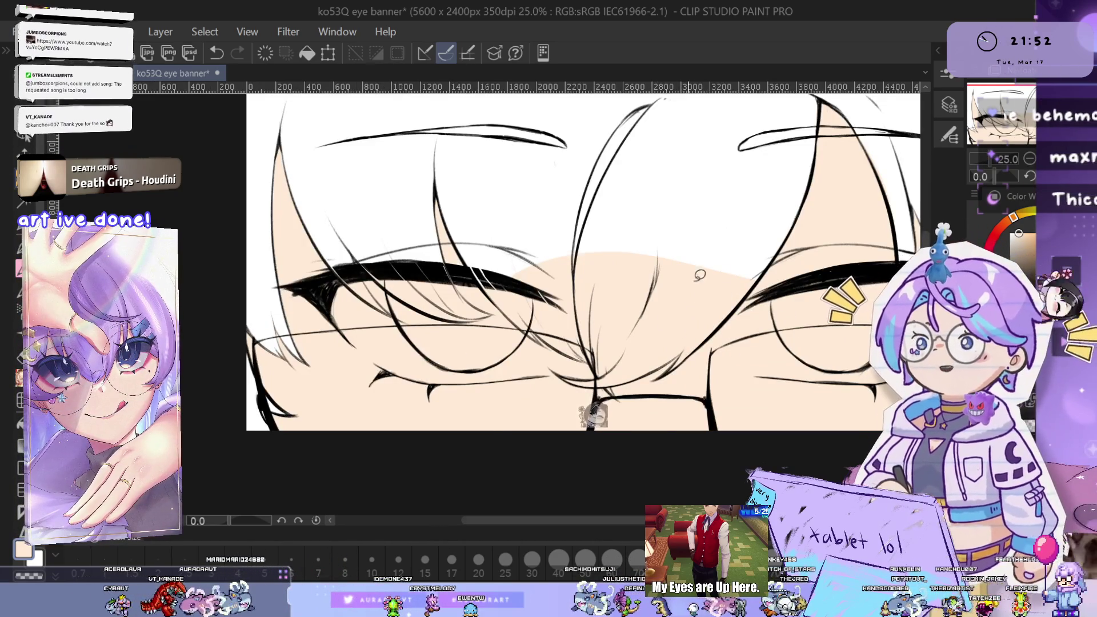
pyautogui.scroll(-2, 593, 408)
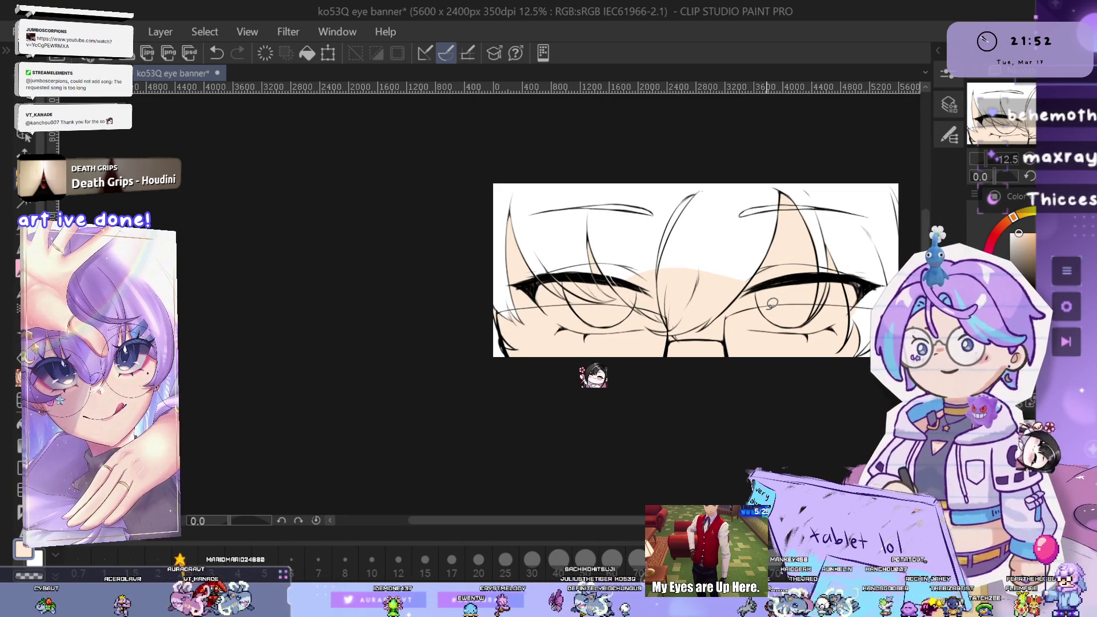
# Stretch the layer slightly upward from its top edge and apply the transform
pyautogui.hotkey('ctrl', 't')
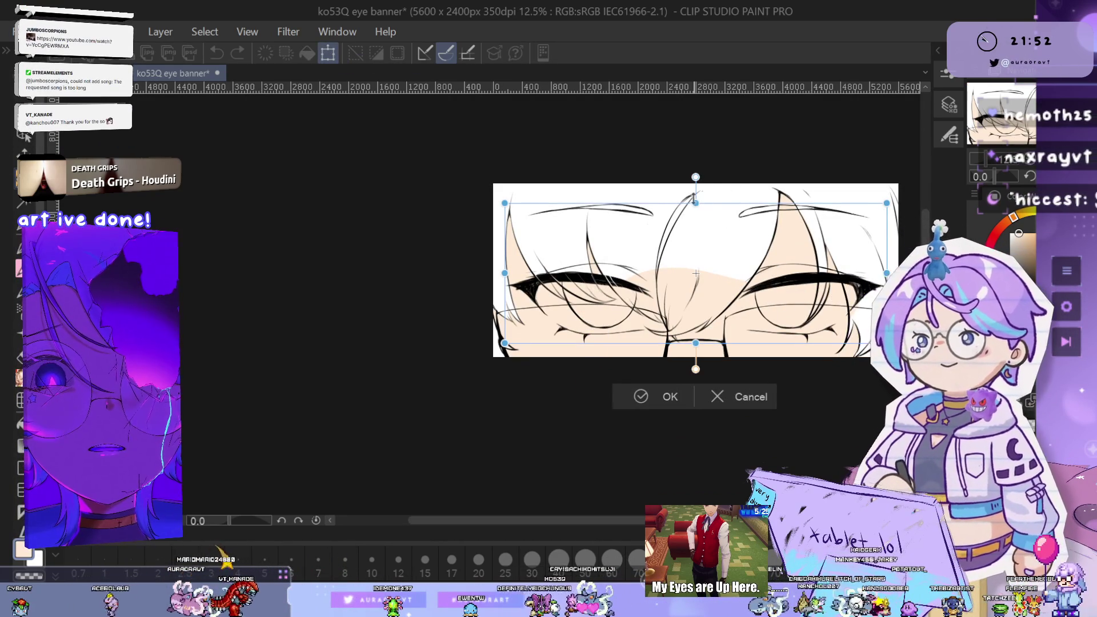
pyautogui.moveTo(695, 204); pyautogui.dragTo(693, 196)
pyautogui.moveTo(768, 279)
pyautogui.mouseDown()
pyautogui.moveTo(704, 246)
pyautogui.moveTo(699, 271)
pyautogui.mouseUp()
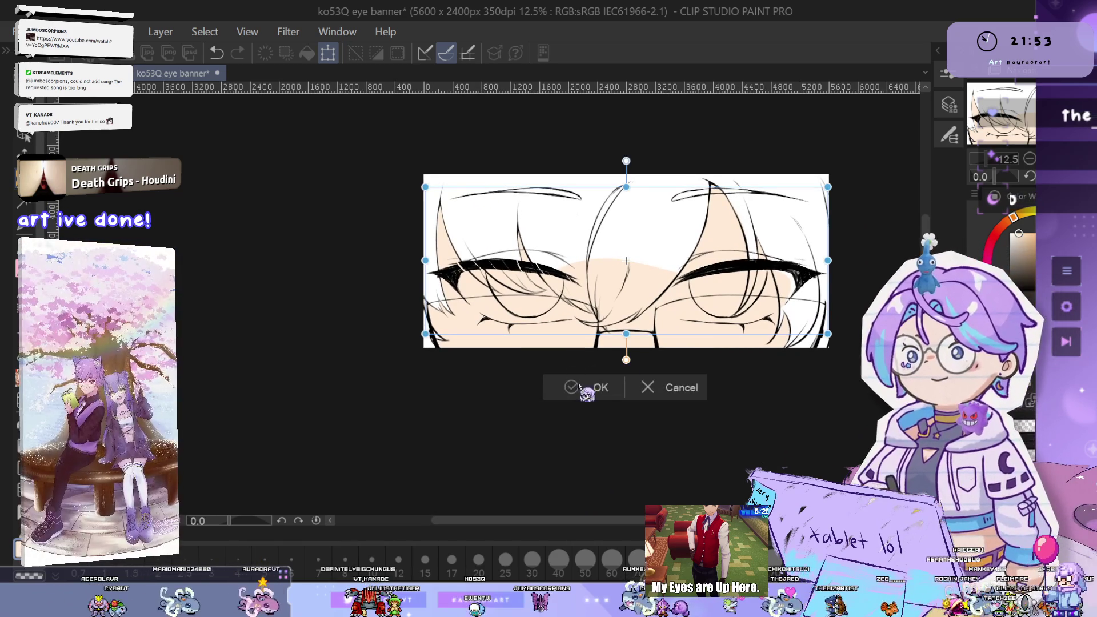
pyautogui.click(589, 396)
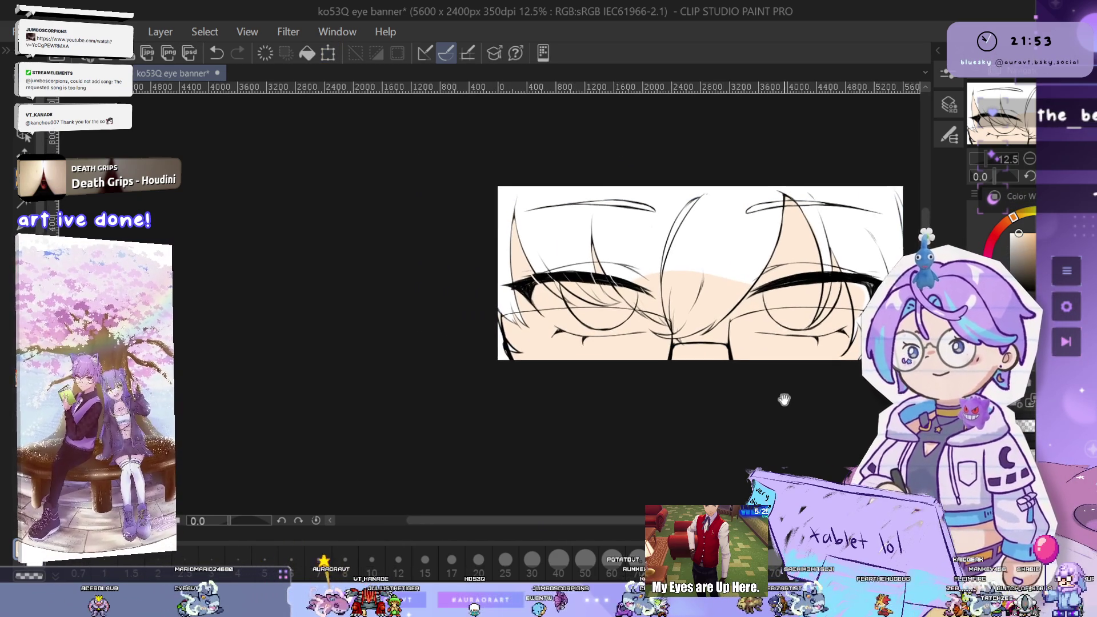
# Swap the main colour to black with X and zoom onto the left eye's outer lash end
pyautogui.scroll(4, 632, 253)
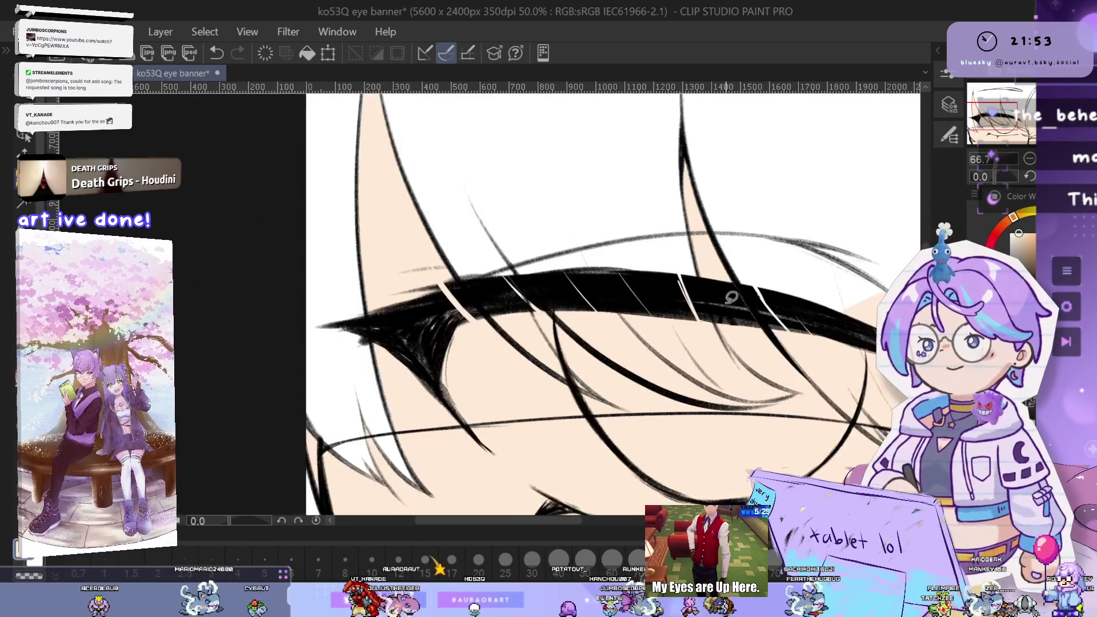
pyautogui.scroll(-1, 720, 315)
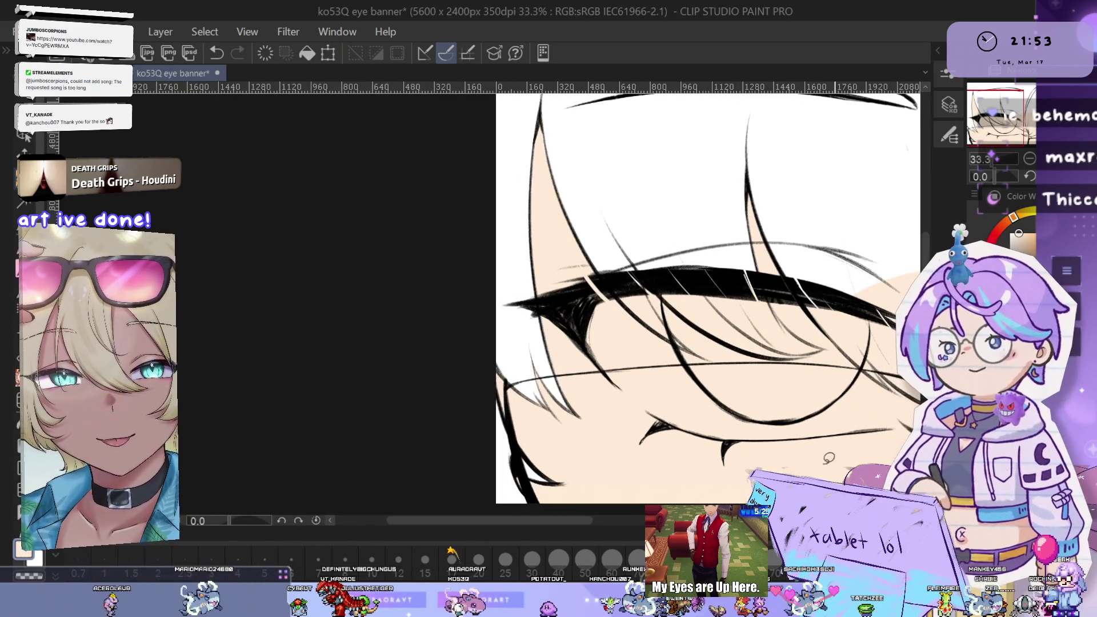
pyautogui.press('x')
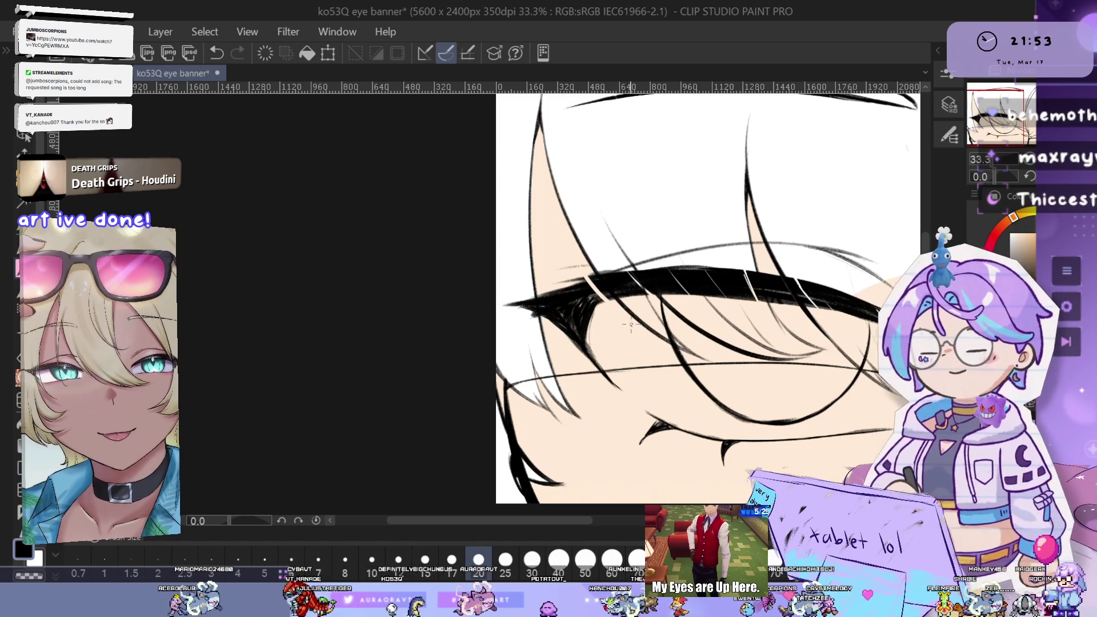
pyautogui.scroll(2, 632, 324)
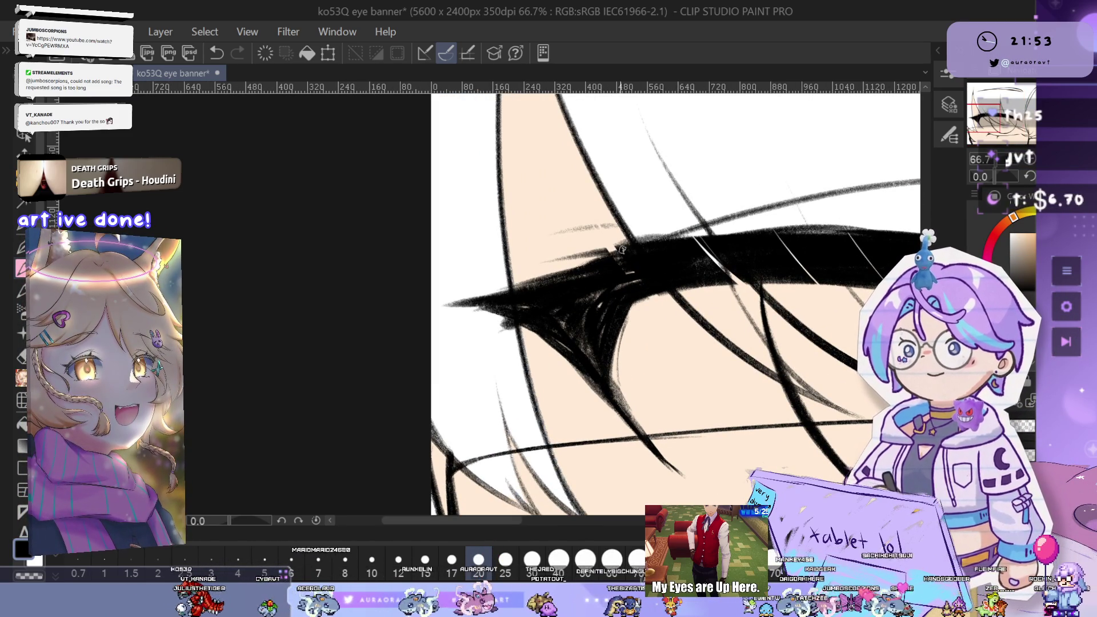
pyautogui.hscroll(3, 618, 247)
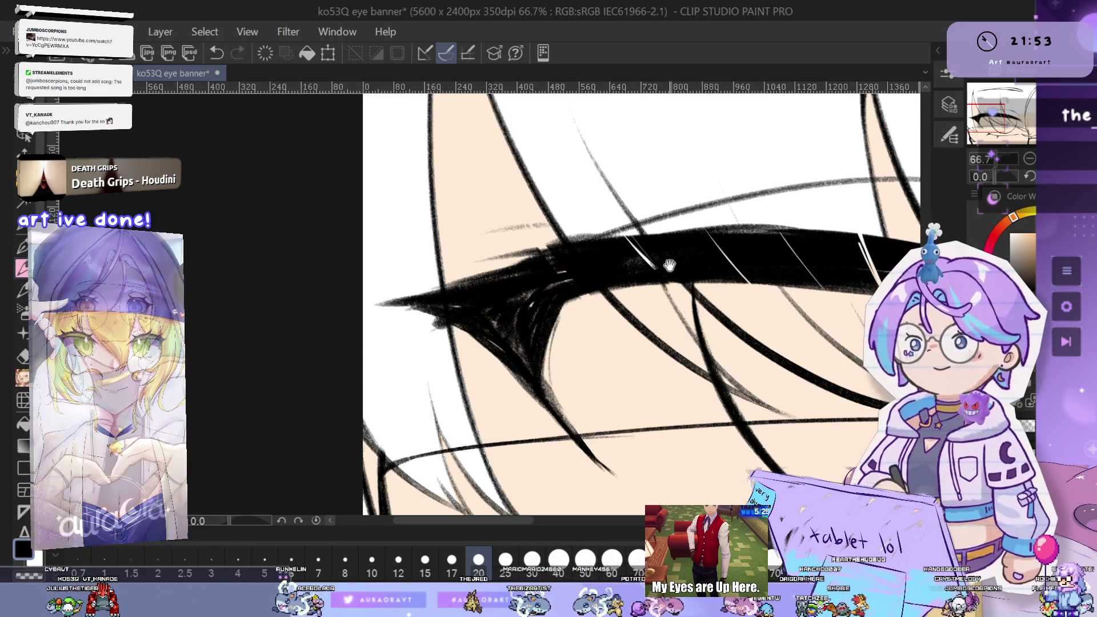
pyautogui.scroll(2, 673, 257)
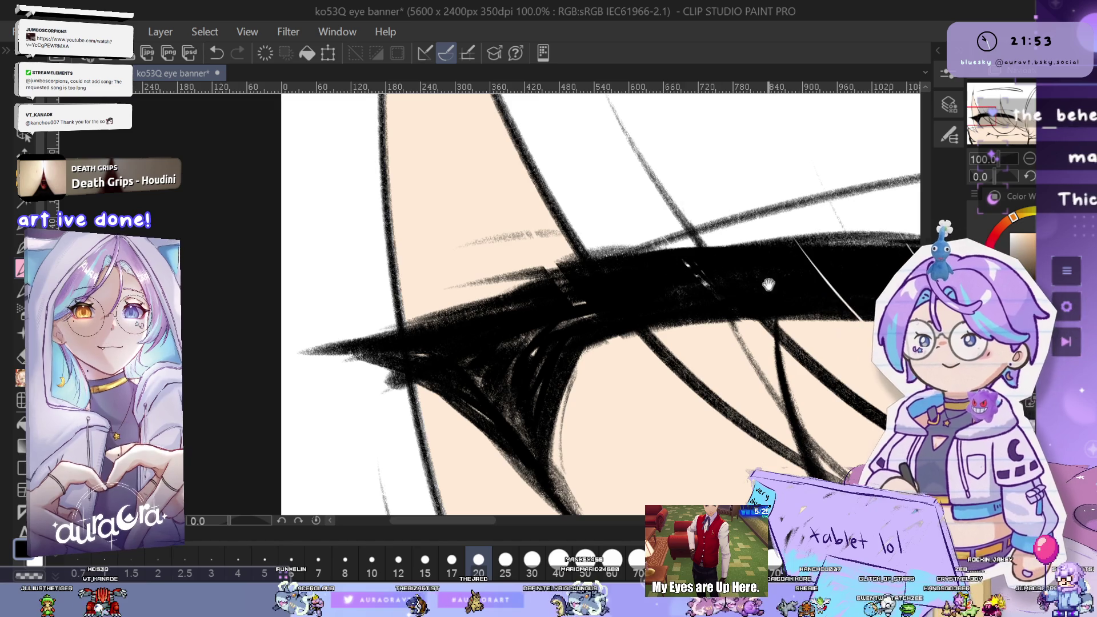
pyautogui.moveTo(750, 274); pyautogui.dragTo(670, 260)
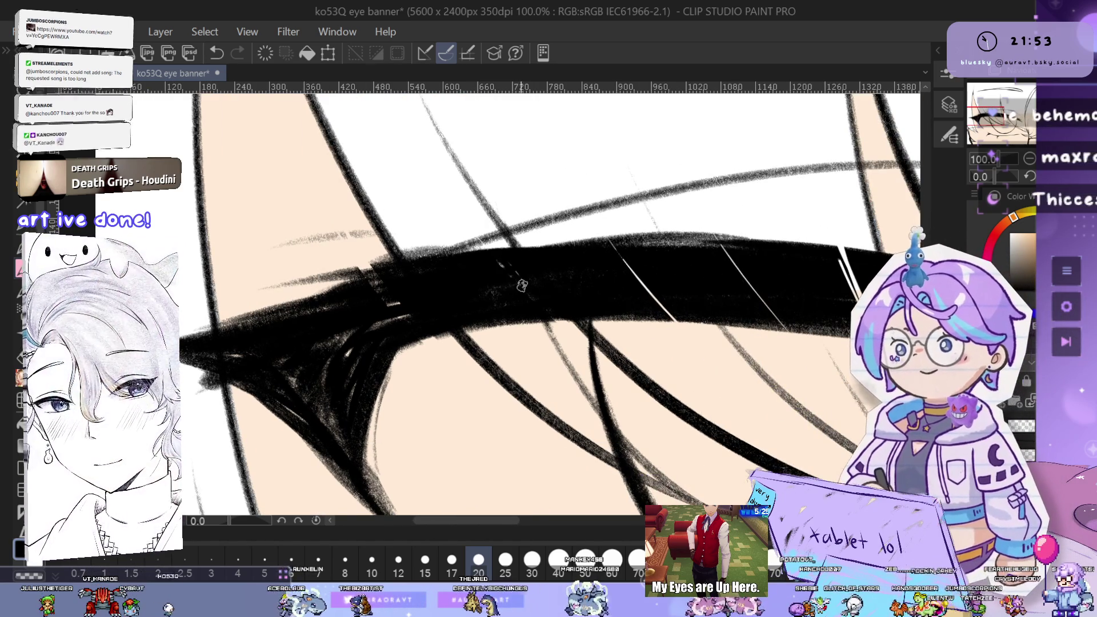
pyautogui.scroll(2, 497, 270)
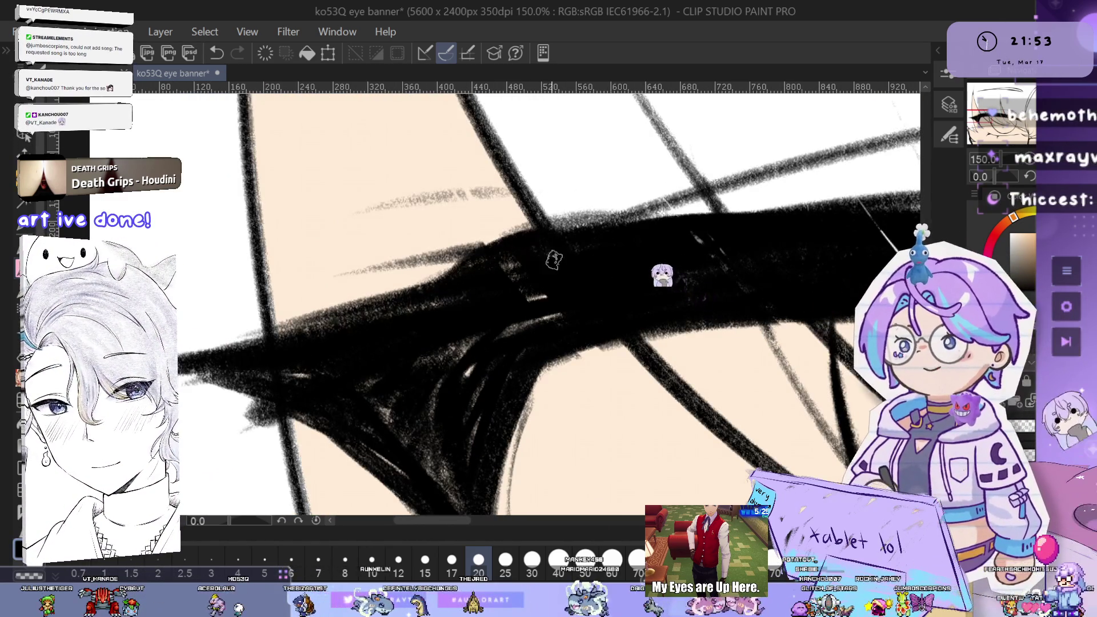
# Rotate the view along the left lash, brush black over its white streaks, then reset the view
pyautogui.moveTo(763, 289)
pyautogui.mouseDown()
pyautogui.moveTo(746, 318)
pyautogui.moveTo(514, 298)
pyautogui.mouseUp()
pyautogui.moveTo(748, 308); pyautogui.dragTo(537, 309)
pyautogui.moveTo(673, 217)
pyautogui.mouseDown()
pyautogui.moveTo(657, 269)
pyautogui.moveTo(591, 339)
pyautogui.mouseUp()
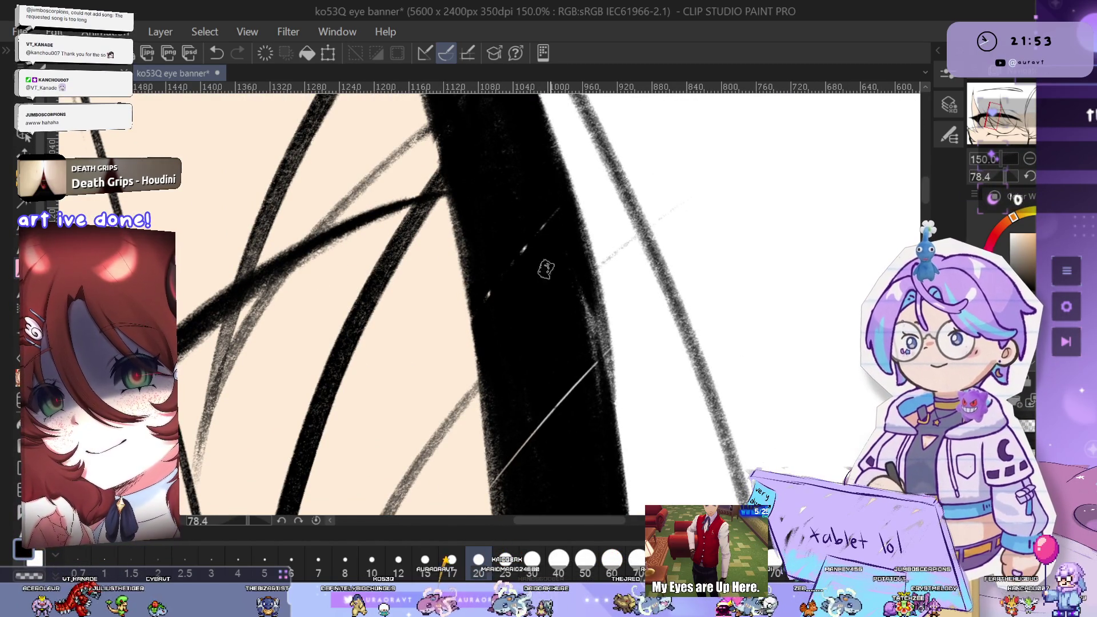
pyautogui.scroll(-2, 627, 400)
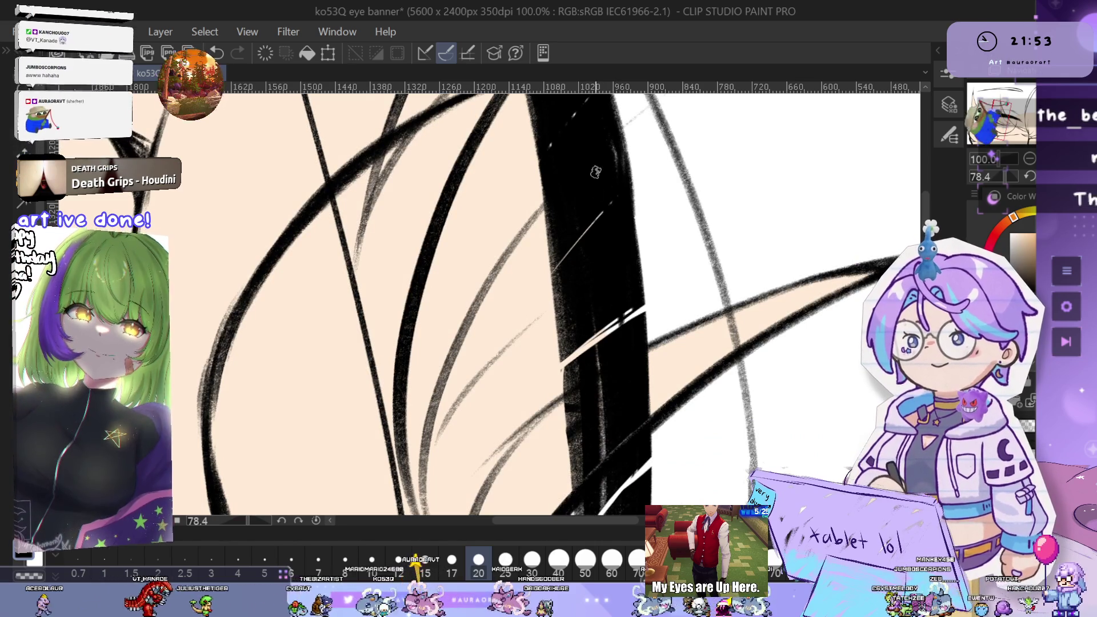
pyautogui.moveTo(575, 304); pyautogui.dragTo(579, 416)
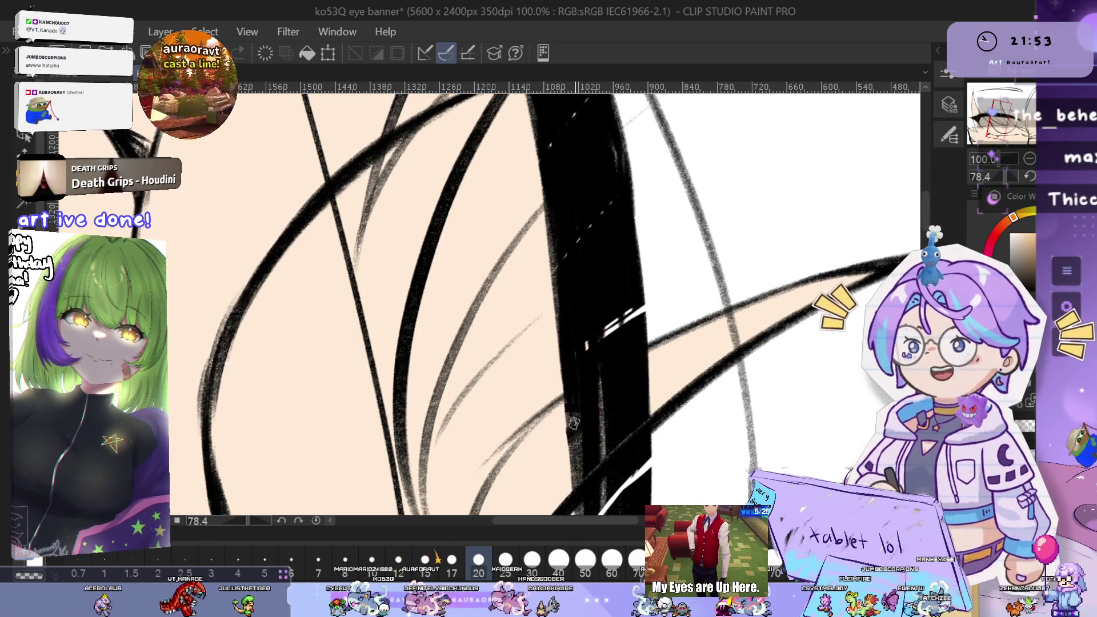
pyautogui.moveTo(631, 351); pyautogui.dragTo(616, 320)
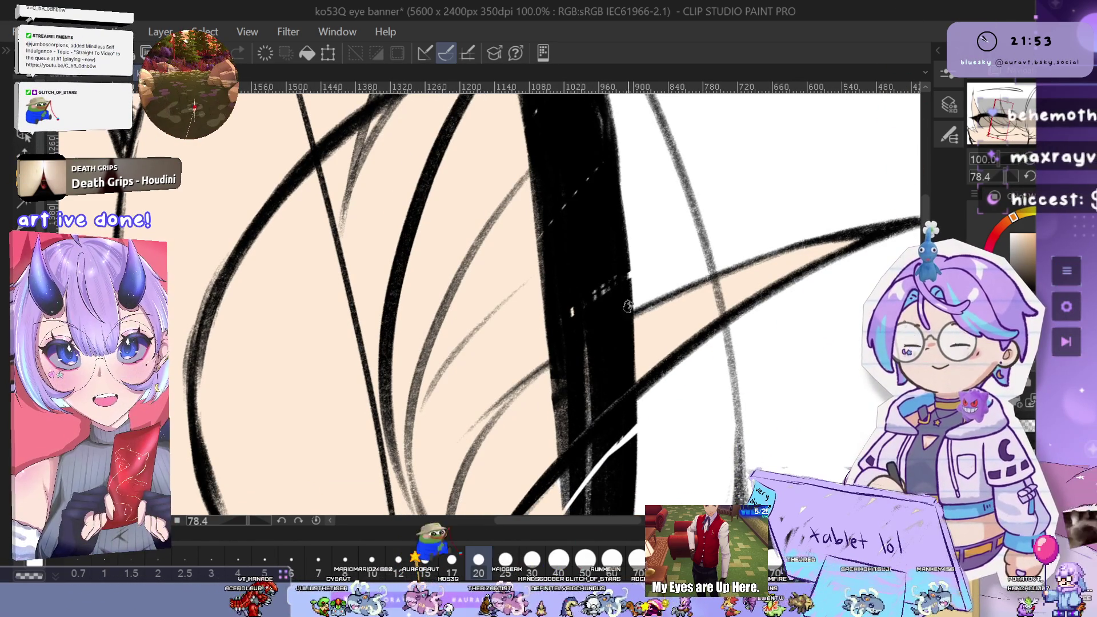
pyautogui.moveTo(628, 318)
pyautogui.mouseDown()
pyautogui.moveTo(719, 226)
pyautogui.moveTo(682, 305)
pyautogui.mouseUp()
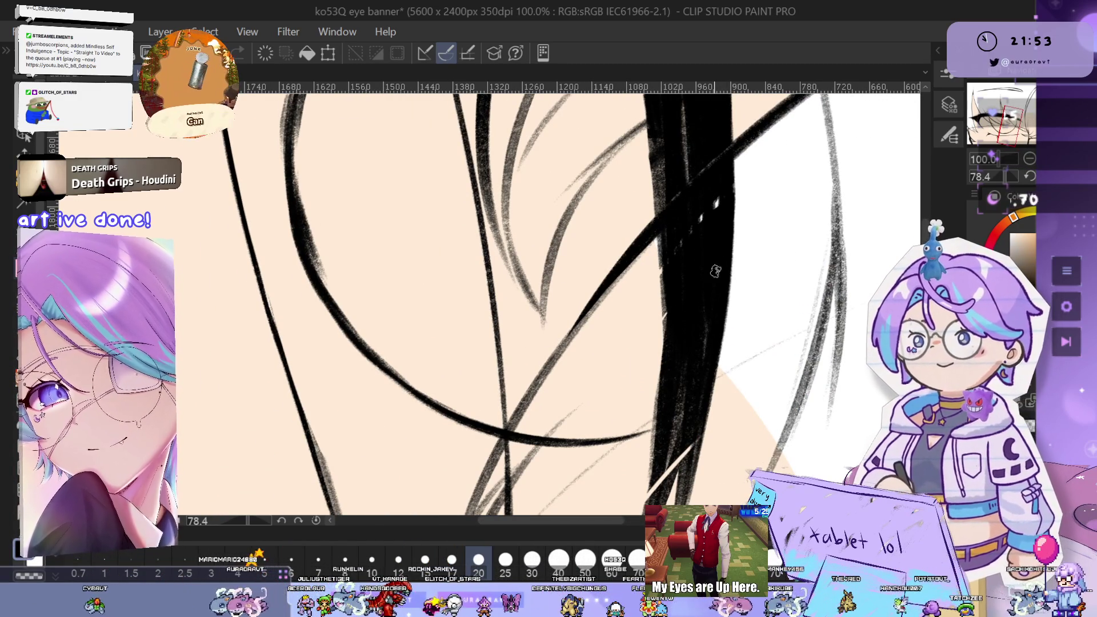
pyautogui.moveTo(710, 272); pyautogui.dragTo(704, 106)
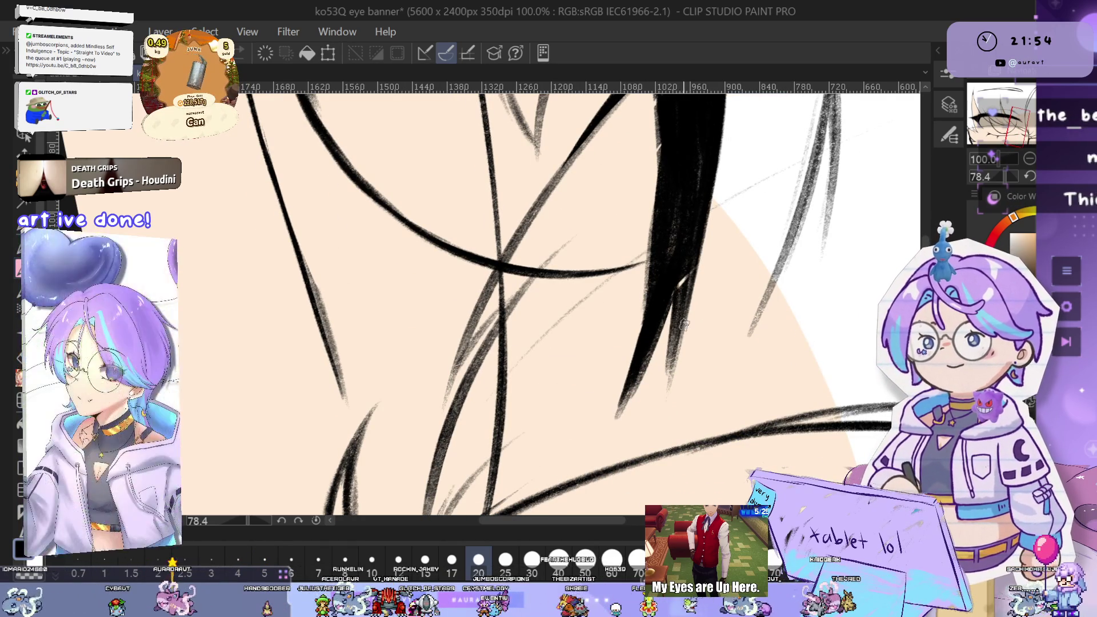
pyautogui.hotkey('ctrl', '0')
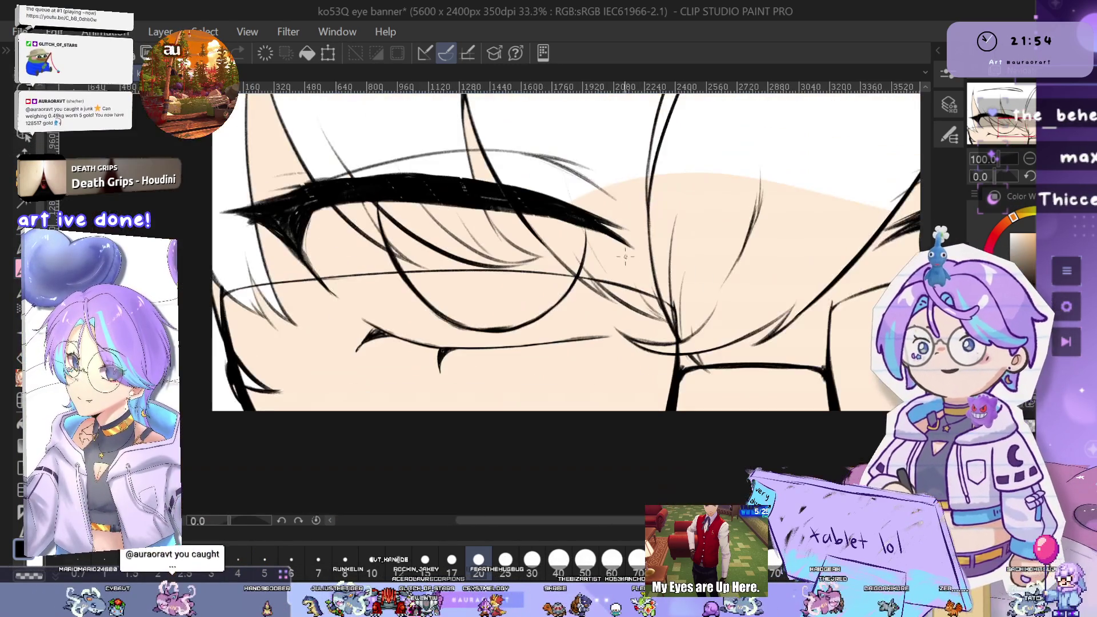
pyautogui.scroll(-4, 715, 277)
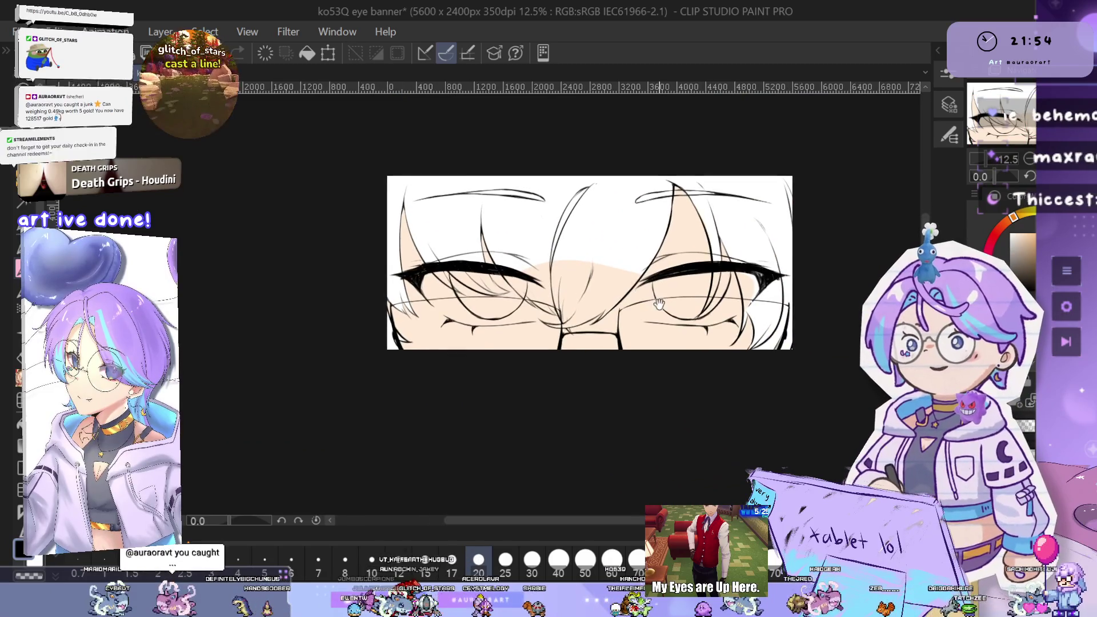
pyautogui.scroll(4, 714, 309)
pyautogui.scroll(-2, 766, 320)
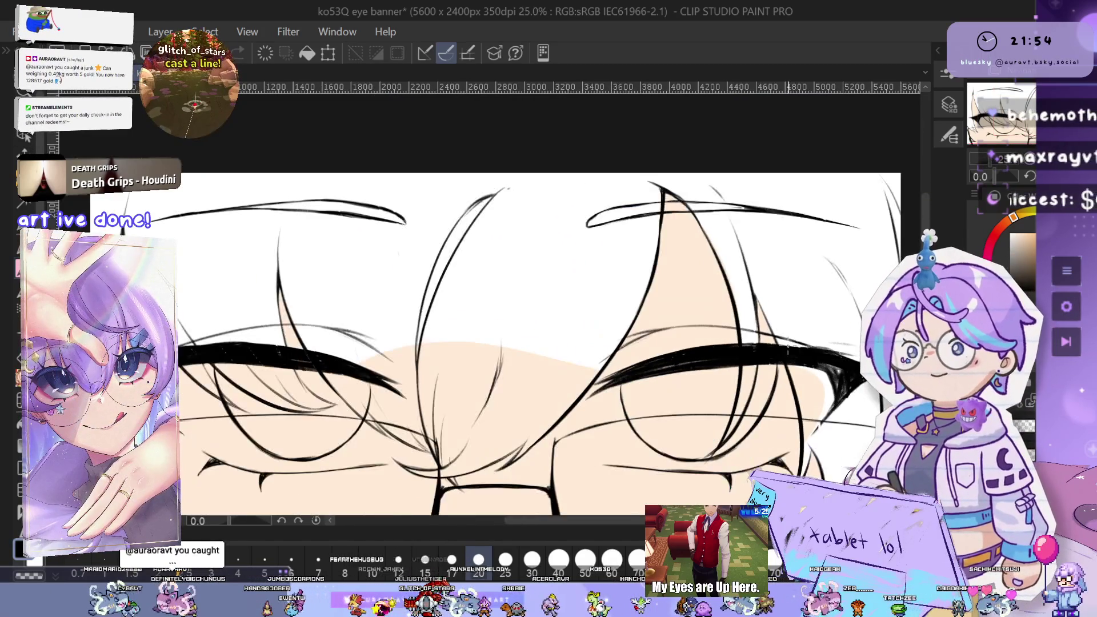
pyautogui.moveTo(774, 325); pyautogui.dragTo(785, 318)
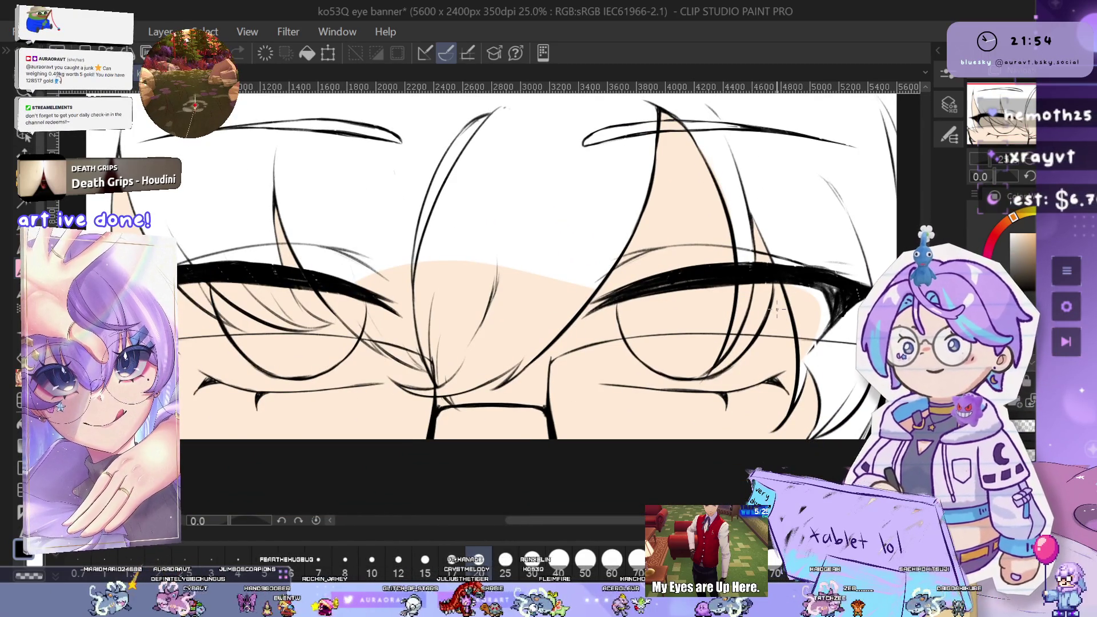
pyautogui.scroll(-2, 713, 321)
pyautogui.moveTo(684, 340); pyautogui.dragTo(765, 337)
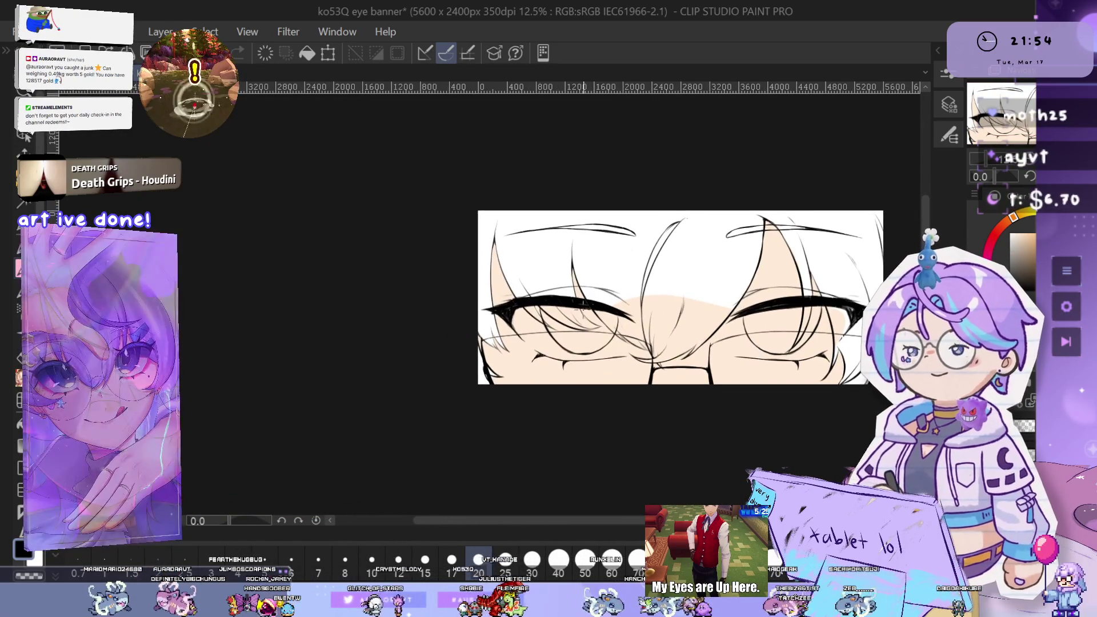
pyautogui.scroll(2, 615, 337)
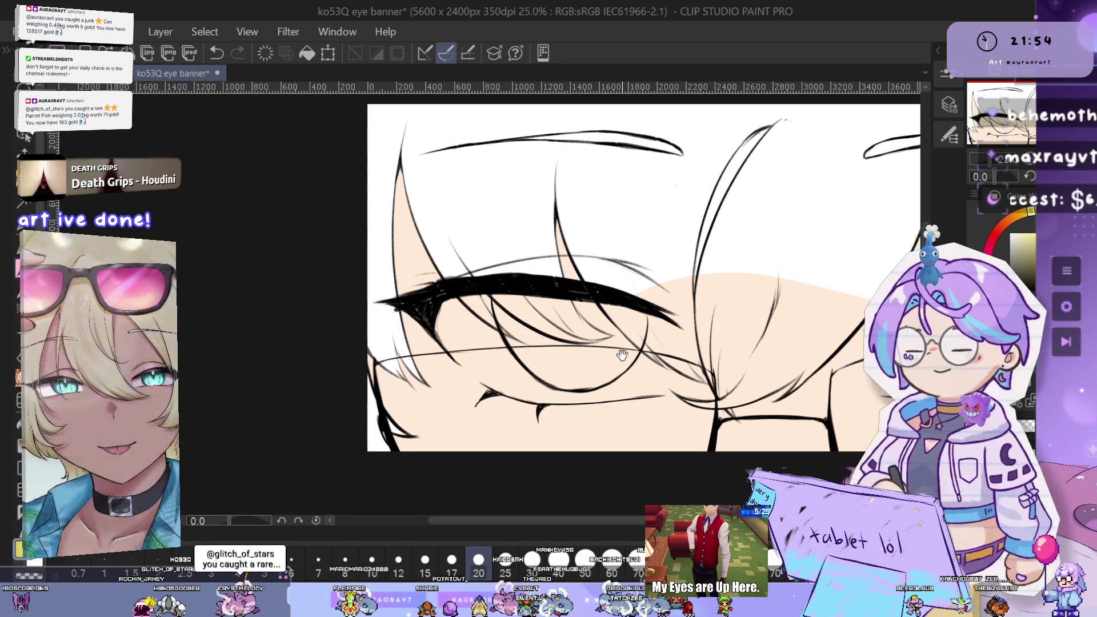
pyautogui.scroll(4, 619, 350)
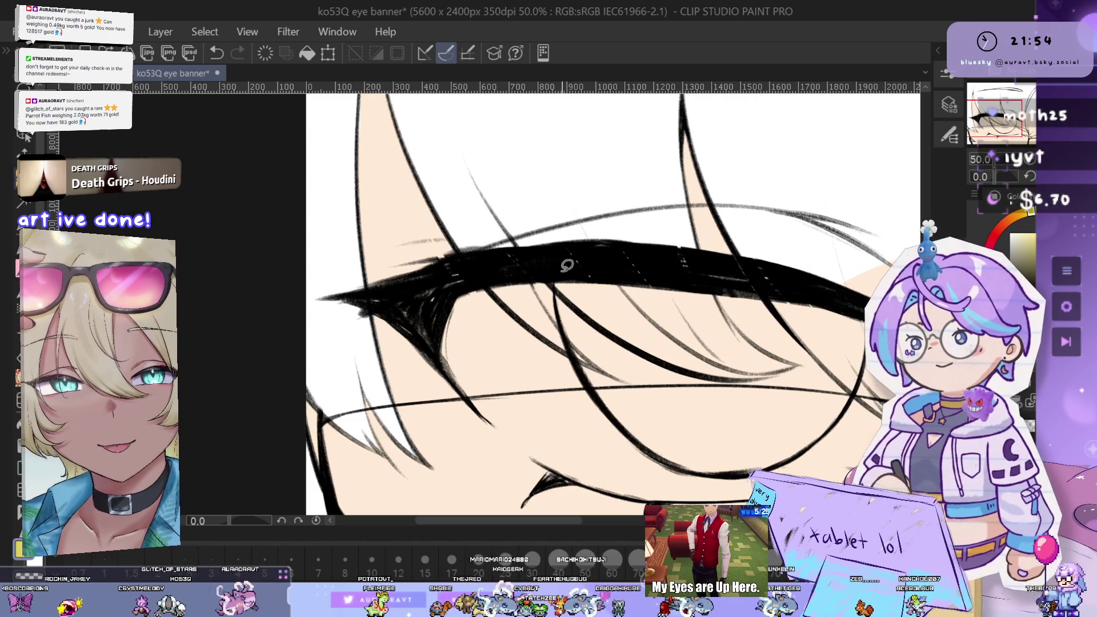
# Paint flat yellow across the left iris outline, covering the remaining peach area
pyautogui.moveTo(556, 284); pyautogui.dragTo(627, 431)
pyautogui.moveTo(592, 269); pyautogui.dragTo(696, 329)
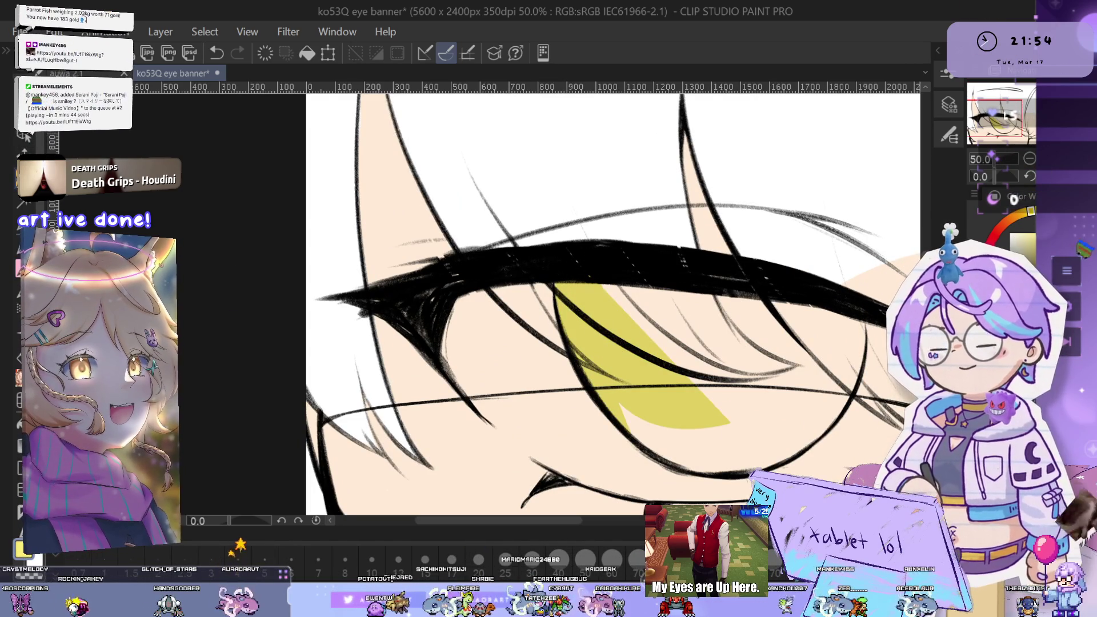
pyautogui.moveTo(664, 361)
pyautogui.mouseDown()
pyautogui.moveTo(680, 341)
pyautogui.moveTo(723, 344)
pyautogui.mouseUp()
pyautogui.moveTo(607, 240)
pyautogui.mouseDown()
pyautogui.moveTo(657, 372)
pyautogui.moveTo(742, 377)
pyautogui.mouseUp()
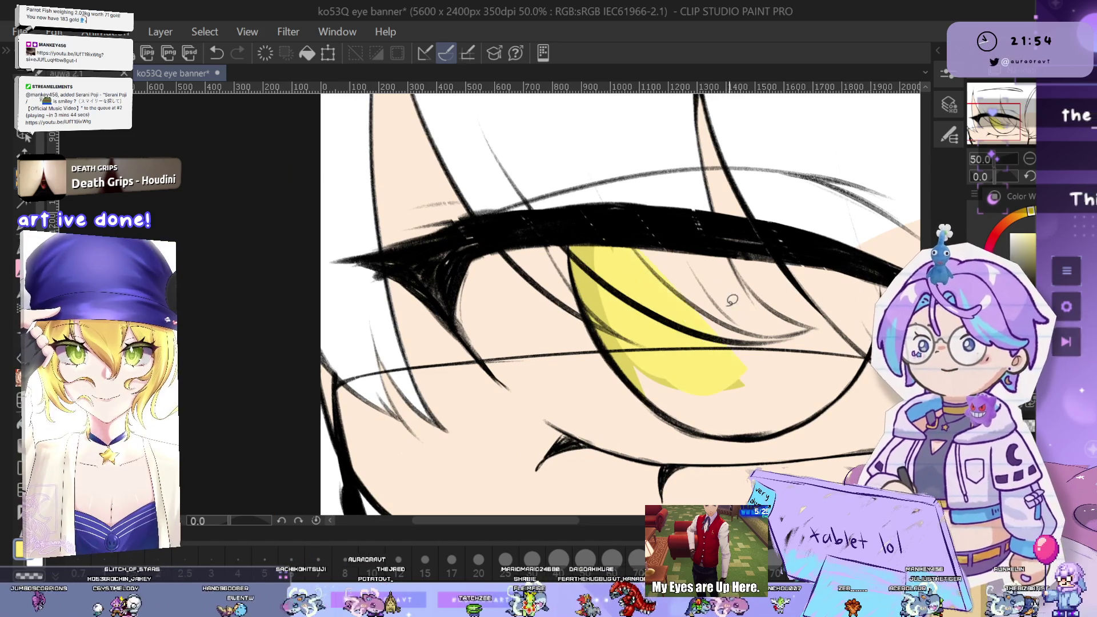
pyautogui.moveTo(600, 234); pyautogui.dragTo(593, 251)
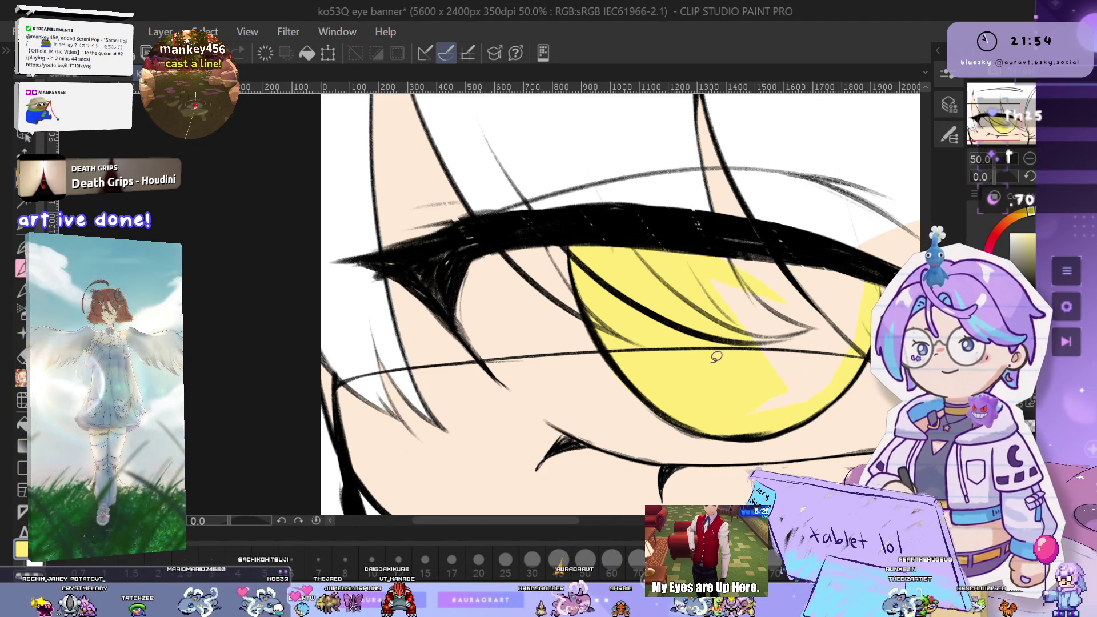
pyautogui.moveTo(718, 356); pyautogui.dragTo(815, 358)
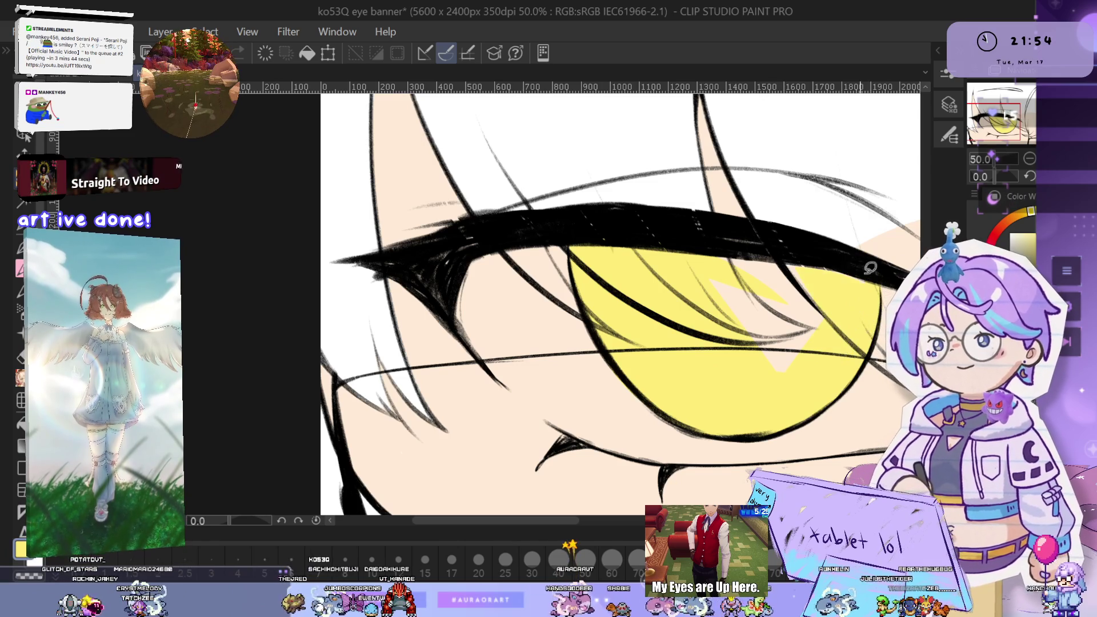
pyautogui.moveTo(851, 267); pyautogui.dragTo(789, 320)
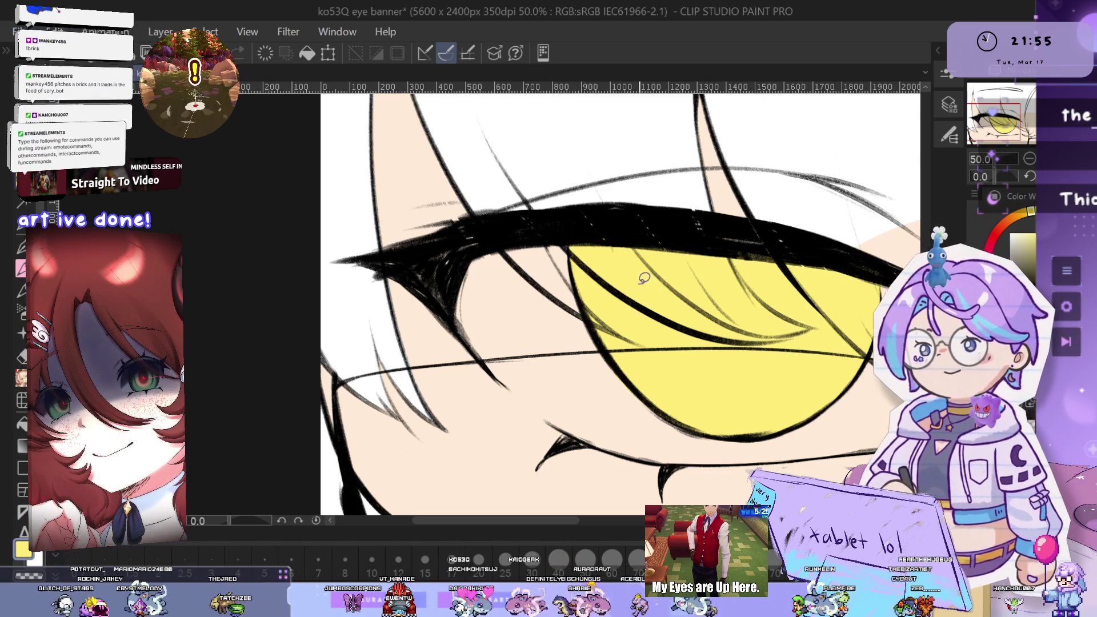
pyautogui.moveTo(819, 353); pyautogui.dragTo(754, 355)
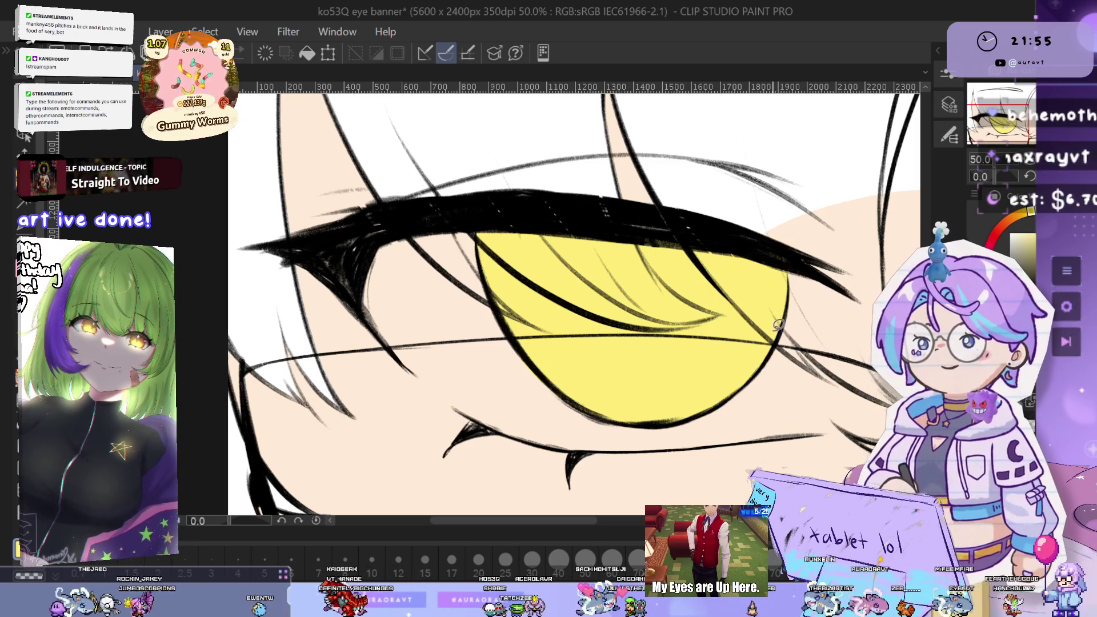
# Lay a bright cyan stroke inside the right iris, replacing the duller teal one
pyautogui.scroll(-3, 769, 337)
pyautogui.scroll(6, 806, 342)
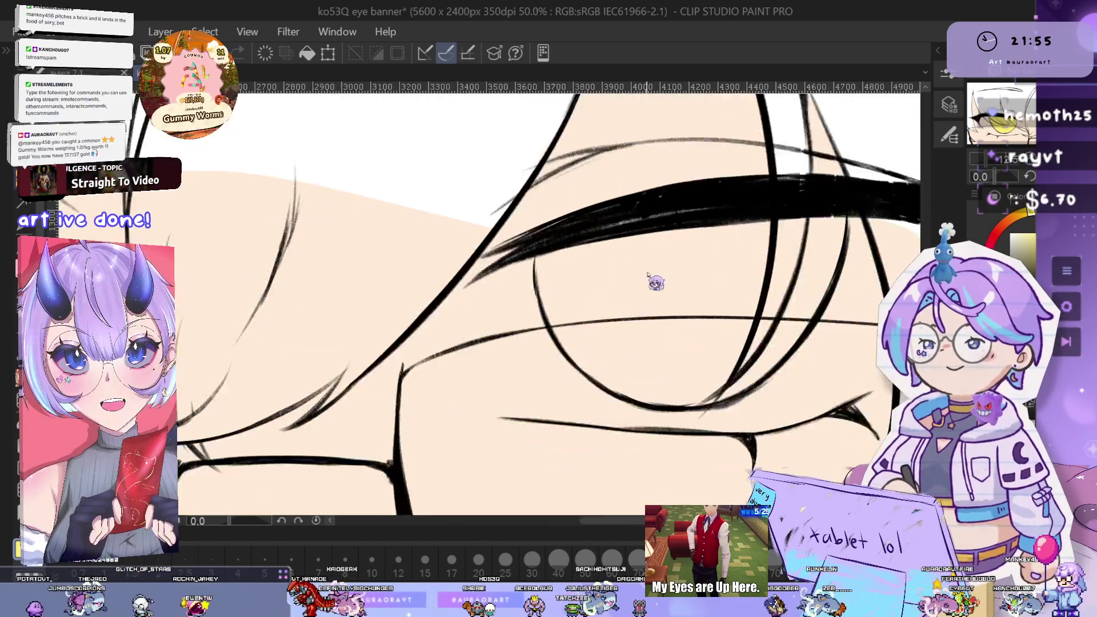
pyautogui.moveTo(634, 297); pyautogui.dragTo(719, 303)
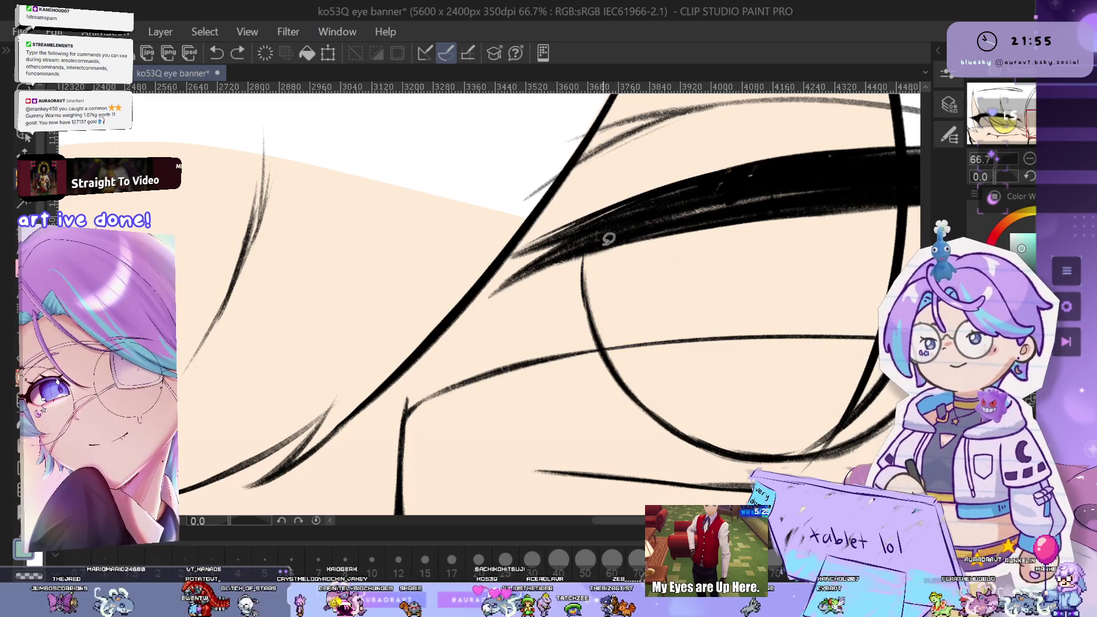
pyautogui.moveTo(591, 256); pyautogui.dragTo(661, 389)
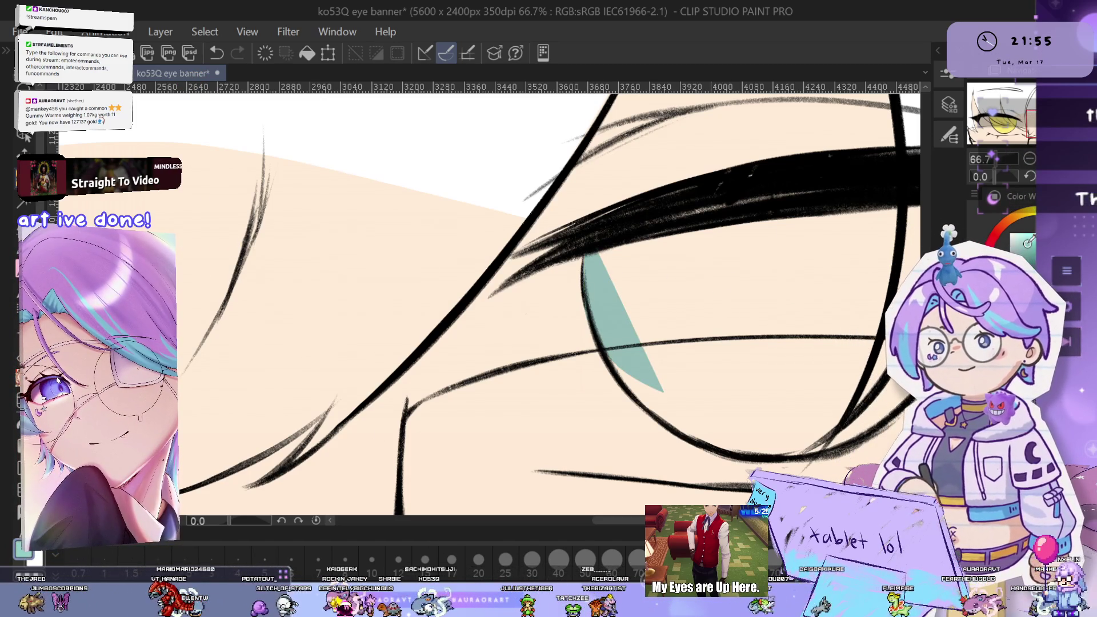
pyautogui.moveTo(587, 254); pyautogui.dragTo(662, 392)
pyautogui.hotkey('ctrl', 'z')
pyautogui.moveTo(588, 254); pyautogui.dragTo(662, 393)
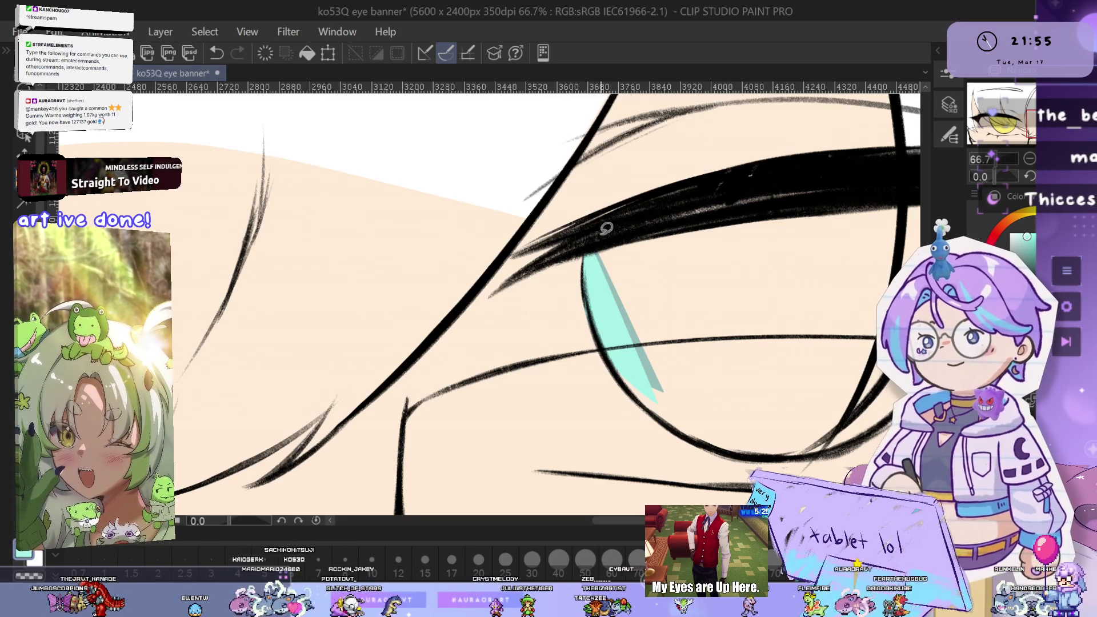
# Fill the rest of the right iris with teal, covering the skin-coloured gaps
pyautogui.moveTo(609, 230); pyautogui.dragTo(659, 277)
pyautogui.moveTo(662, 400)
pyautogui.mouseDown()
pyautogui.moveTo(811, 425)
pyautogui.moveTo(697, 436)
pyautogui.mouseUp()
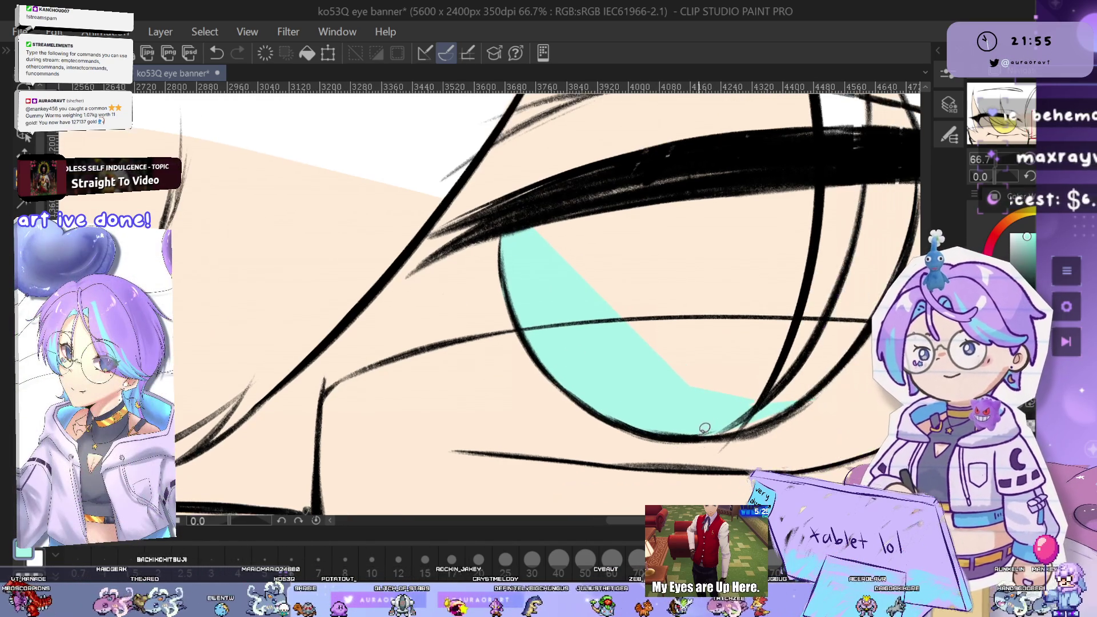
pyautogui.moveTo(857, 366); pyautogui.dragTo(802, 395)
pyautogui.moveTo(799, 343)
pyautogui.mouseDown()
pyautogui.moveTo(851, 243)
pyautogui.moveTo(846, 214)
pyautogui.moveTo(823, 217)
pyautogui.mouseUp()
pyautogui.moveTo(728, 351); pyautogui.dragTo(742, 348)
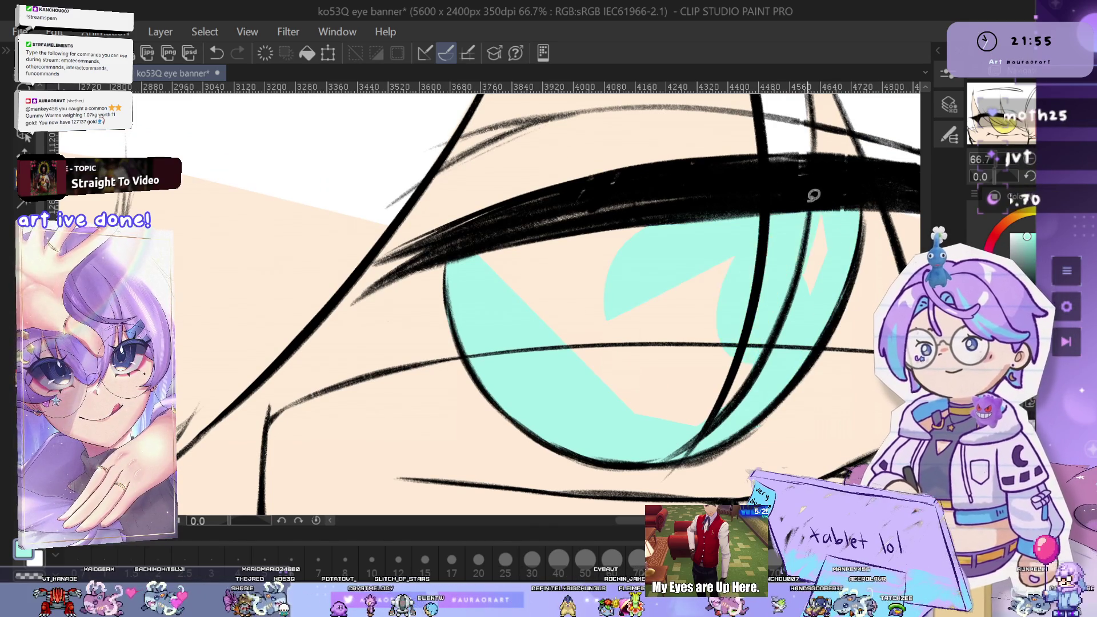
pyautogui.moveTo(823, 194); pyautogui.dragTo(817, 286)
pyautogui.moveTo(709, 354); pyautogui.dragTo(628, 417)
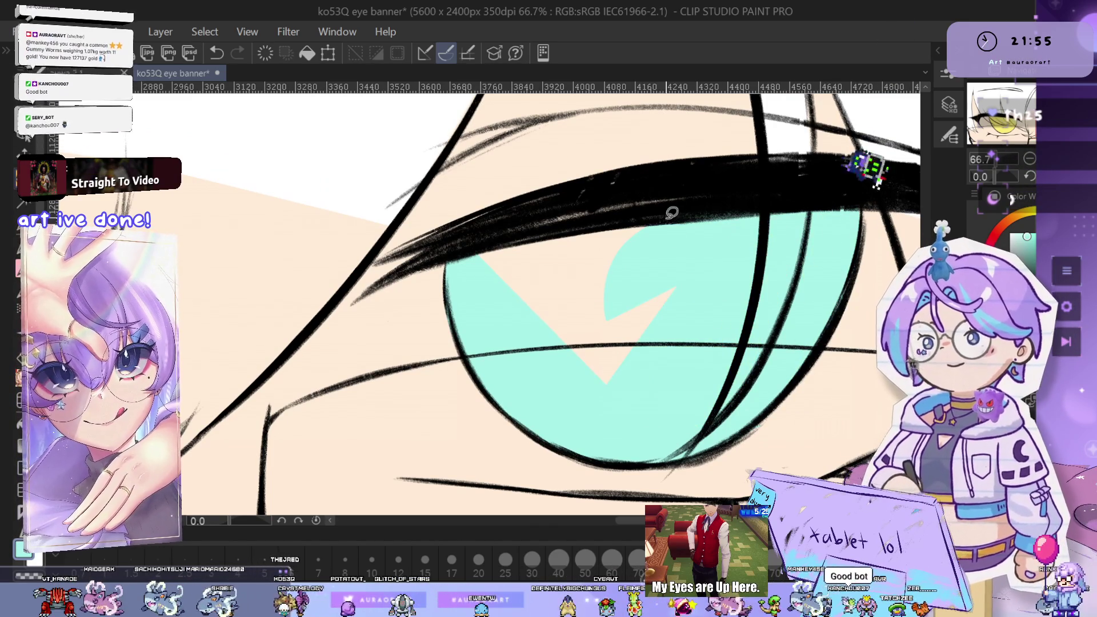
pyautogui.moveTo(514, 240); pyautogui.dragTo(616, 269)
pyautogui.moveTo(599, 232)
pyautogui.mouseDown()
pyautogui.moveTo(667, 382)
pyautogui.moveTo(622, 240)
pyautogui.mouseUp()
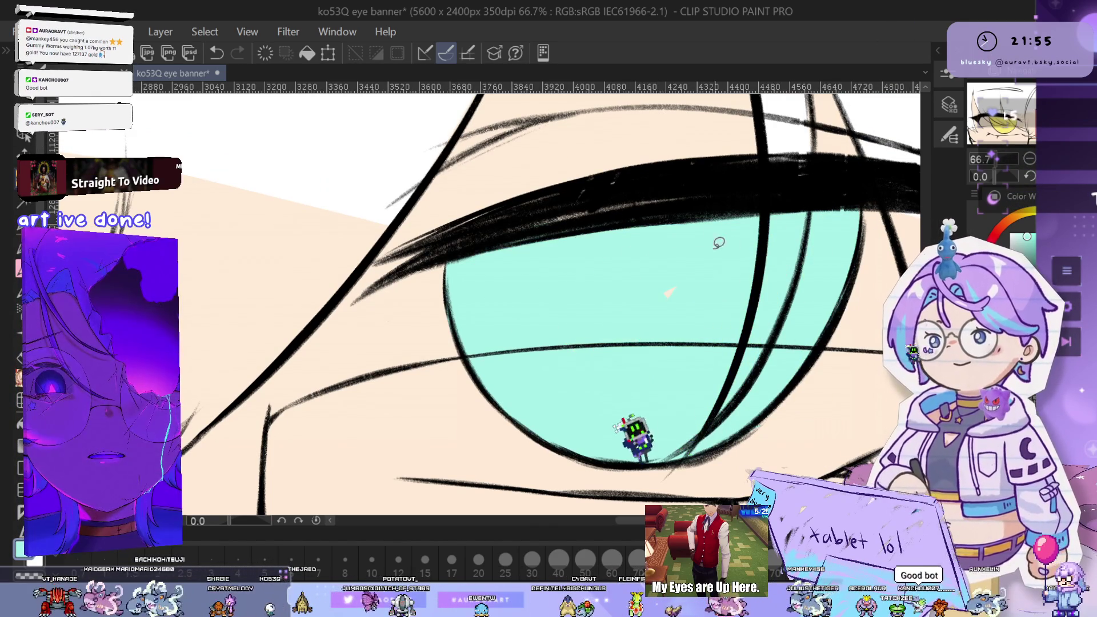
pyautogui.scroll(-5, 785, 264)
pyautogui.moveTo(785, 264); pyautogui.dragTo(808, 306)
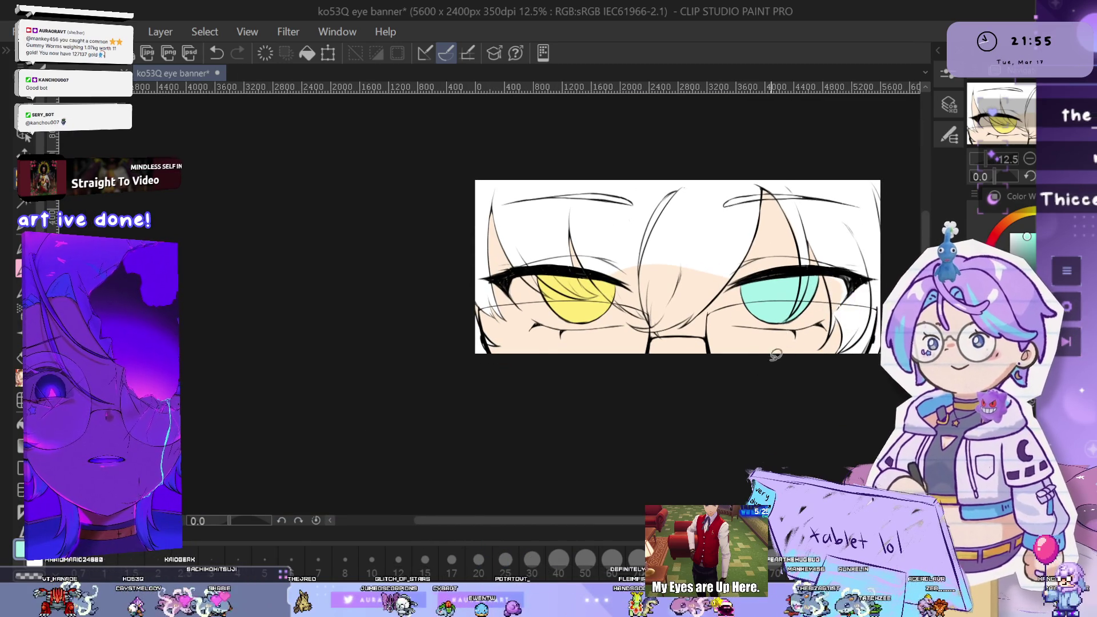
# Zoom and pan to frame the white area around the yellow iris
pyautogui.scroll(3, 781, 351)
pyautogui.moveTo(798, 359); pyautogui.dragTo(806, 358)
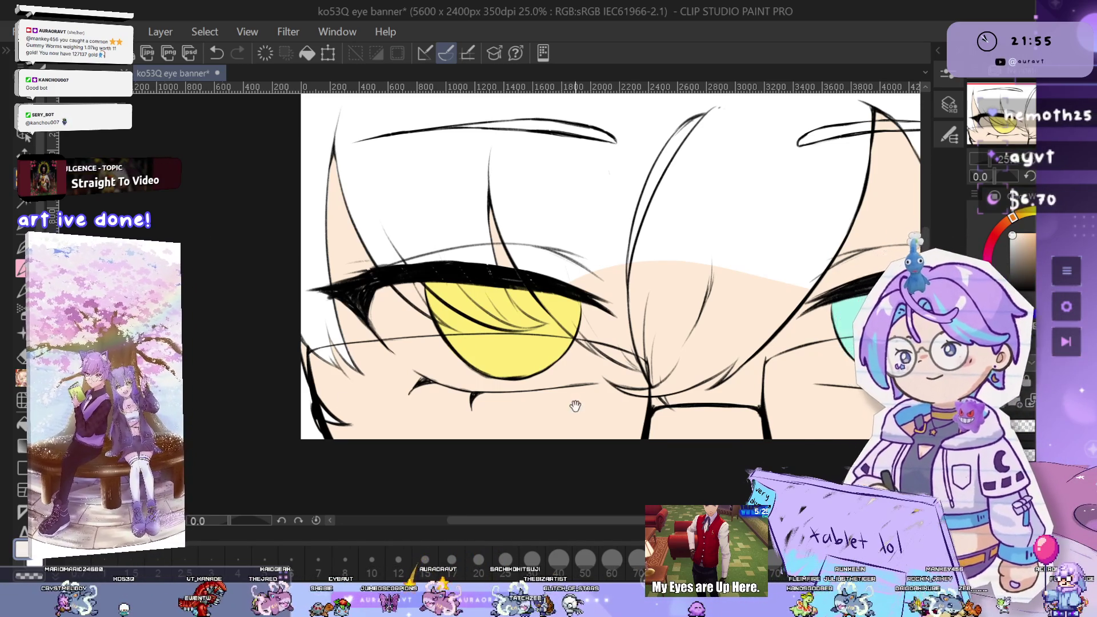
pyautogui.moveTo(574, 410); pyautogui.dragTo(703, 422)
pyautogui.scroll(3, 536, 256)
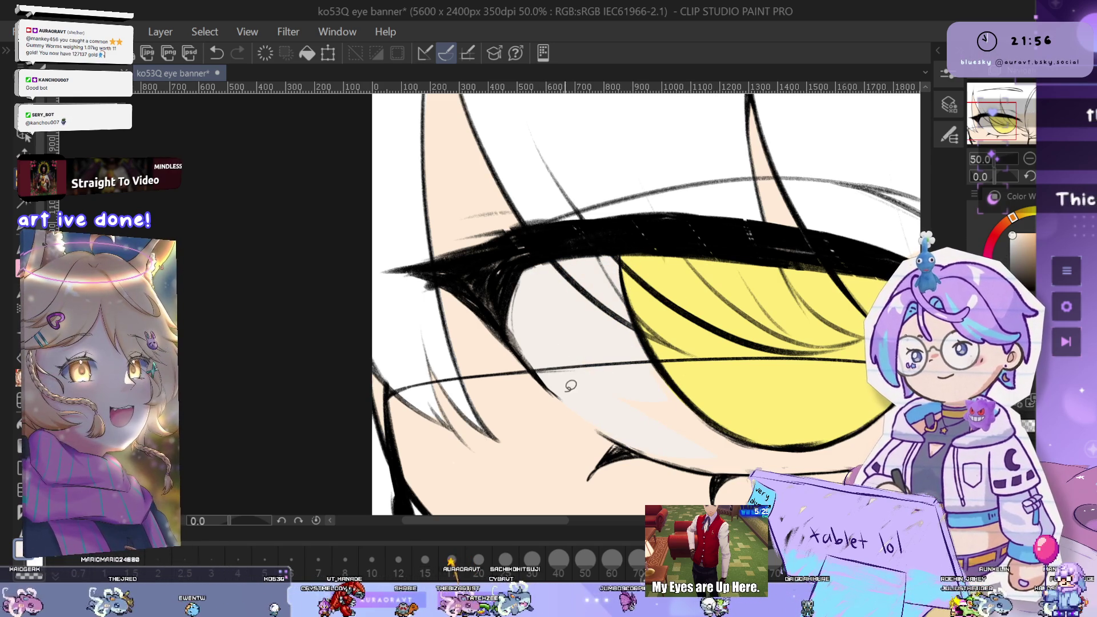
pyautogui.moveTo(792, 385); pyautogui.dragTo(626, 351)
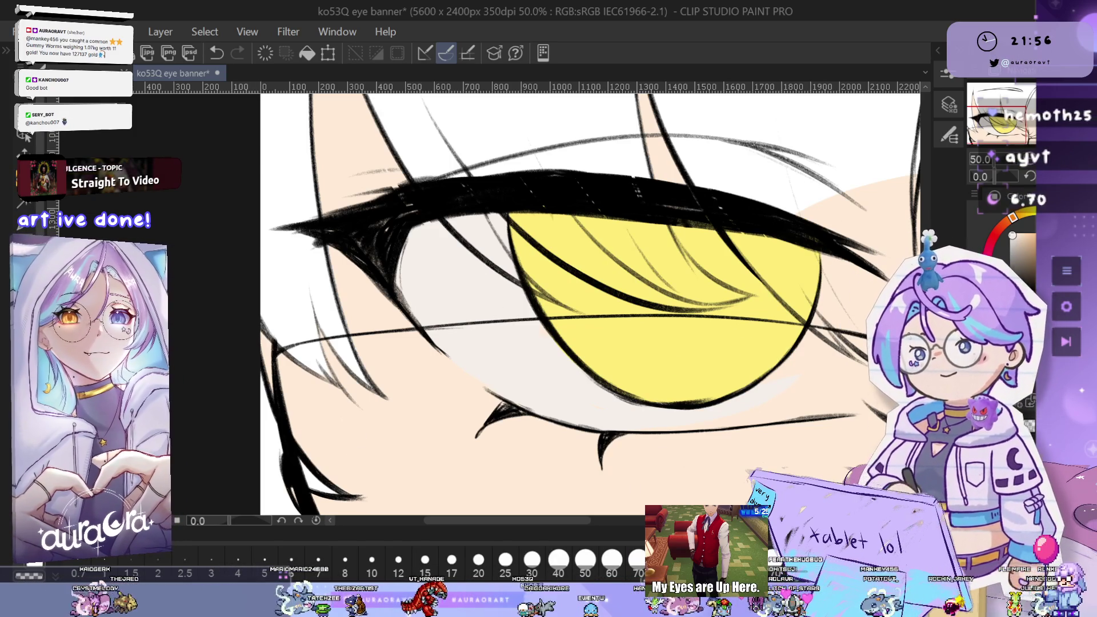
# Mirror the canvas to check the off-white sclera, undoing two stray marks near the eye corner
pyautogui.press('h')
pyautogui.moveTo(497, 331); pyautogui.dragTo(839, 309)
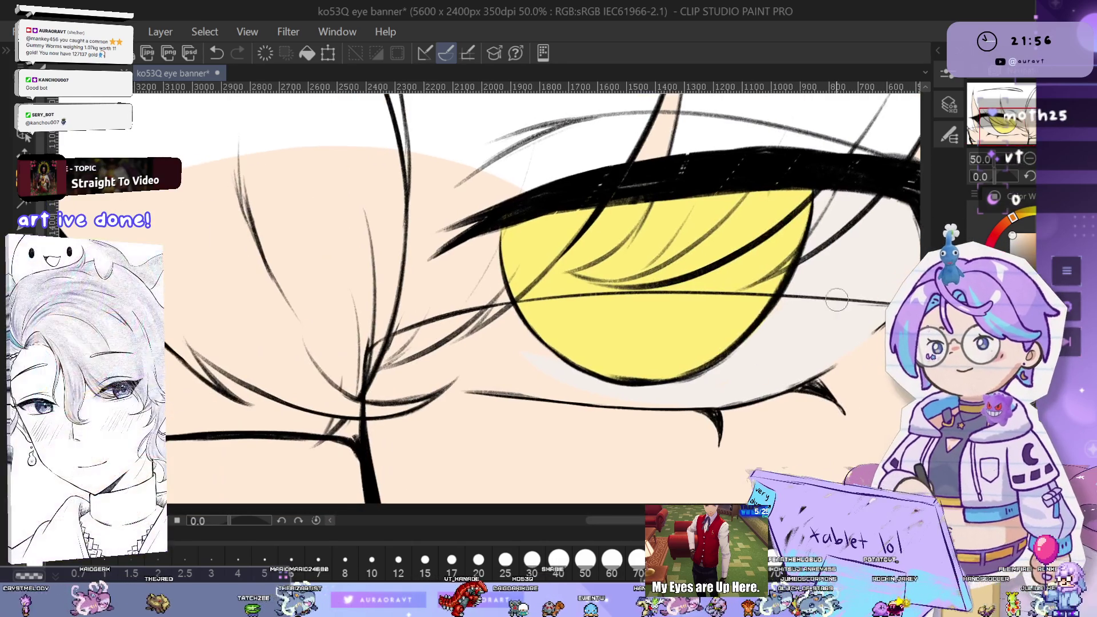
pyautogui.scroll(1, 769, 321)
pyautogui.moveTo(597, 352); pyautogui.dragTo(646, 264)
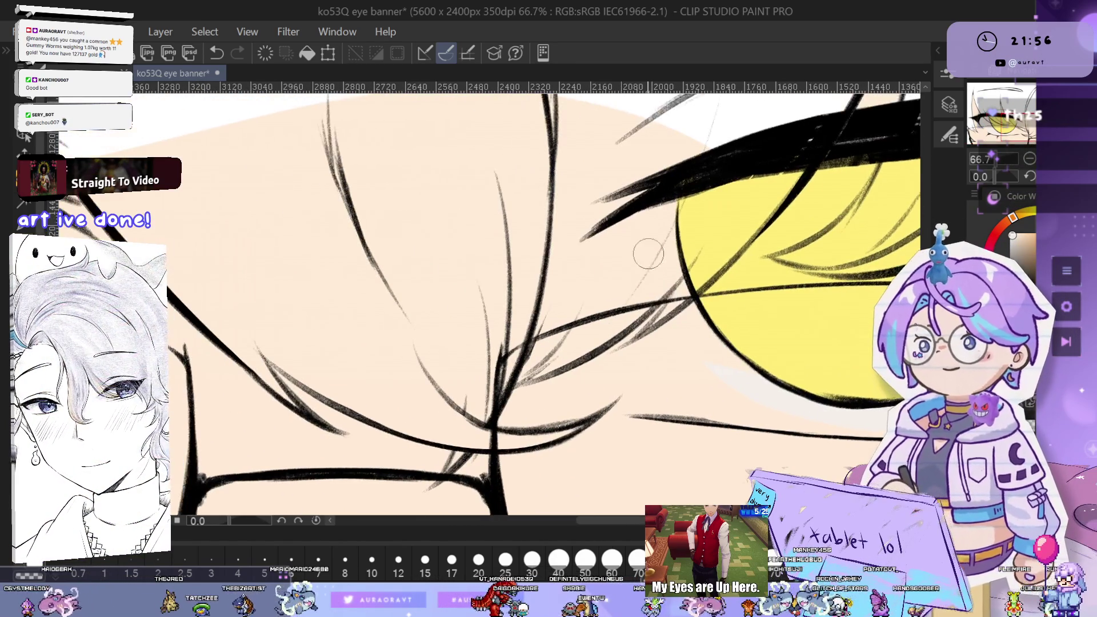
pyautogui.hotkey('ctrl', 'z')
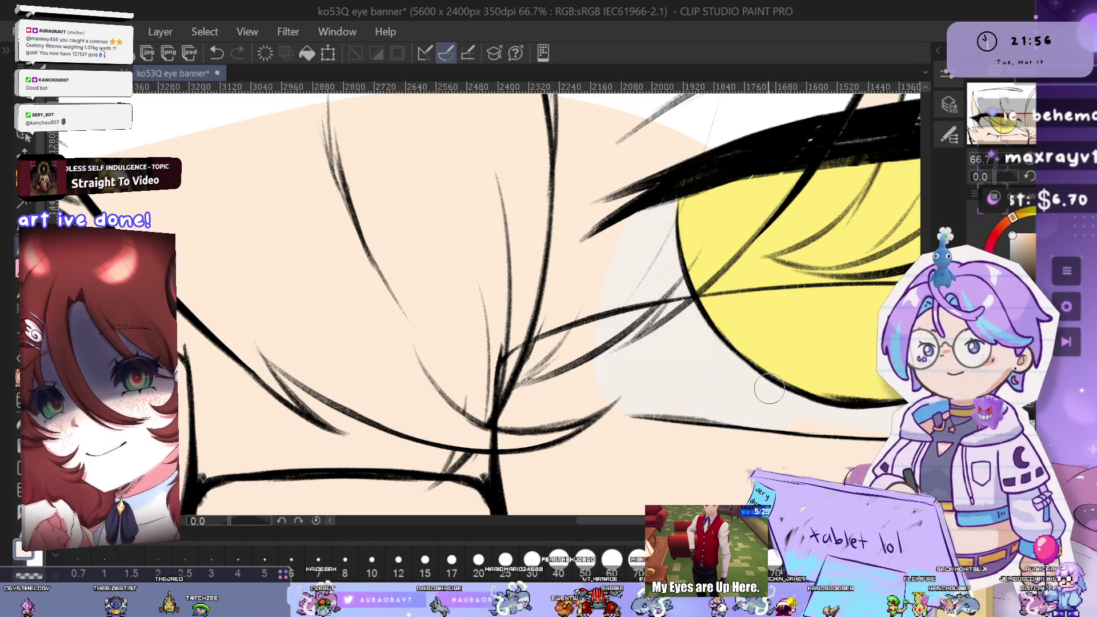
pyautogui.moveTo(691, 396); pyautogui.dragTo(566, 374)
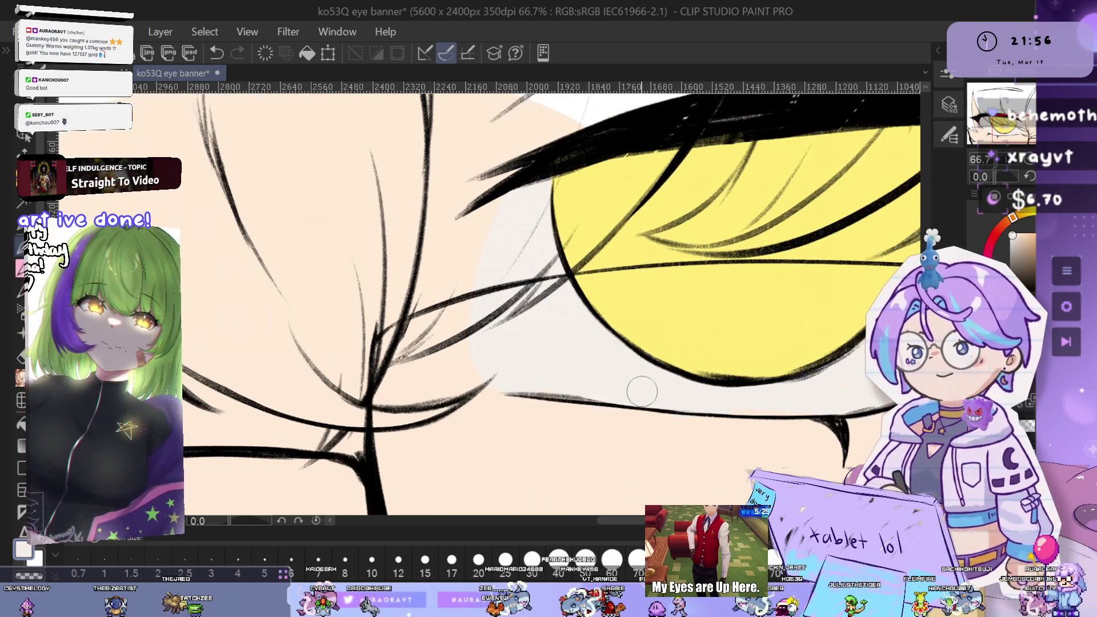
pyautogui.hotkey('ctrl', 'z')
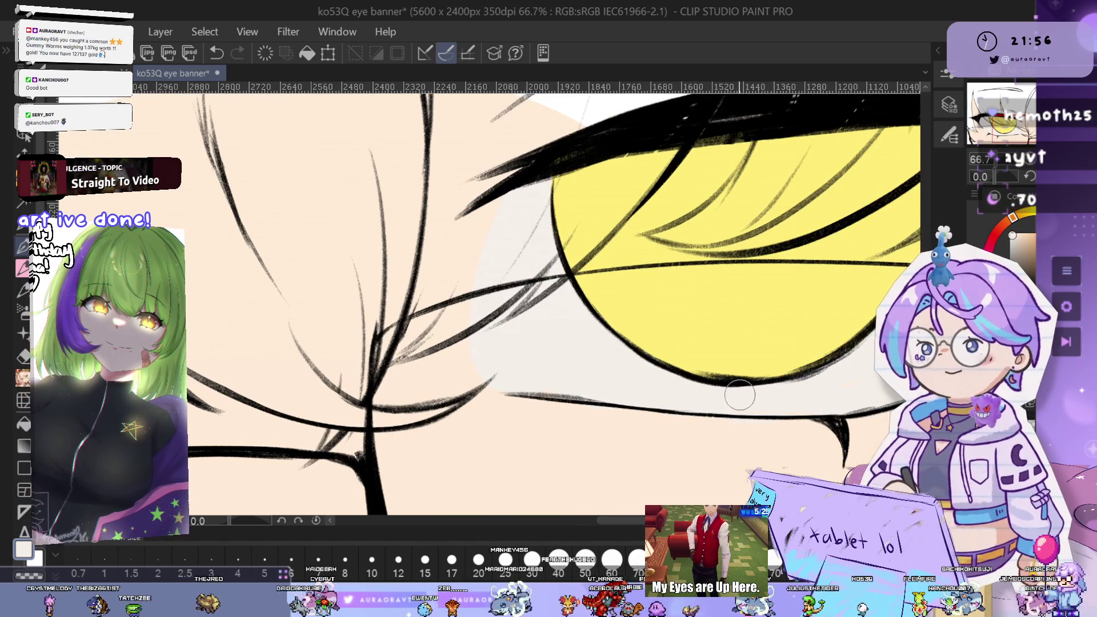
pyautogui.hotkey('ctrl', '+')
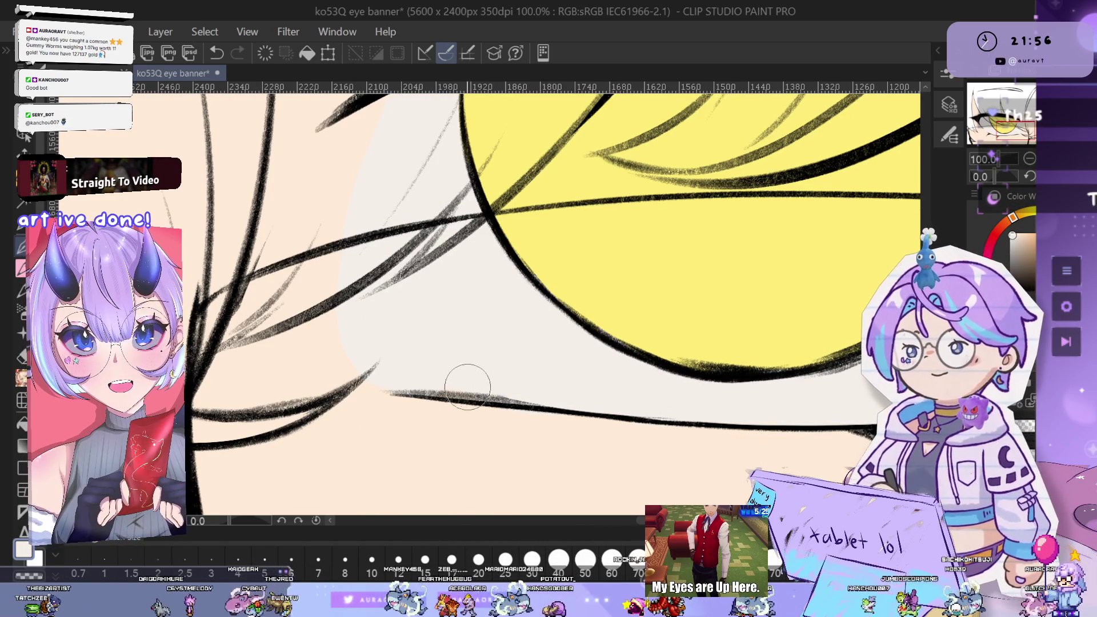
# Fill the teal eye's inner-corner white in the same pale grey-white, mirroring the canvas to check
pyautogui.scroll(-9, 668, 345)
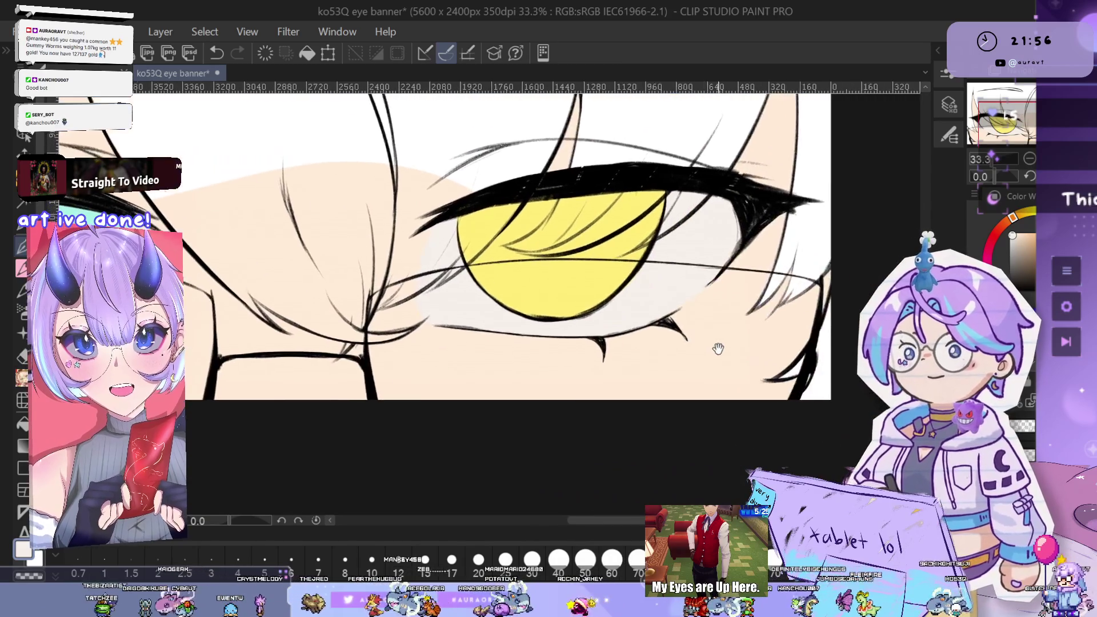
pyautogui.scroll(6, 578, 337)
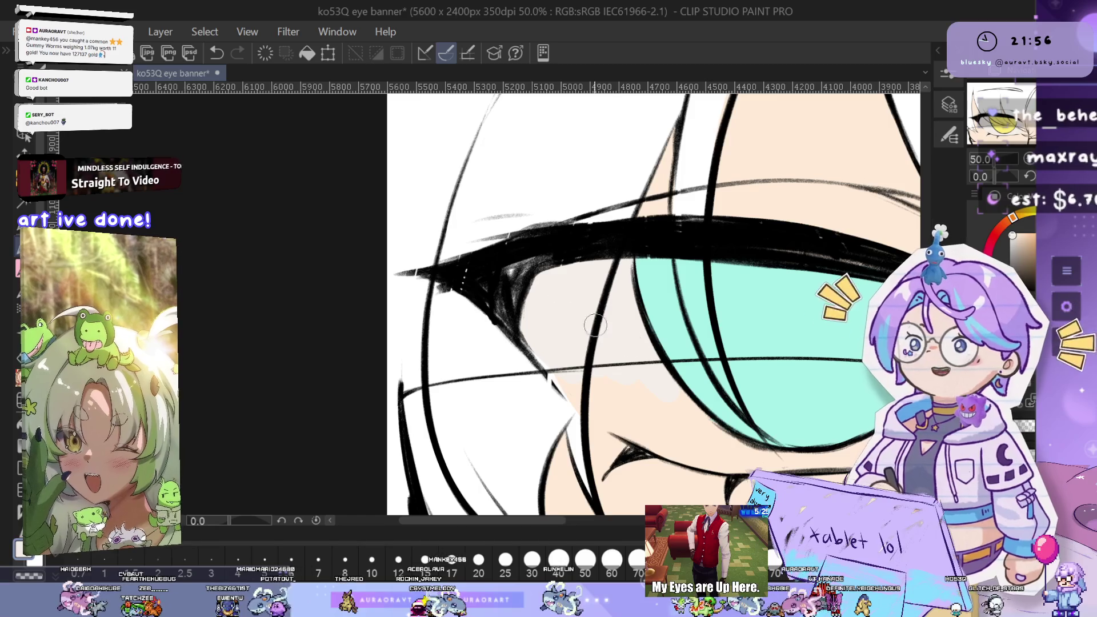
pyautogui.moveTo(658, 381); pyautogui.dragTo(696, 323)
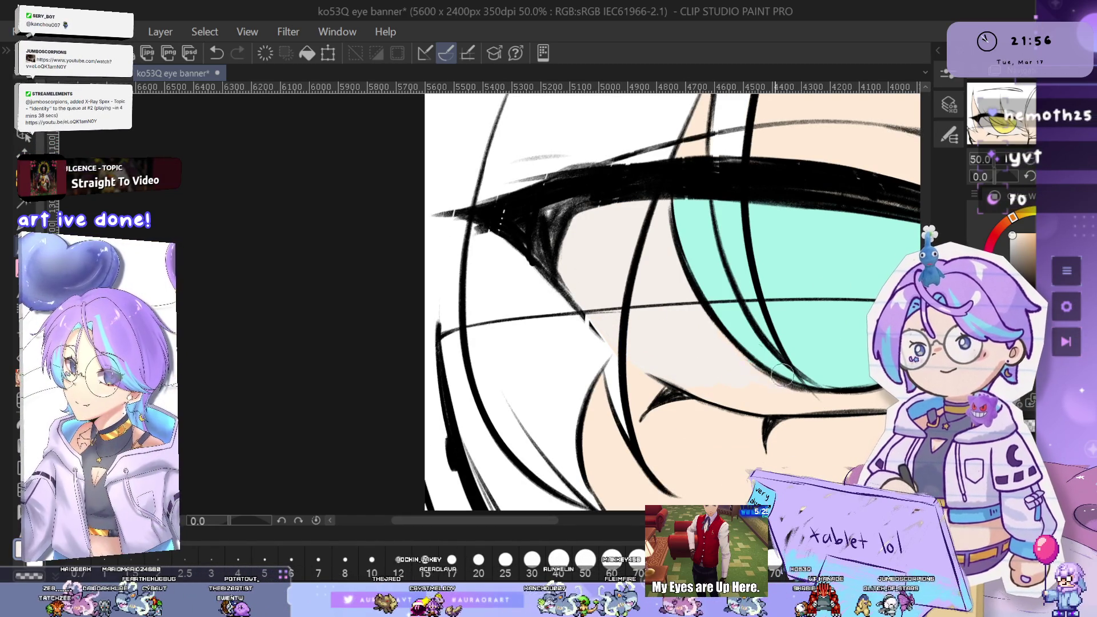
pyautogui.moveTo(802, 380); pyautogui.dragTo(602, 382)
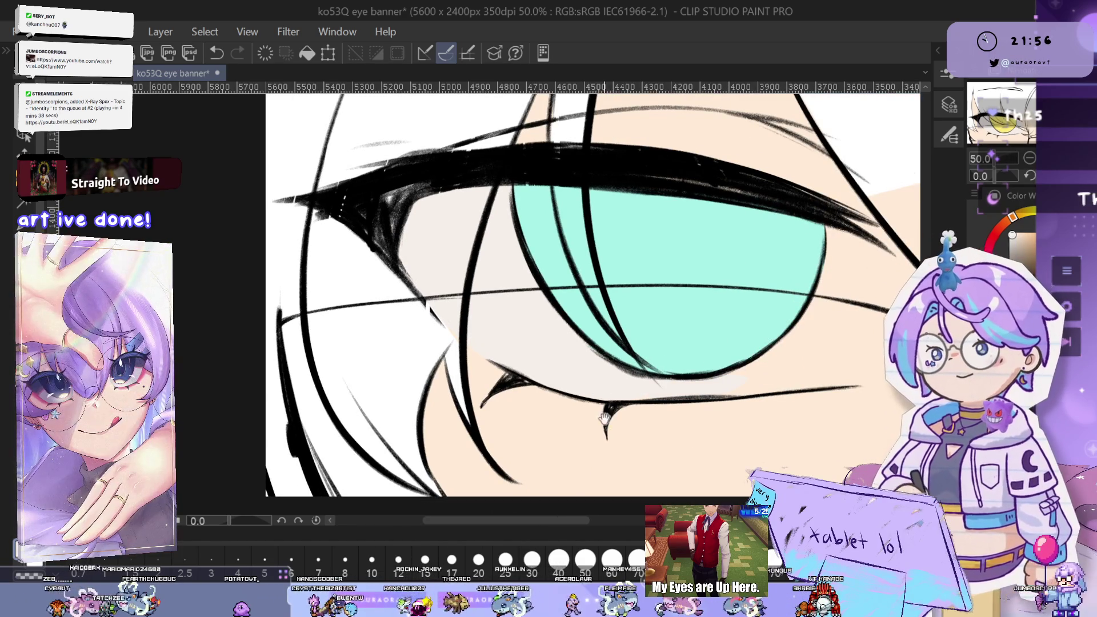
pyautogui.press('h')
pyautogui.moveTo(166, 160)
pyautogui.mouseDown()
pyautogui.moveTo(508, 329)
pyautogui.moveTo(693, 278)
pyautogui.mouseUp()
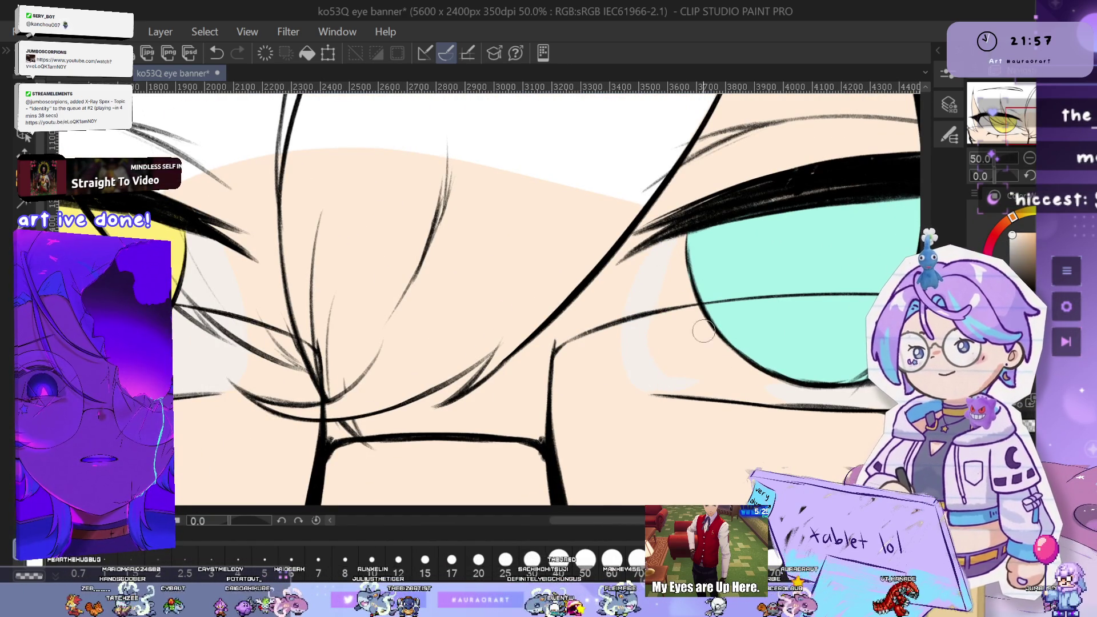
pyautogui.scroll(1, 656, 372)
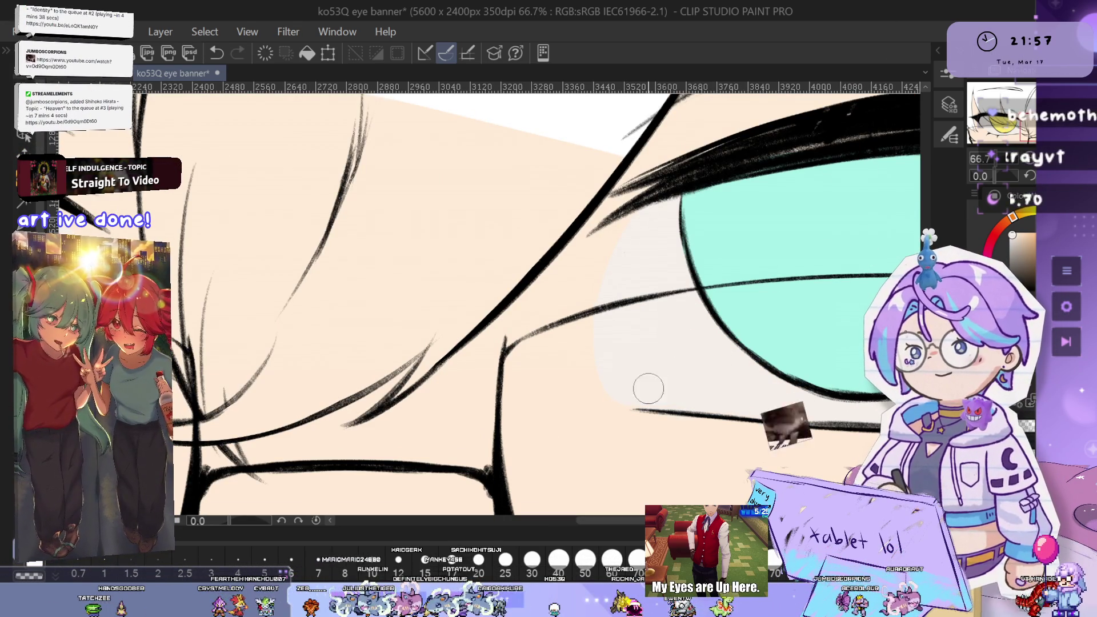
pyautogui.scroll(-2, 723, 322)
pyautogui.scroll(-3, 723, 321)
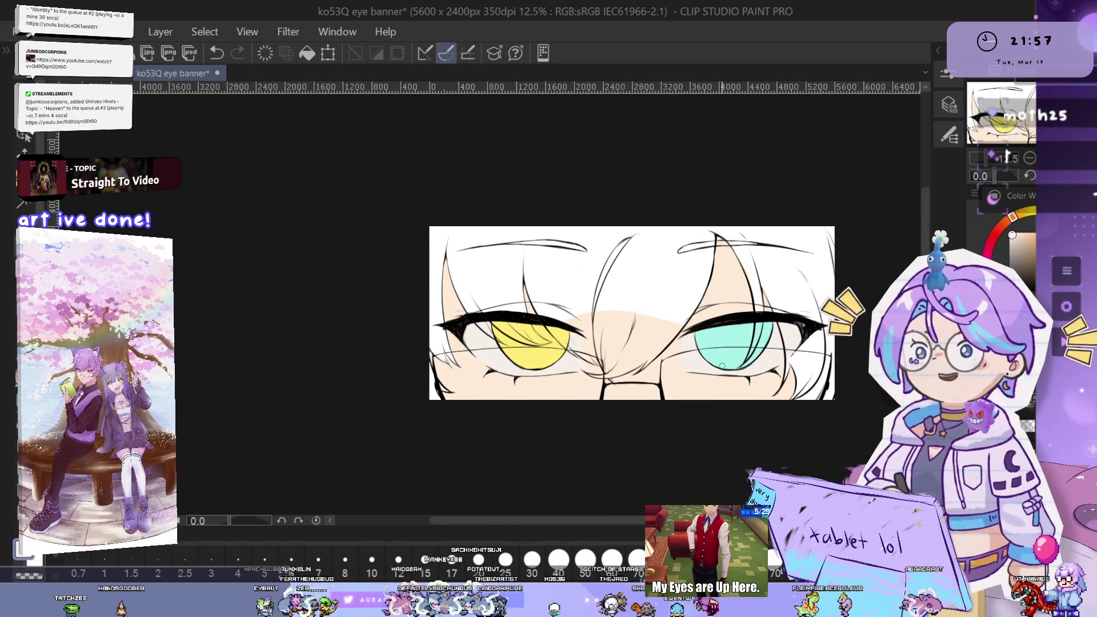
pyautogui.scroll(2, 742, 366)
pyautogui.moveTo(744, 393); pyautogui.dragTo(741, 384)
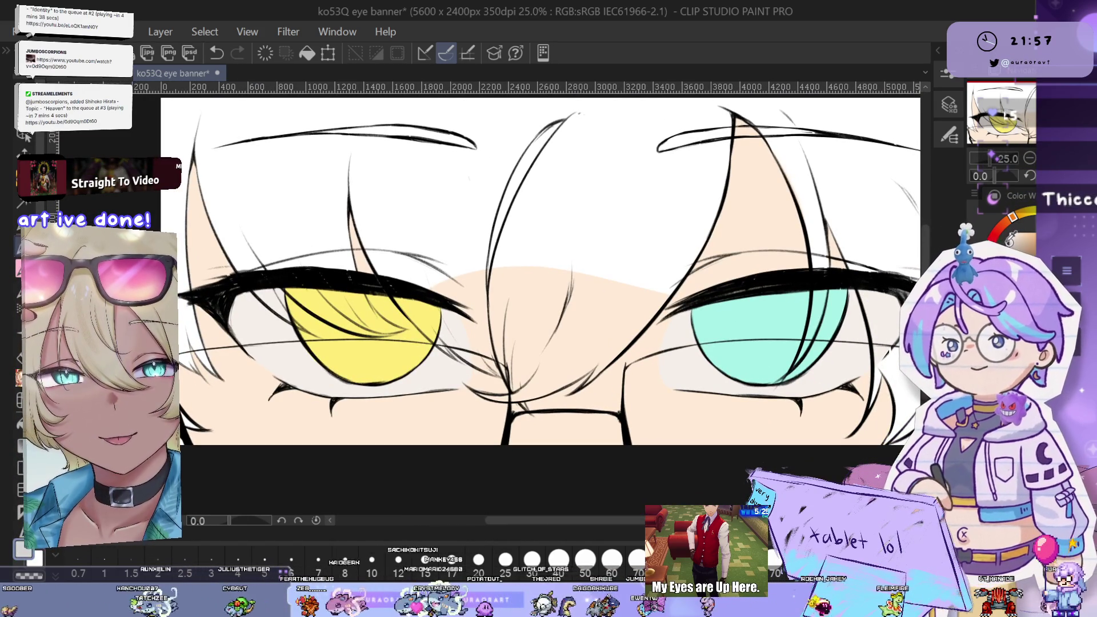
pyautogui.hotkey('ctrl', '-')
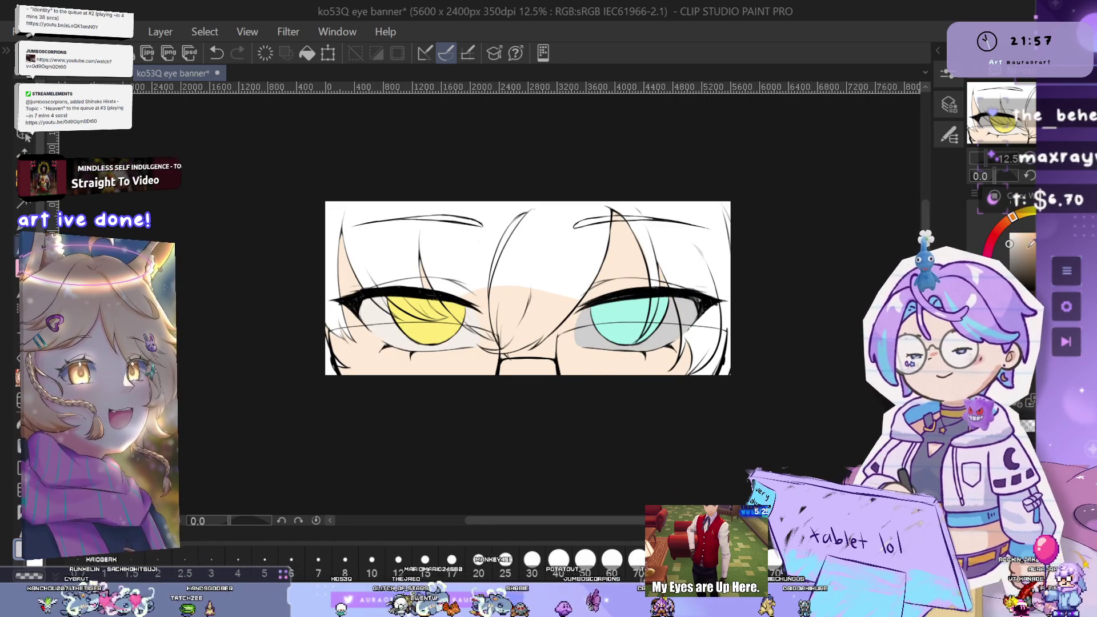
pyautogui.hotkey('ctrl', '+')
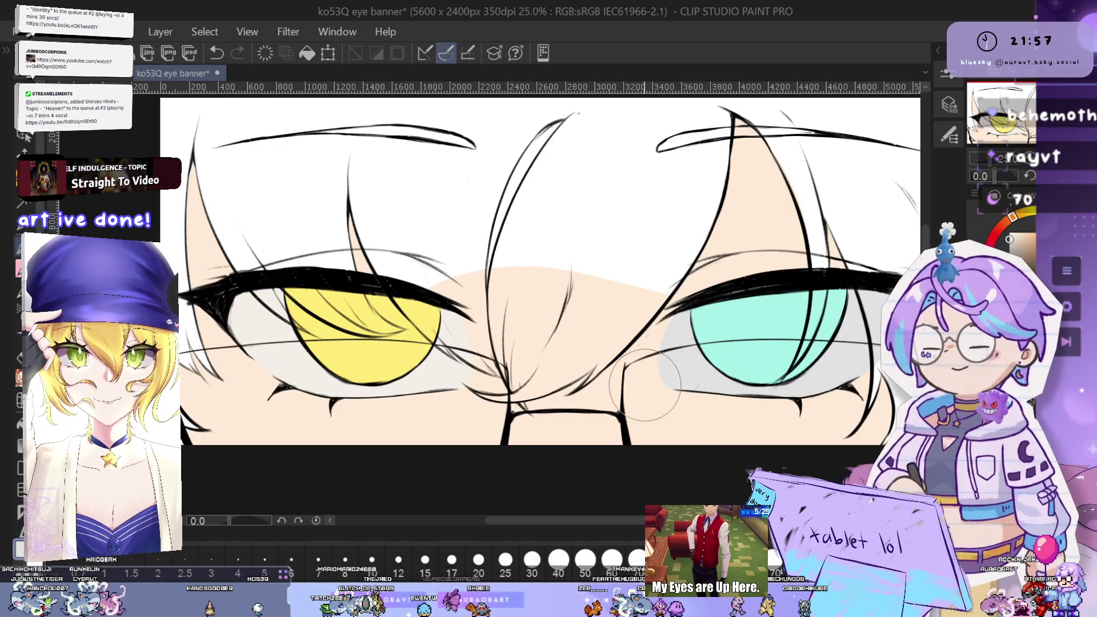
pyautogui.moveTo(516, 230); pyautogui.dragTo(643, 238)
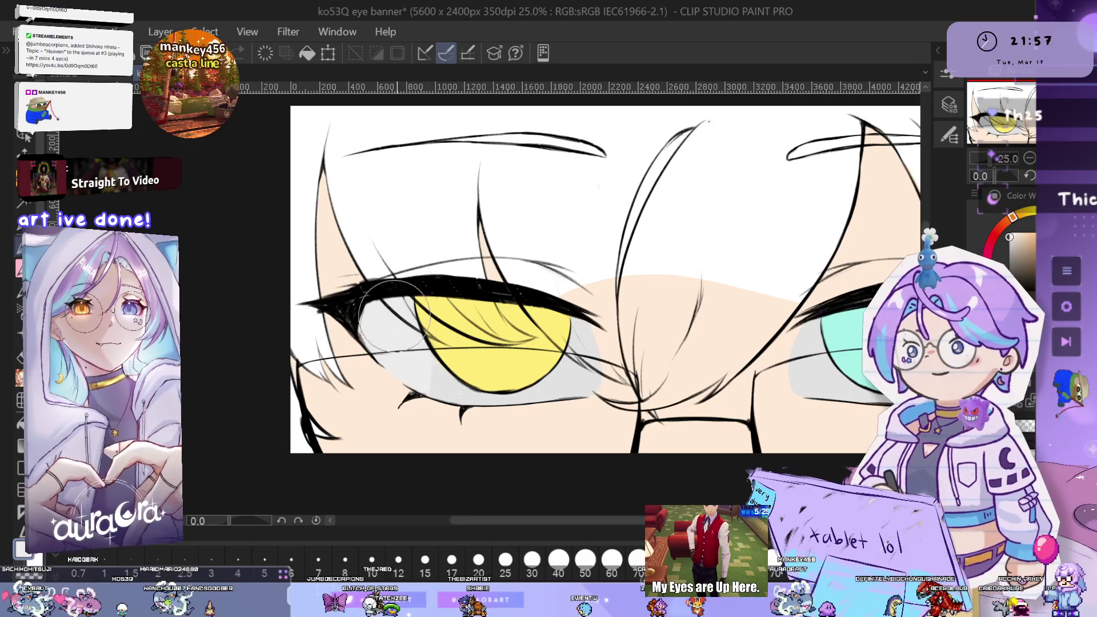
pyautogui.moveTo(604, 348)
pyautogui.mouseDown()
pyautogui.moveTo(541, 343)
pyautogui.moveTo(370, 291)
pyautogui.mouseUp()
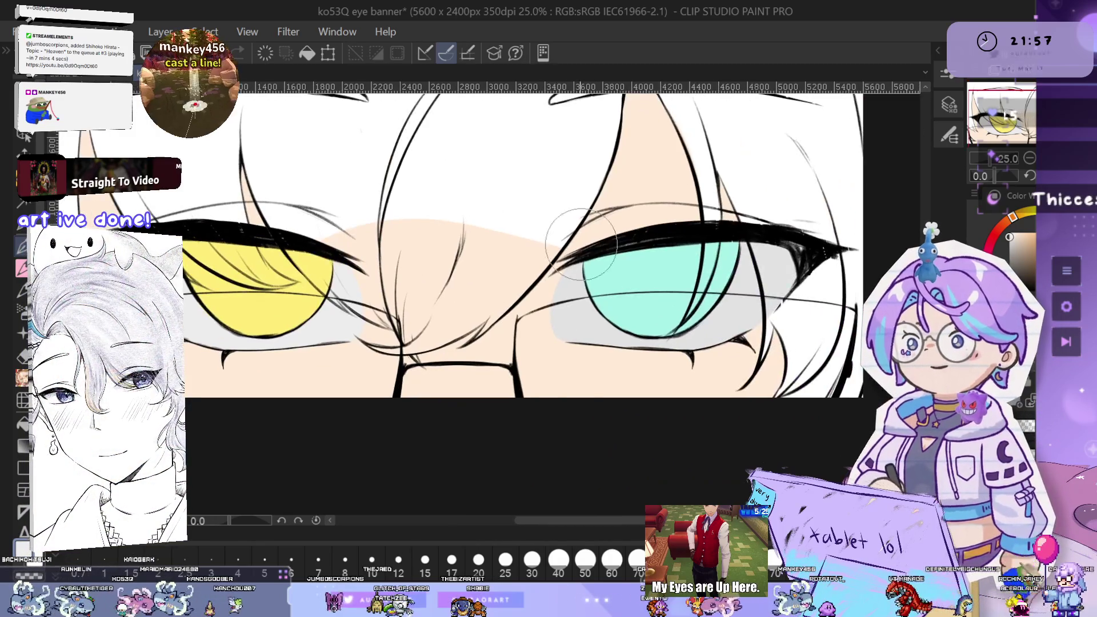
pyautogui.scroll(-2, 765, 320)
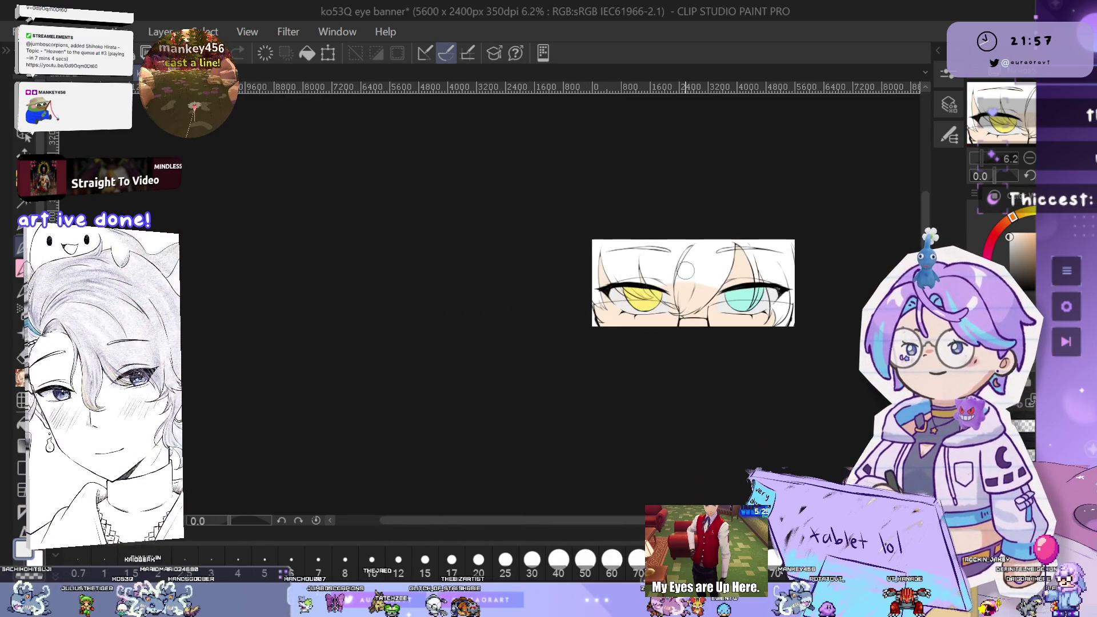
pyautogui.scroll(3, 780, 338)
pyautogui.scroll(1, 780, 338)
pyautogui.scroll(-1, 782, 340)
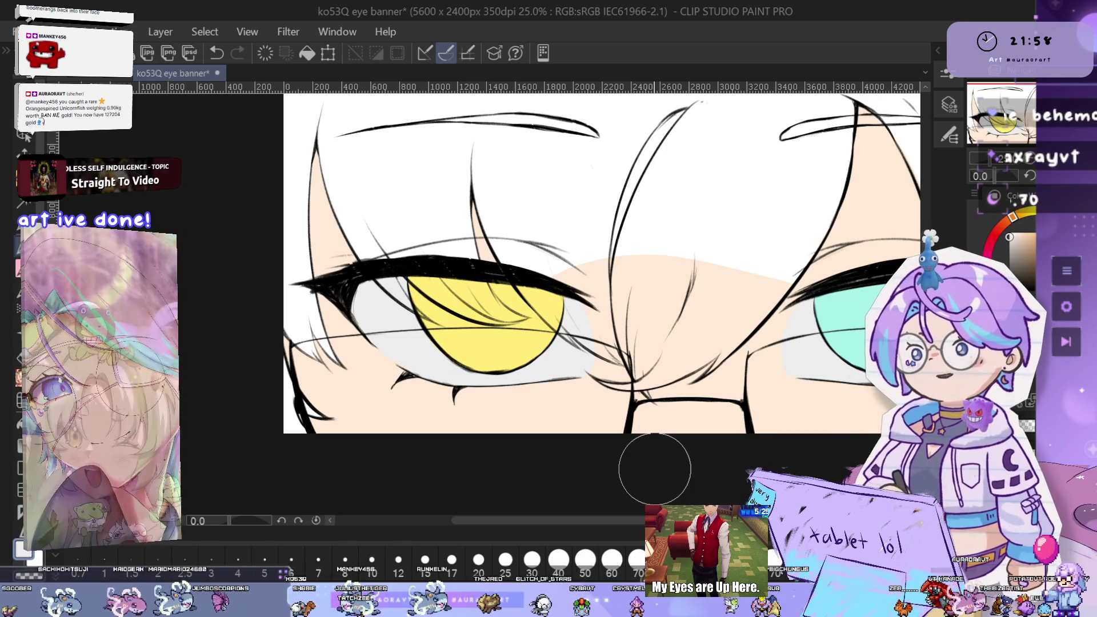
pyautogui.moveTo(547, 383)
pyautogui.mouseDown()
pyautogui.moveTo(656, 354)
pyautogui.moveTo(688, 317)
pyautogui.mouseUp()
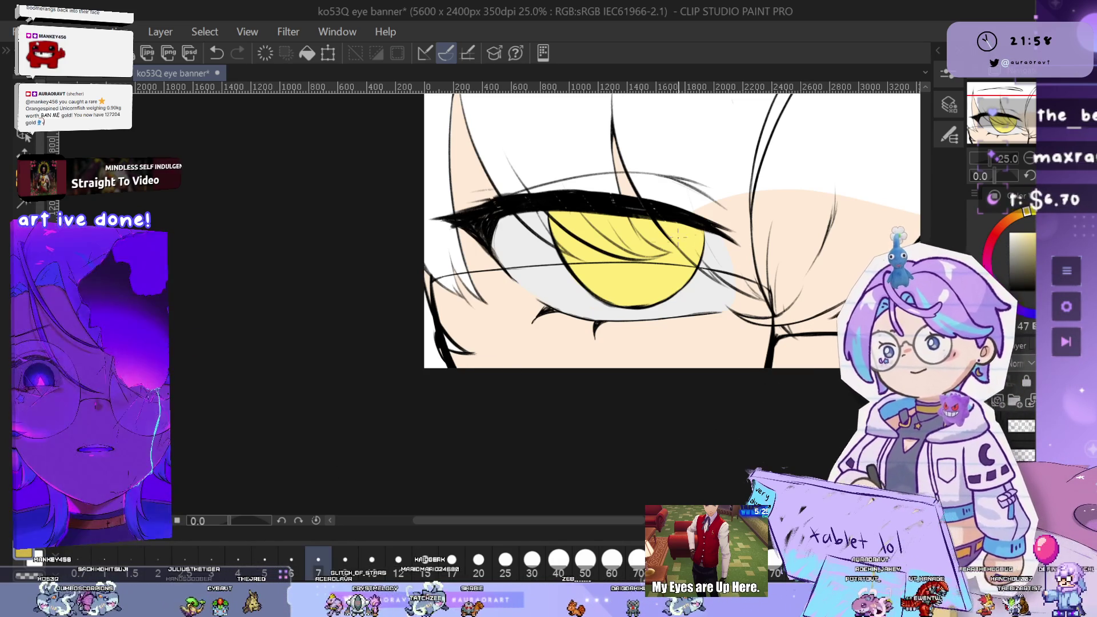
# Zoom in on the yellow iris's upper edge beneath the lashes
pyautogui.scroll(2, 571, 245)
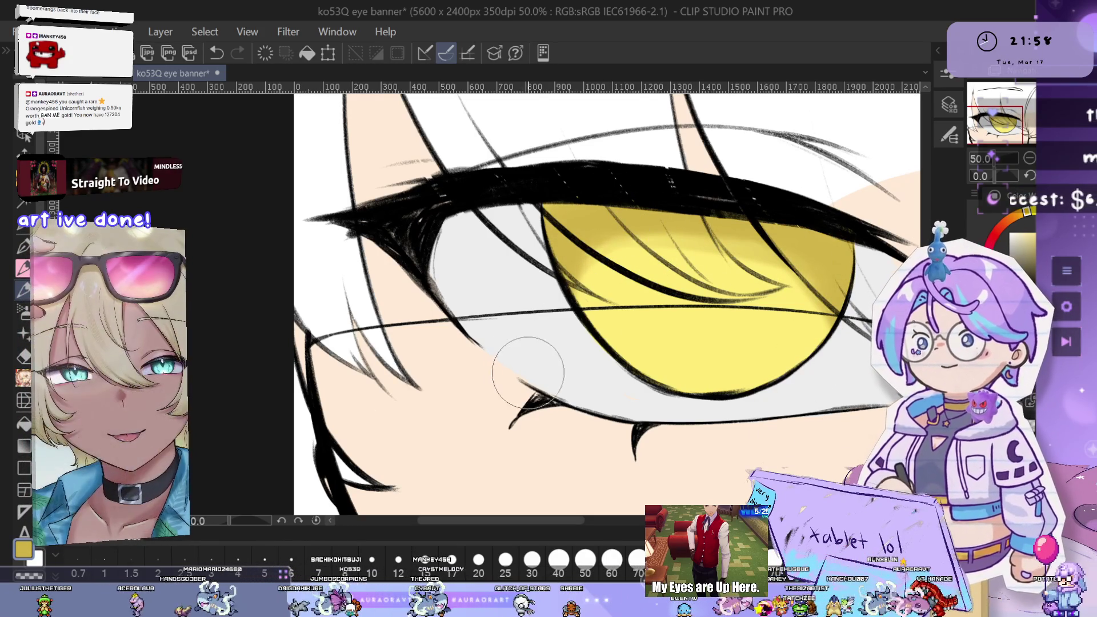
pyautogui.moveTo(812, 329); pyautogui.dragTo(811, 352)
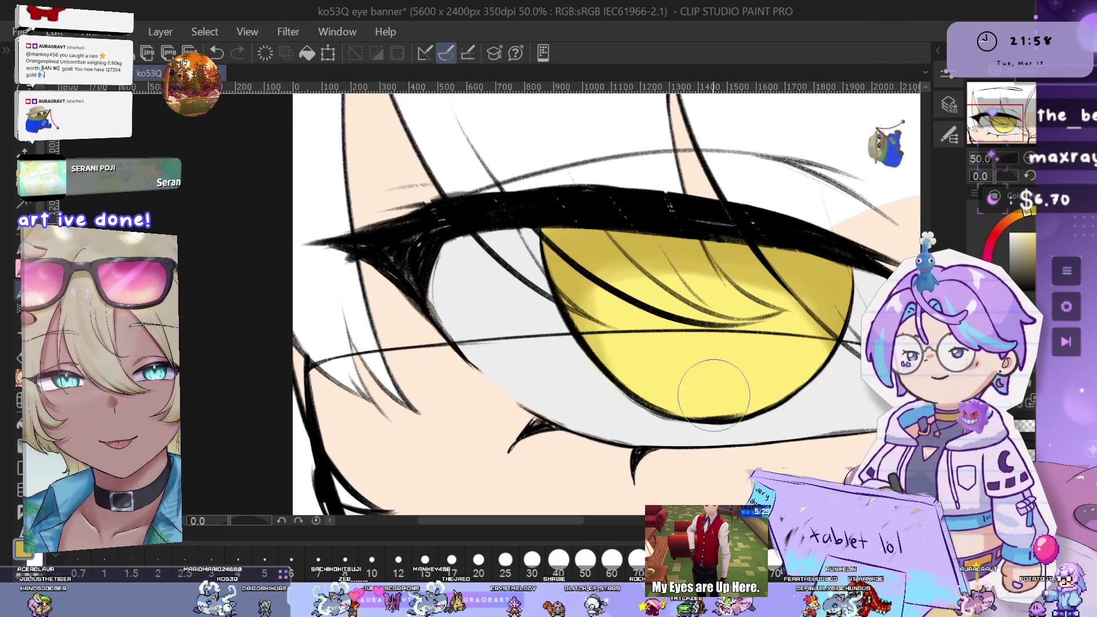
pyautogui.hotkey('ctrl', '+')
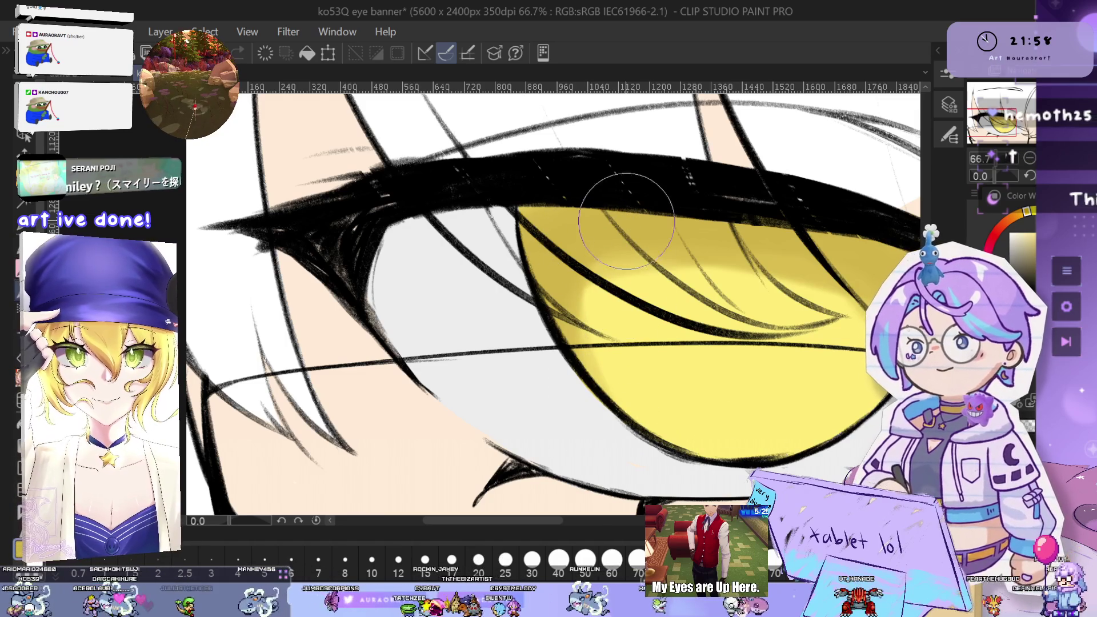
pyautogui.moveTo(747, 398); pyautogui.dragTo(692, 374)
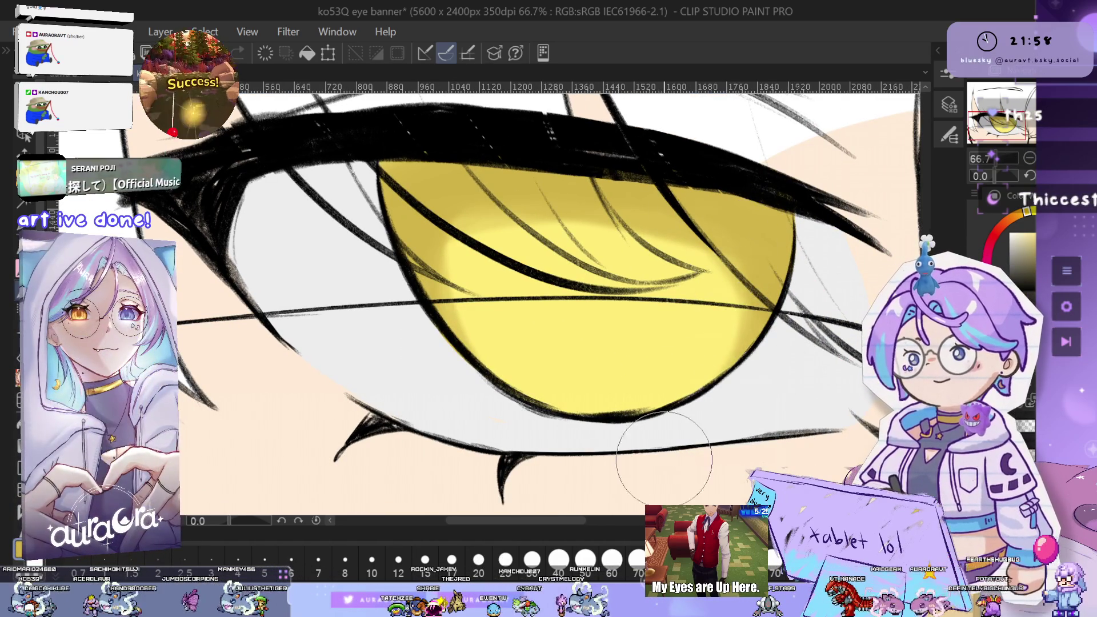
pyautogui.scroll(-5, 698, 440)
pyautogui.scroll(5, 783, 379)
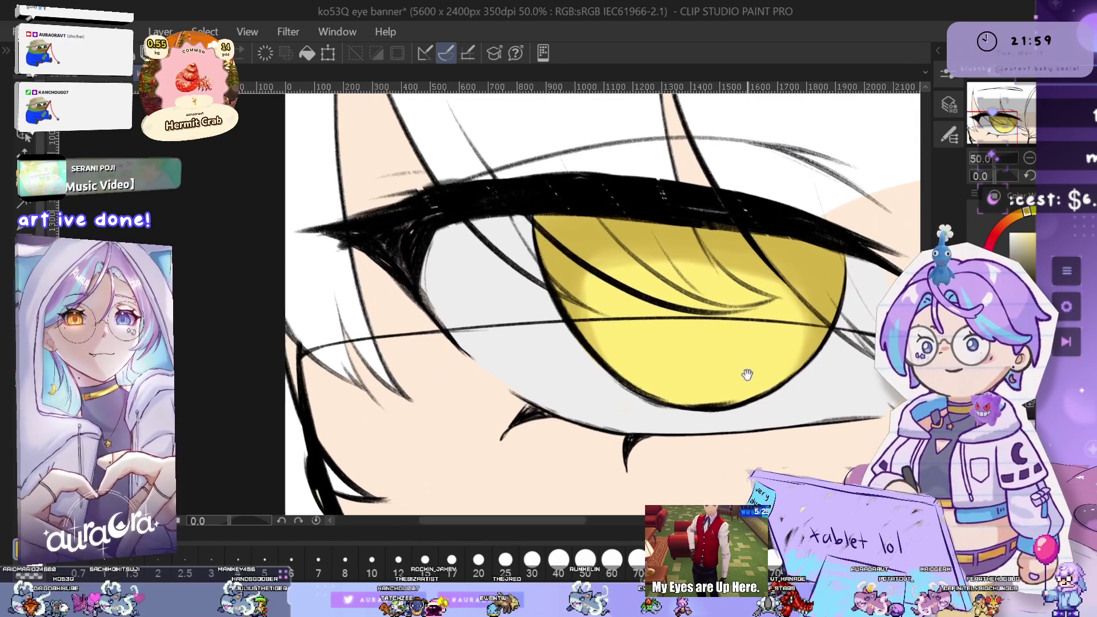
pyautogui.moveTo(747, 375); pyautogui.dragTo(740, 383)
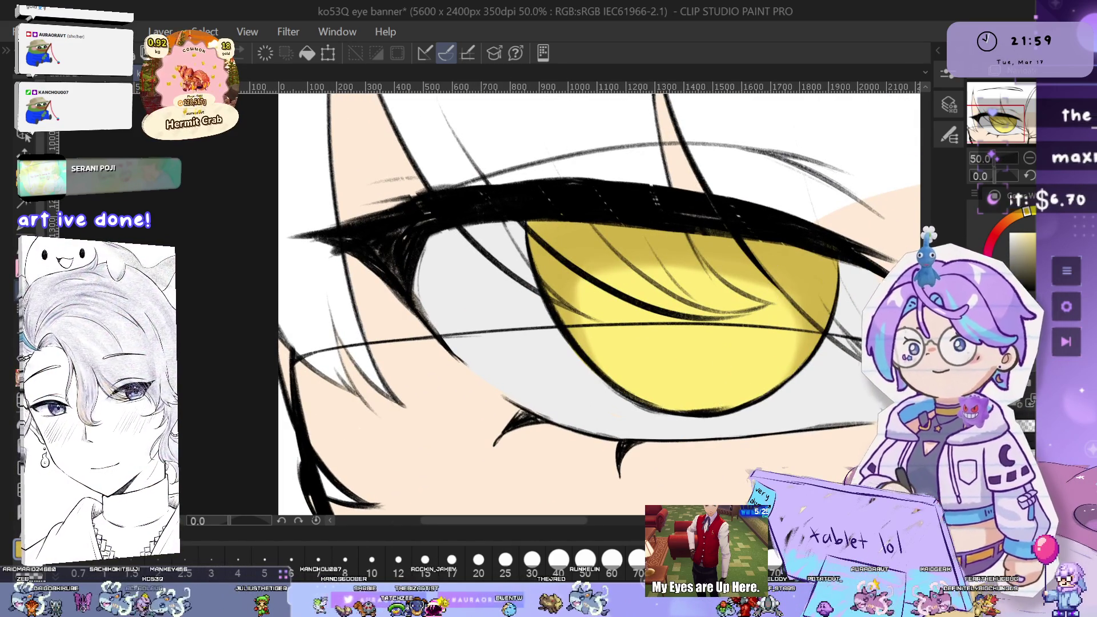
# Paint darker golden shading across the iris top, then mirror the canvas to check
pyautogui.moveTo(729, 378); pyautogui.dragTo(748, 413)
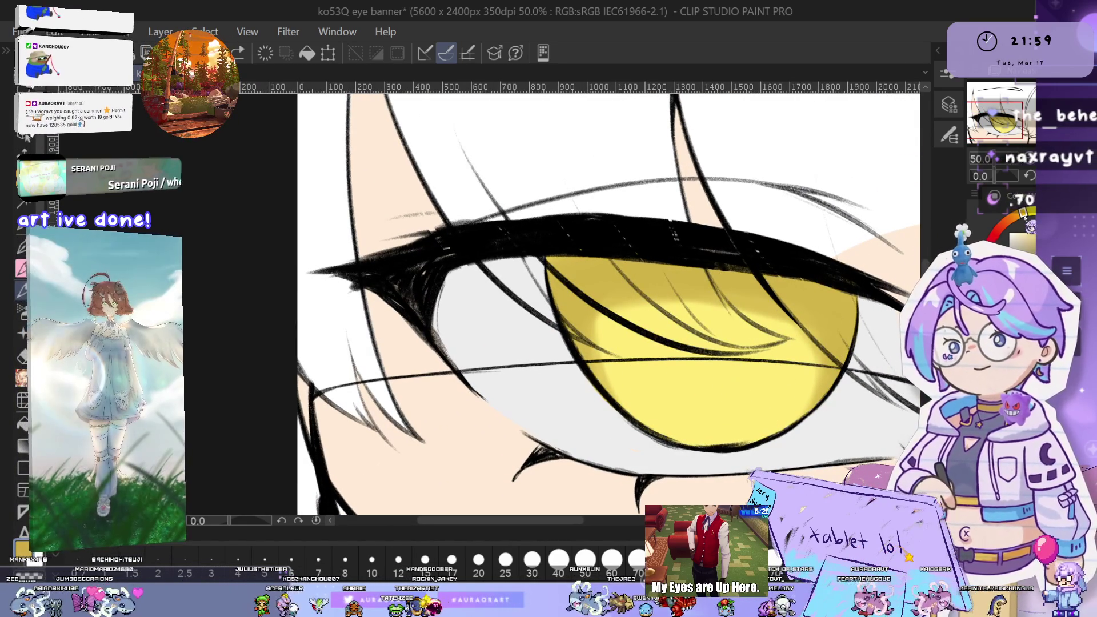
pyautogui.moveTo(662, 350); pyautogui.dragTo(644, 339)
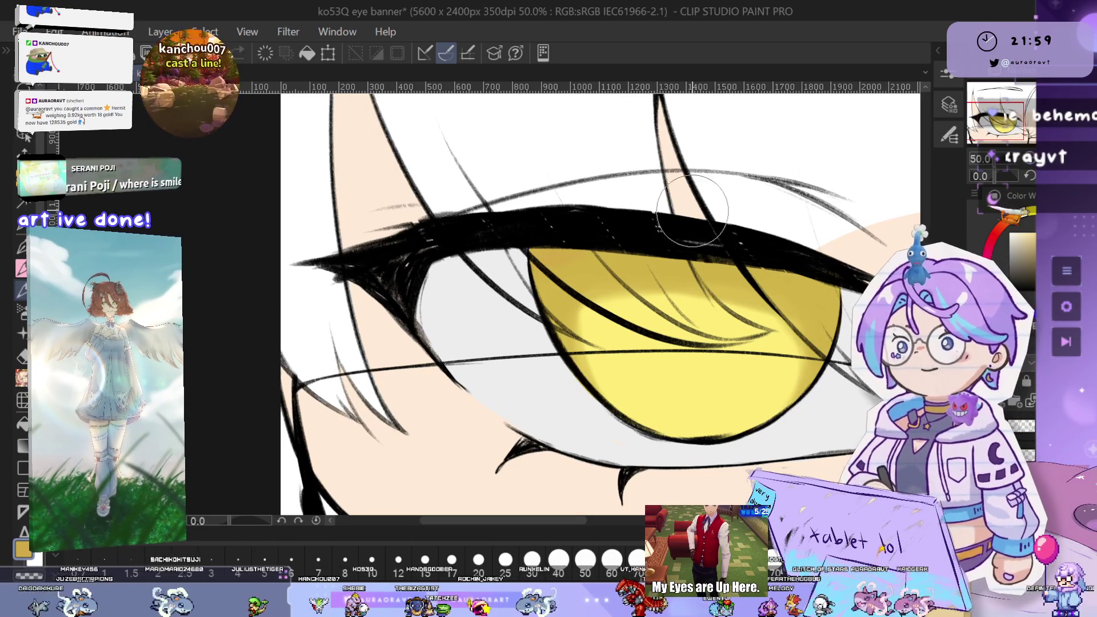
pyautogui.moveTo(717, 240); pyautogui.dragTo(654, 228)
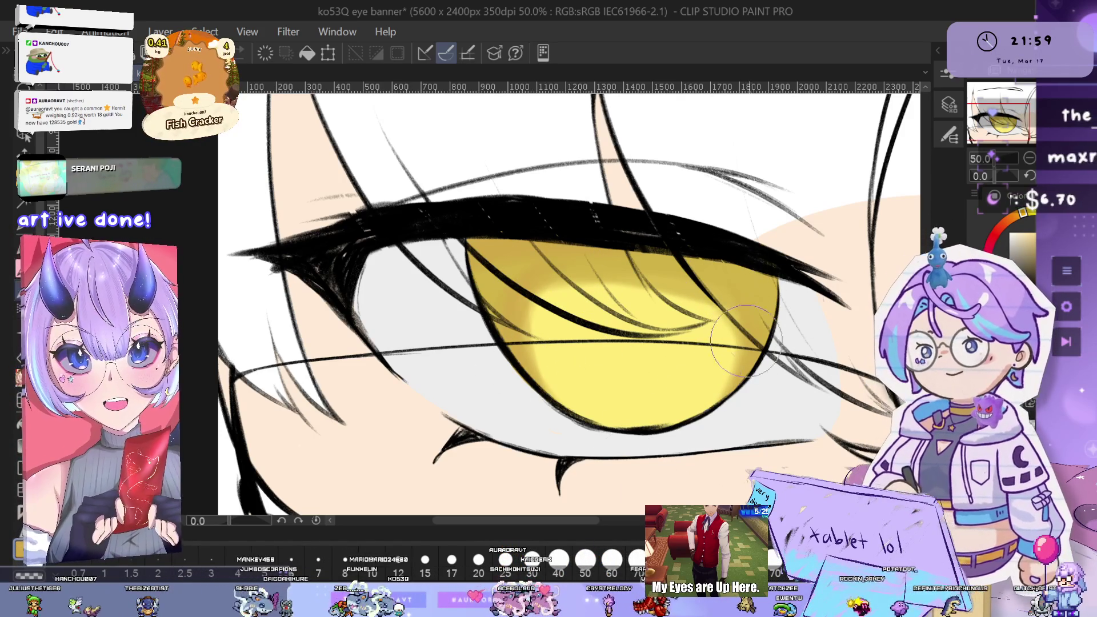
pyautogui.moveTo(623, 362); pyautogui.dragTo(663, 378)
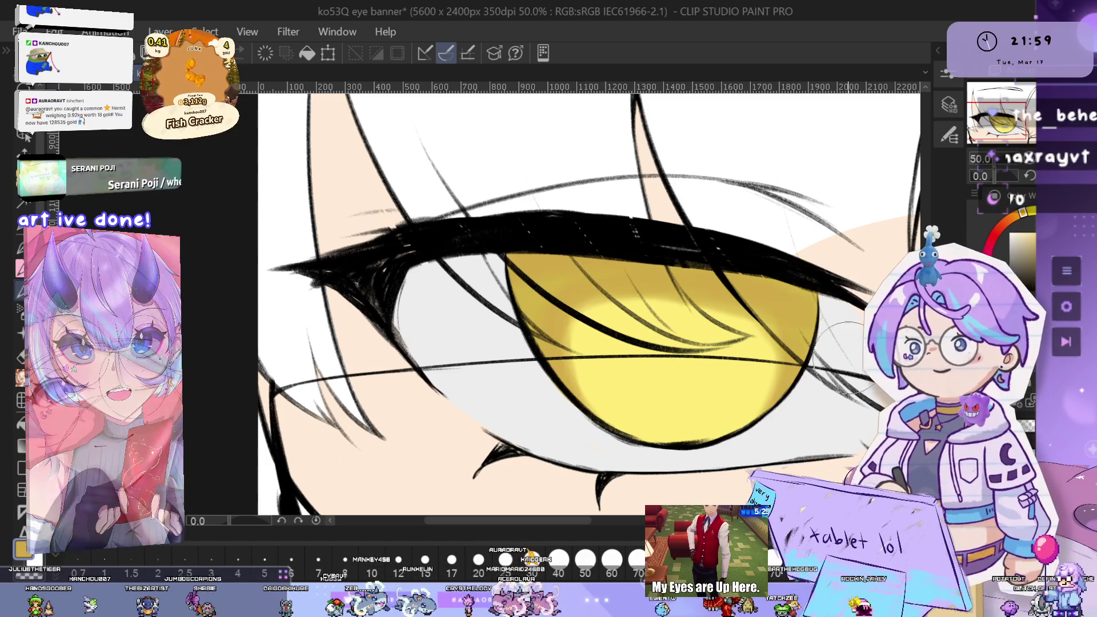
pyautogui.press('h')
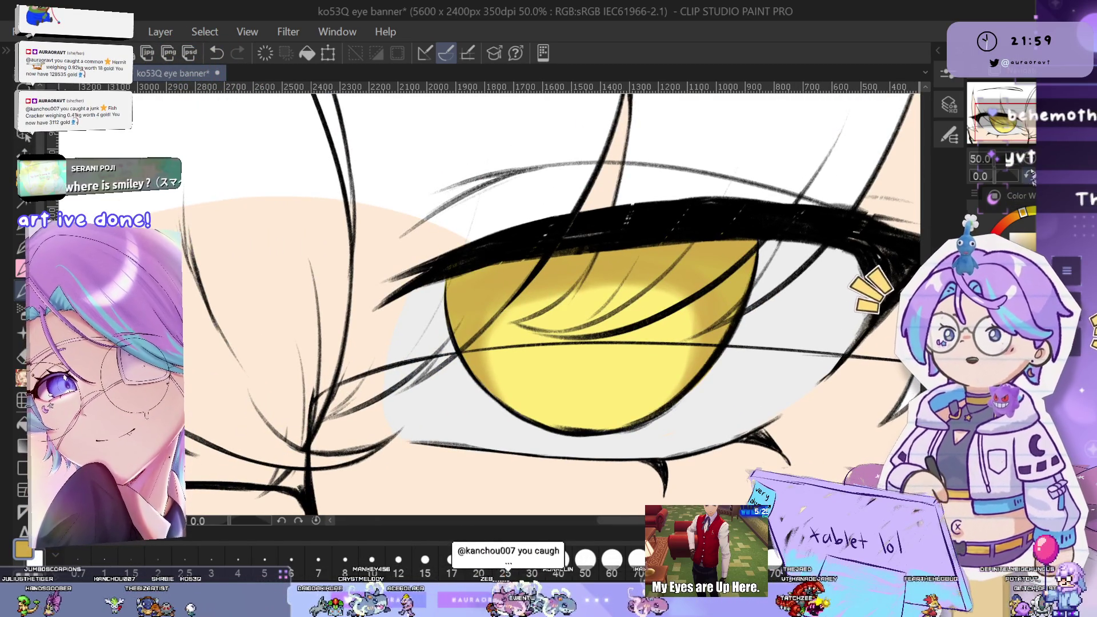
# Tilt the view, deepen the iris shading, and undo a stray strand drawn inside the iris
pyautogui.moveTo(629, 320)
pyautogui.mouseDown()
pyautogui.moveTo(685, 354)
pyautogui.moveTo(717, 355)
pyautogui.moveTo(588, 360)
pyautogui.mouseUp()
pyautogui.moveTo(657, 254); pyautogui.dragTo(676, 292)
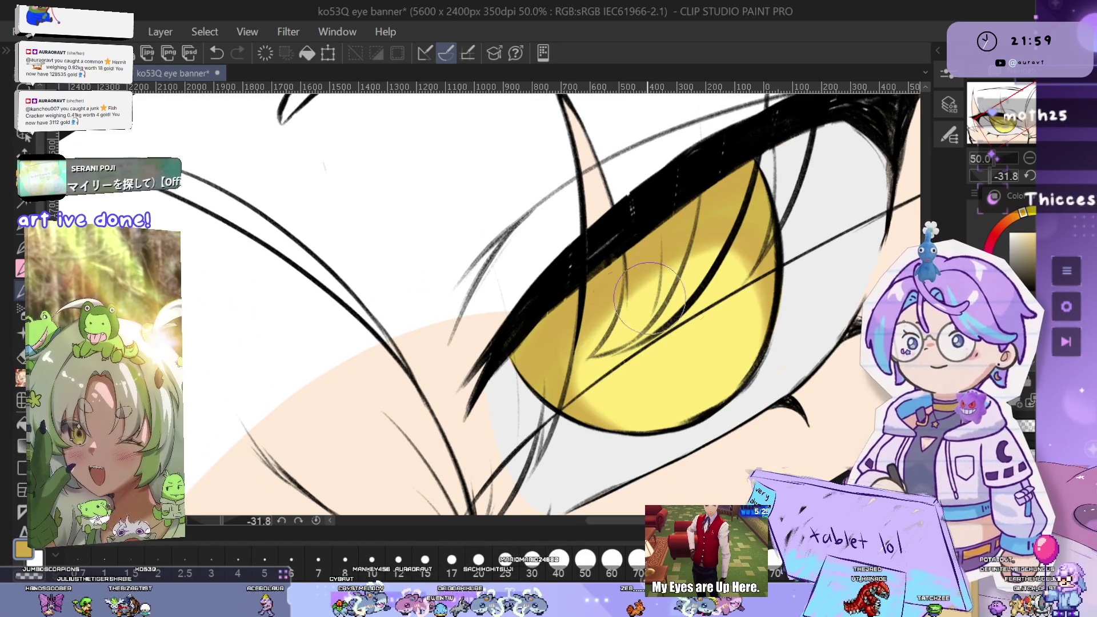
pyautogui.hotkey('ctrl', 'z')
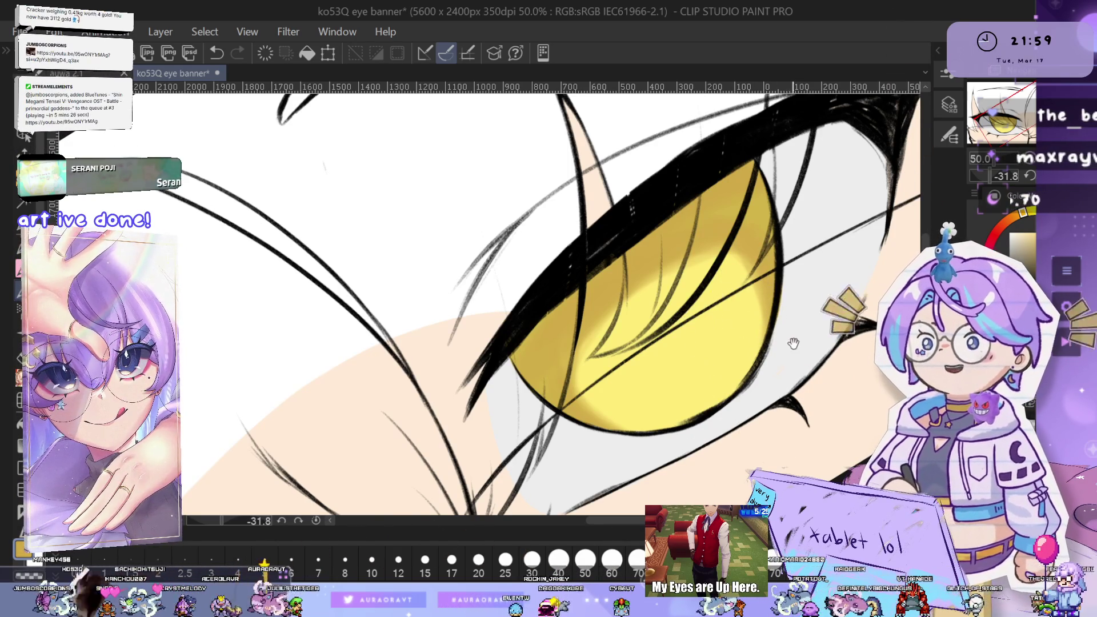
pyautogui.scroll(1, 793, 342)
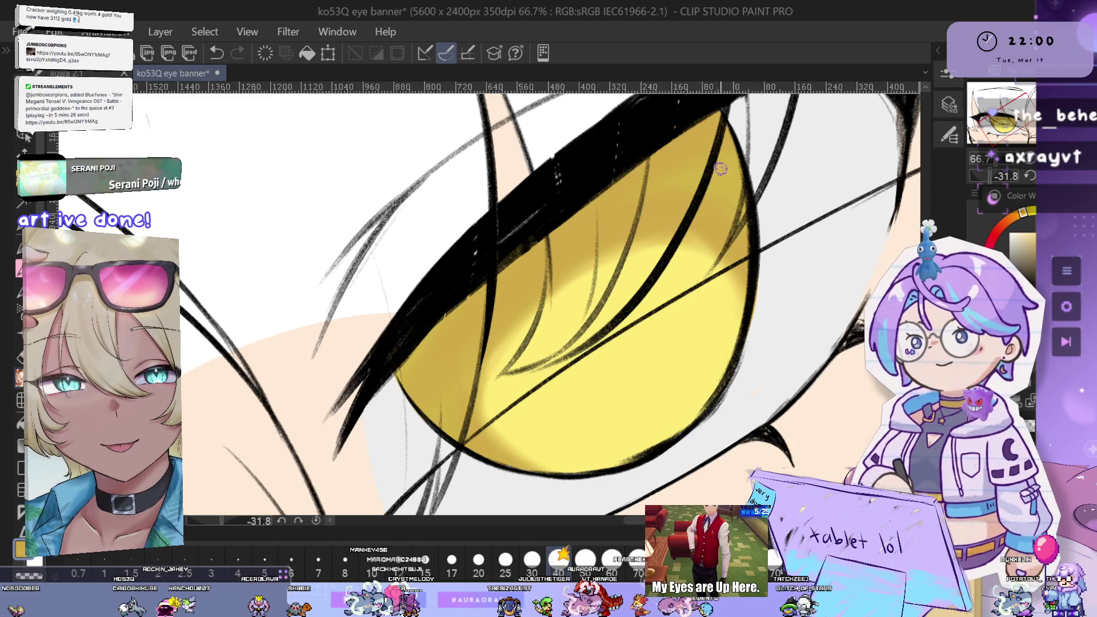
pyautogui.scroll(-5, 715, 128)
# Straighten the view and frame the whole yellow iris up to its upper edge
pyautogui.scroll(4, 713, 309)
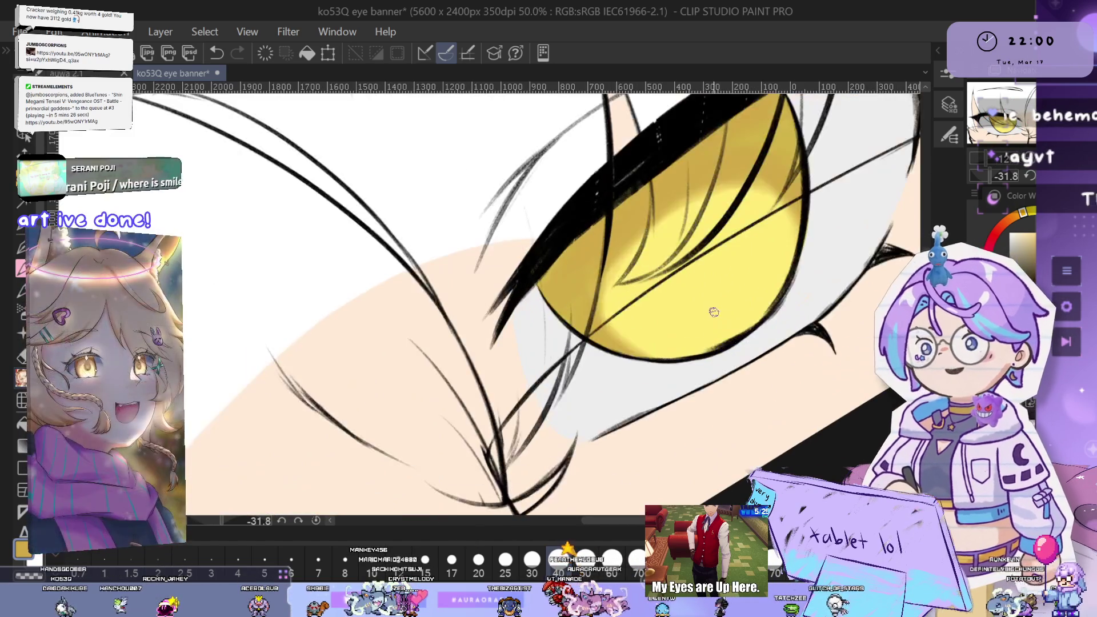
pyautogui.moveTo(577, 410)
pyautogui.mouseDown()
pyautogui.moveTo(571, 343)
pyautogui.moveTo(171, 343)
pyautogui.moveTo(592, 291)
pyautogui.mouseUp()
pyautogui.scroll(2, 591, 292)
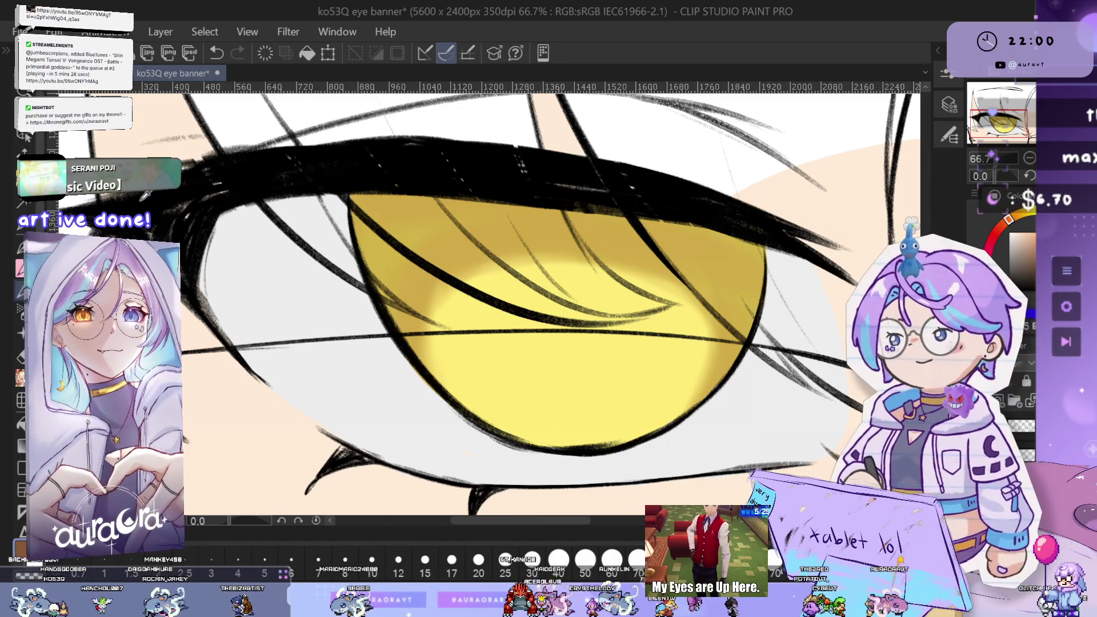
pyautogui.moveTo(479, 279); pyautogui.dragTo(622, 324)
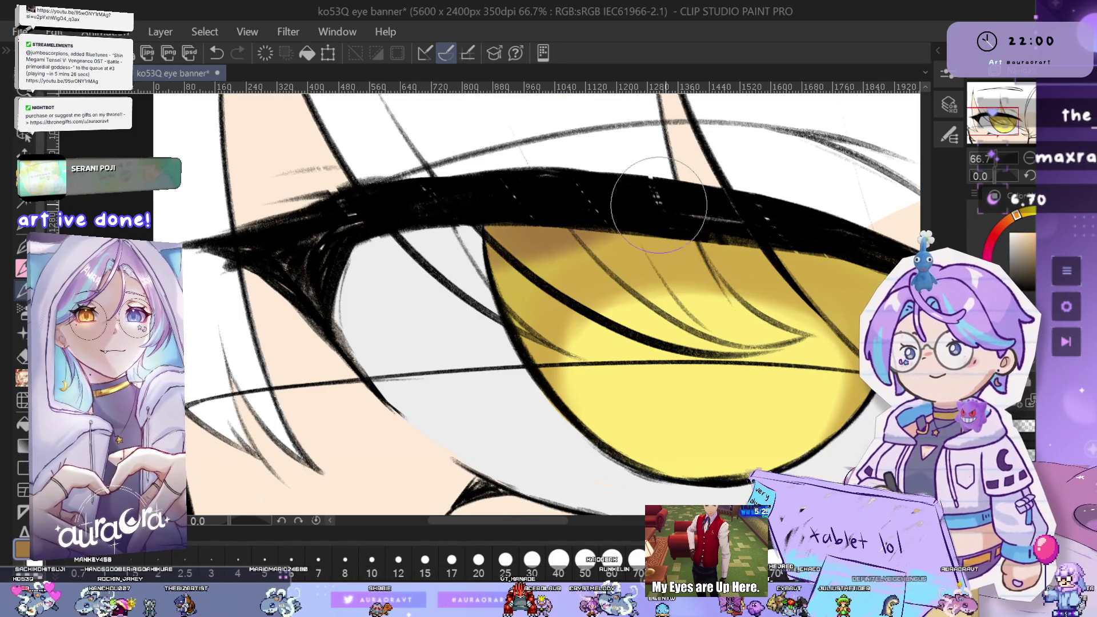
pyautogui.moveTo(671, 224); pyautogui.dragTo(582, 211)
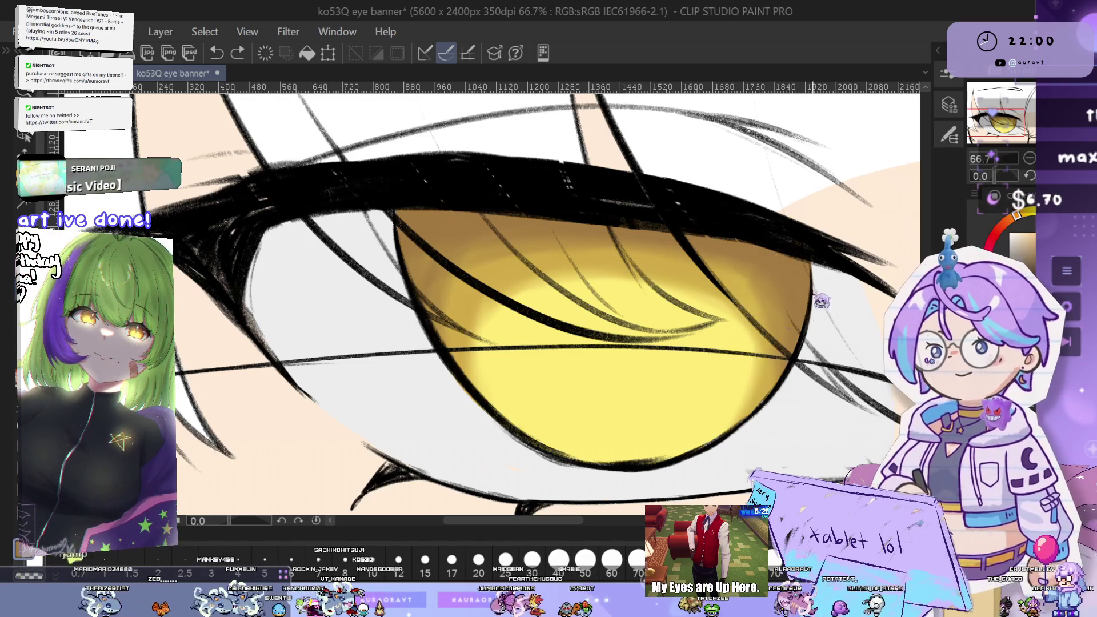
pyautogui.scroll(-3, 760, 369)
pyautogui.scroll(3, 759, 370)
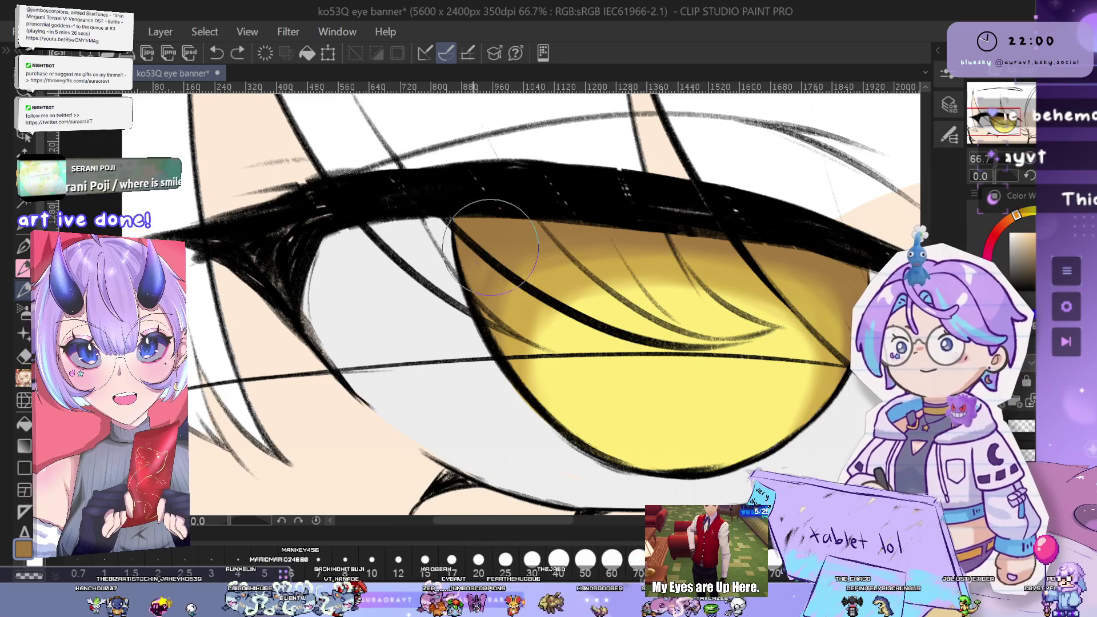
# Airbrush a deep golden band under the lashes, undoing a stray left-edge stroke, and tilt the canvas
pyautogui.moveTo(526, 376); pyautogui.dragTo(488, 318)
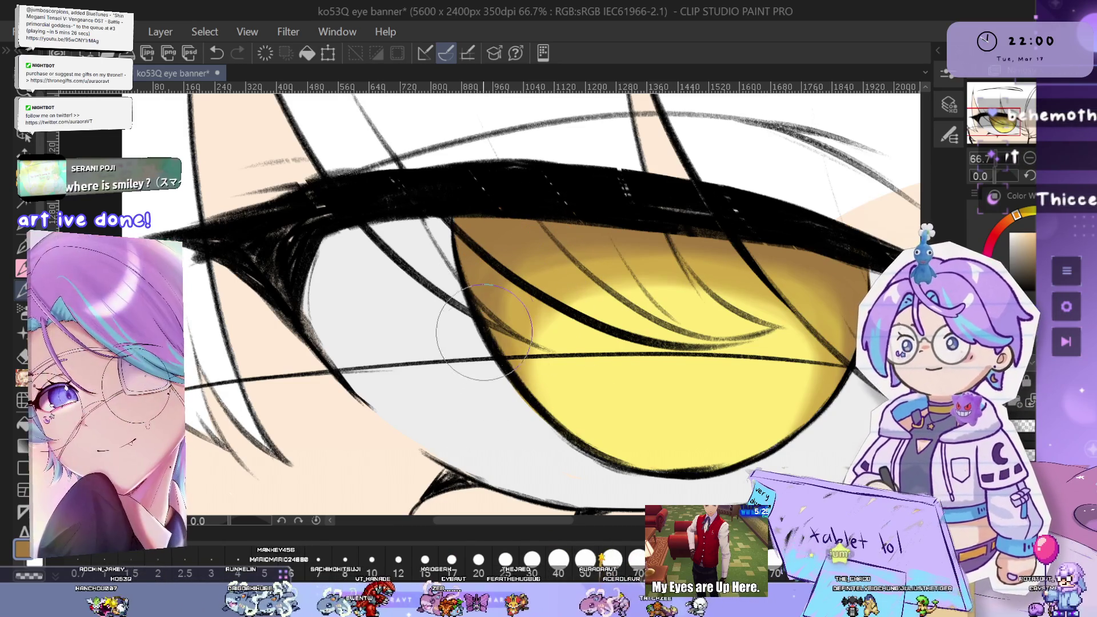
pyautogui.hotkey('ctrl', 'z')
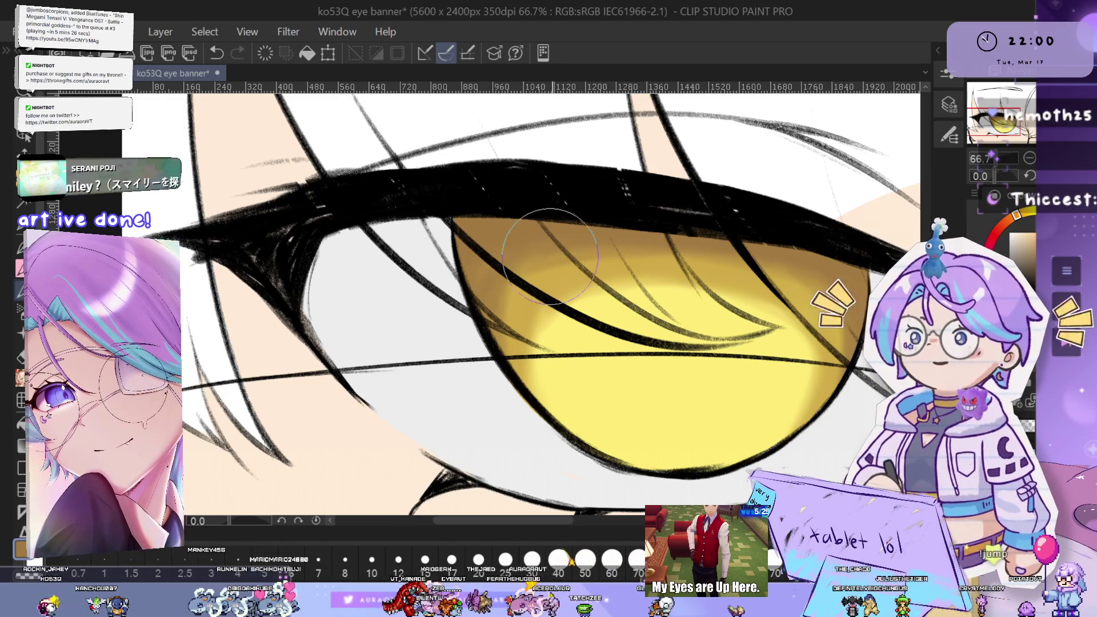
pyautogui.moveTo(646, 276); pyautogui.dragTo(583, 251)
pyautogui.moveTo(794, 280); pyautogui.dragTo(722, 309)
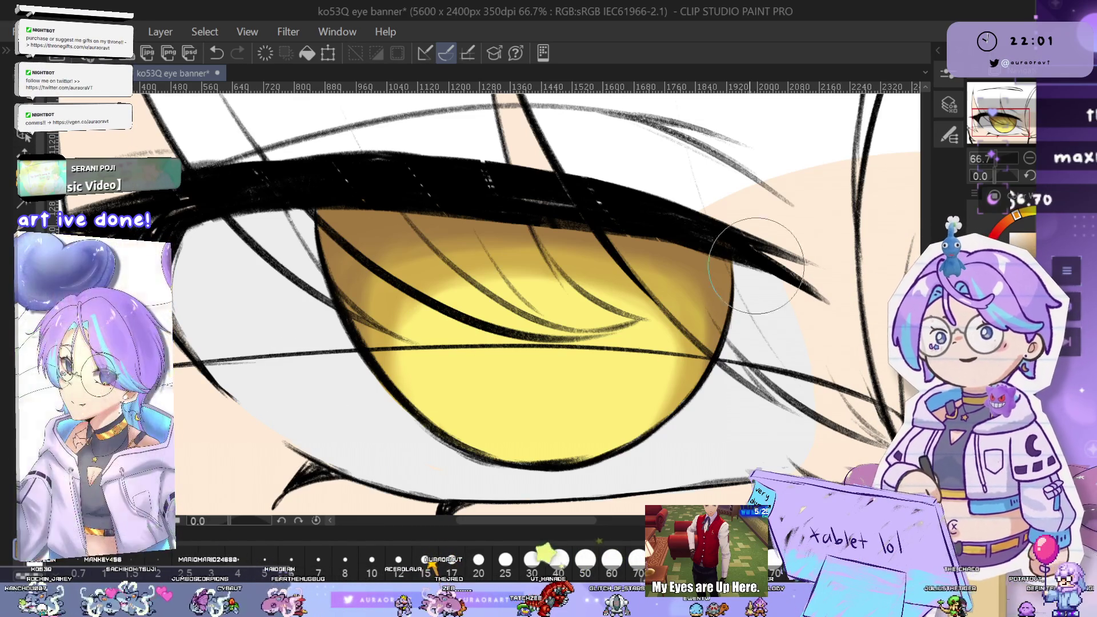
pyautogui.moveTo(848, 193); pyautogui.dragTo(980, 199)
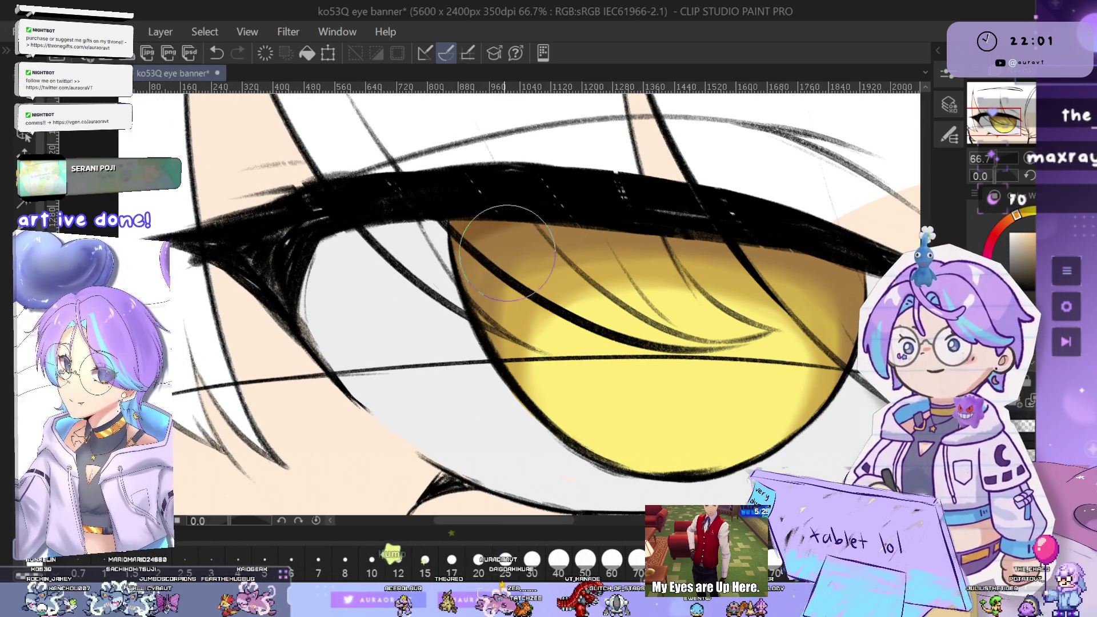
pyautogui.scroll(-1, 714, 280)
pyautogui.moveTo(685, 371)
pyautogui.mouseDown()
pyautogui.moveTo(734, 335)
pyautogui.moveTo(543, 294)
pyautogui.mouseUp()
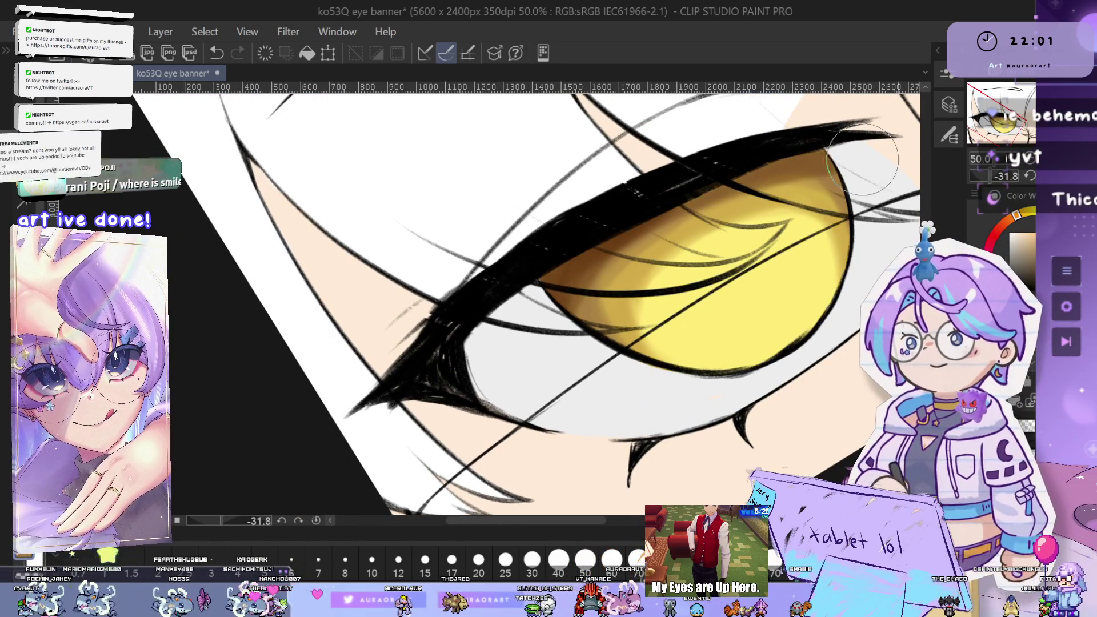
# Airbrush darker amber along the iris's upper rim, undoing two stray strokes
pyautogui.moveTo(613, 233); pyautogui.dragTo(584, 270)
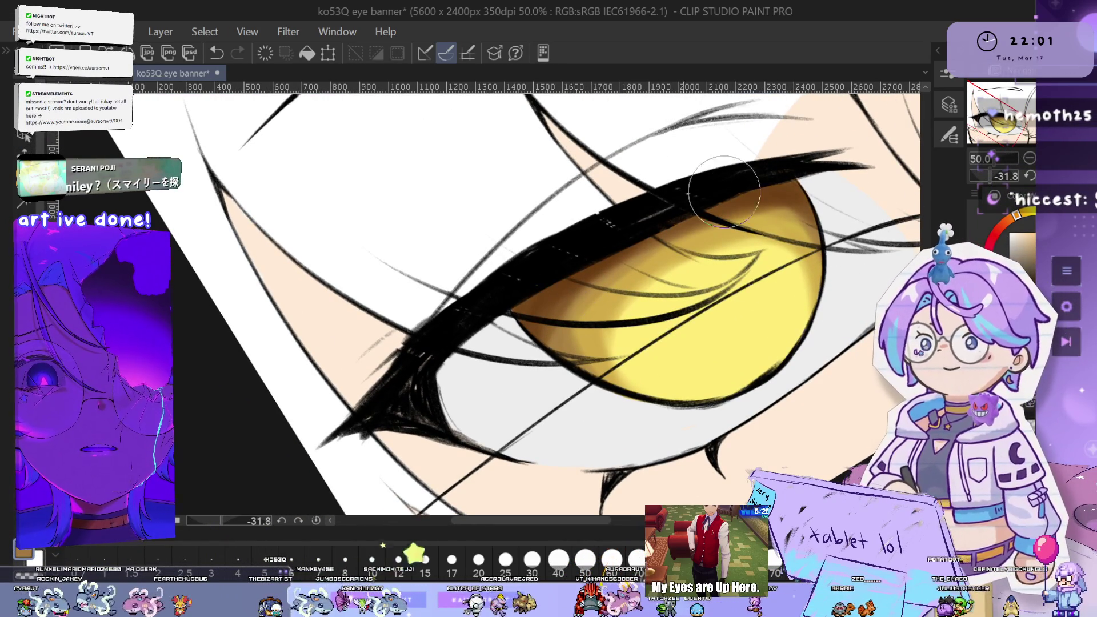
pyautogui.hotkey('ctrl', 'z')
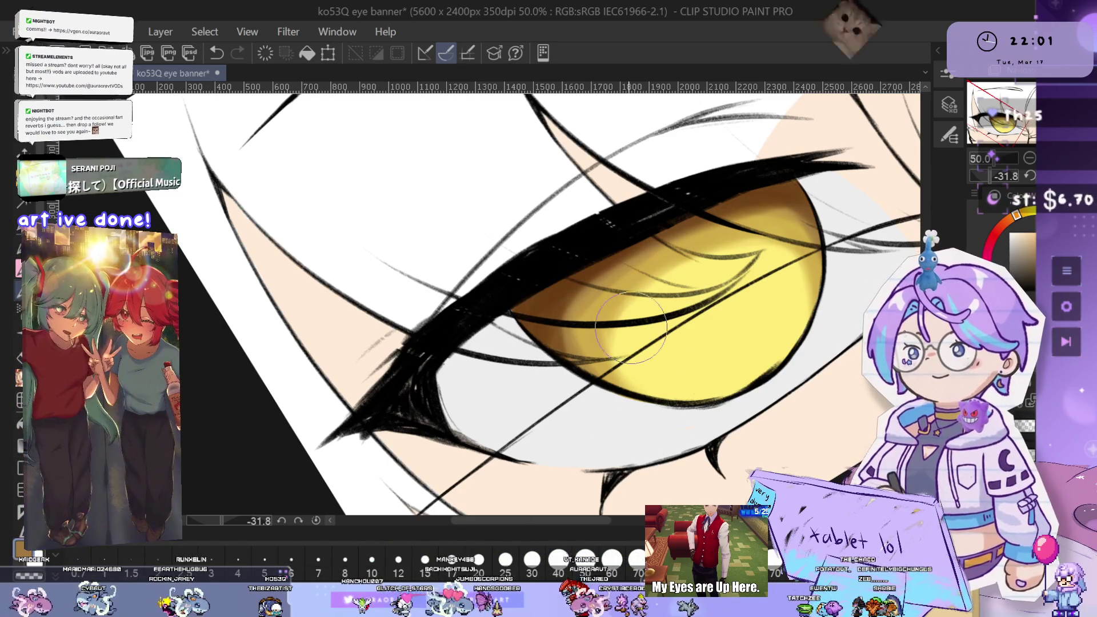
pyautogui.moveTo(677, 331); pyautogui.dragTo(660, 312)
pyautogui.hotkey('ctrl', 'z')
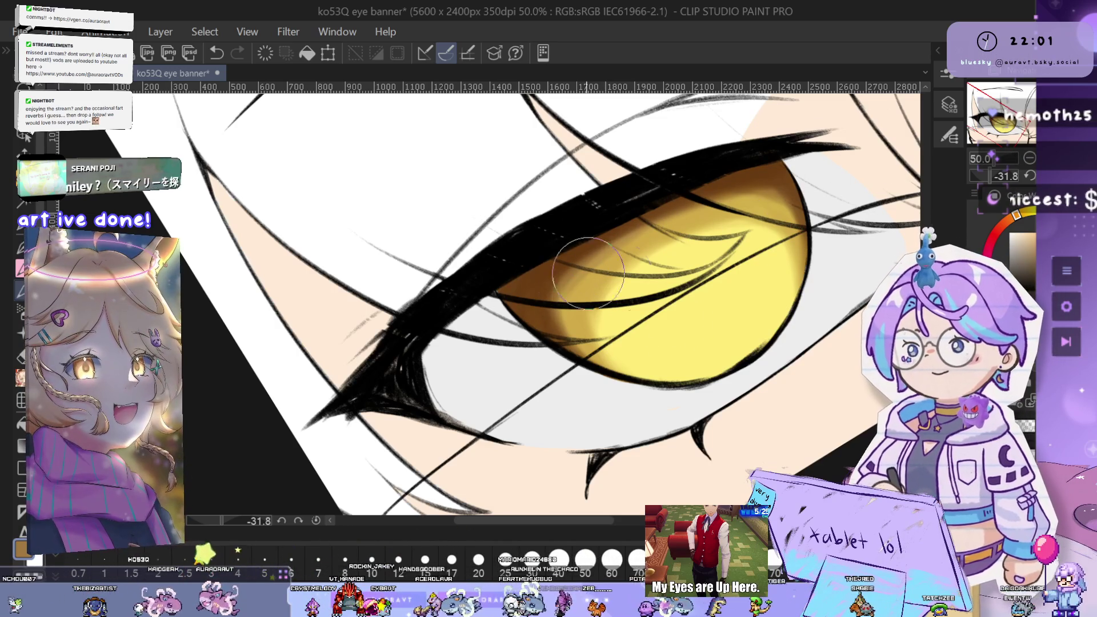
pyautogui.moveTo(671, 338); pyautogui.dragTo(706, 372)
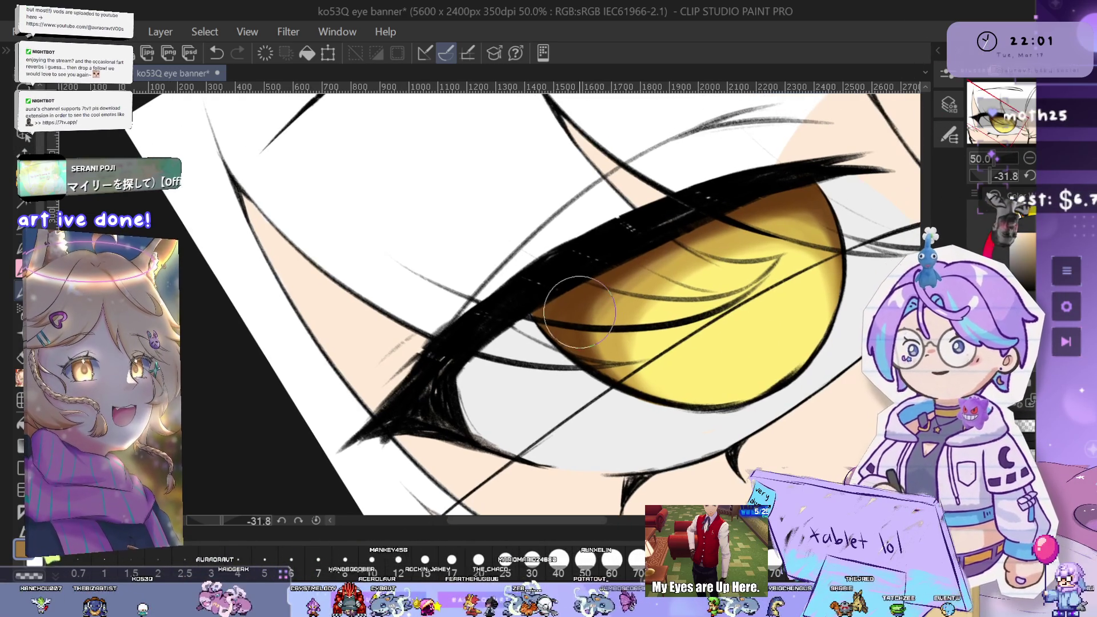
# Zoom in to check the amber shading along the upper and right iris edges, then zoom out
pyautogui.scroll(1, 667, 366)
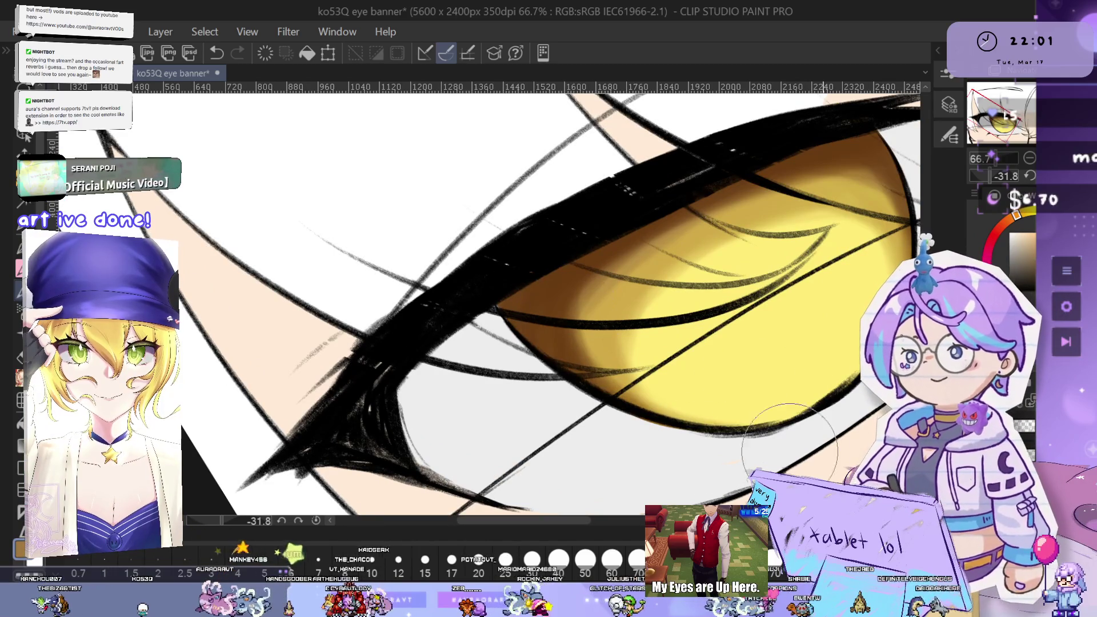
pyautogui.moveTo(817, 345); pyautogui.dragTo(696, 376)
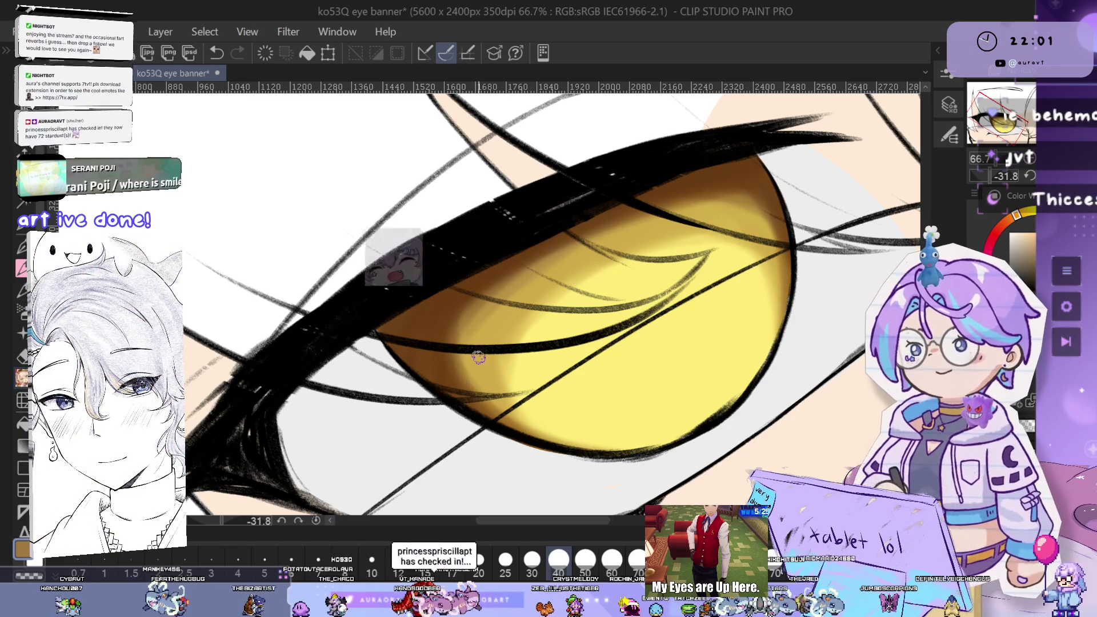
pyautogui.hotkey('ctrl', '+')
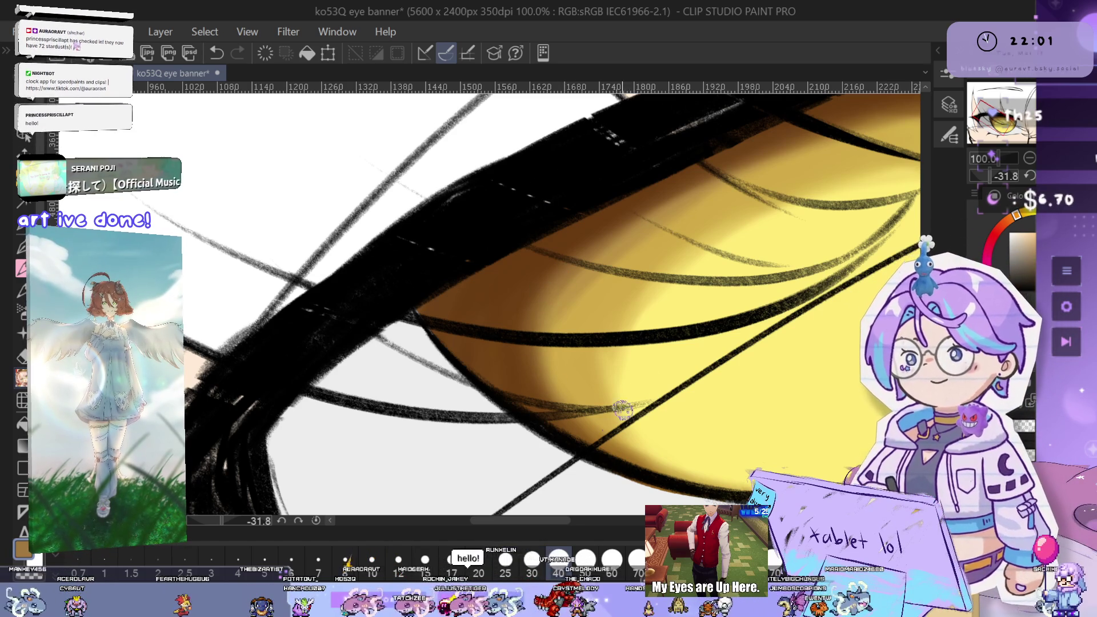
pyautogui.moveTo(745, 366)
pyautogui.mouseDown()
pyautogui.moveTo(705, 373)
pyautogui.moveTo(534, 270)
pyautogui.mouseUp()
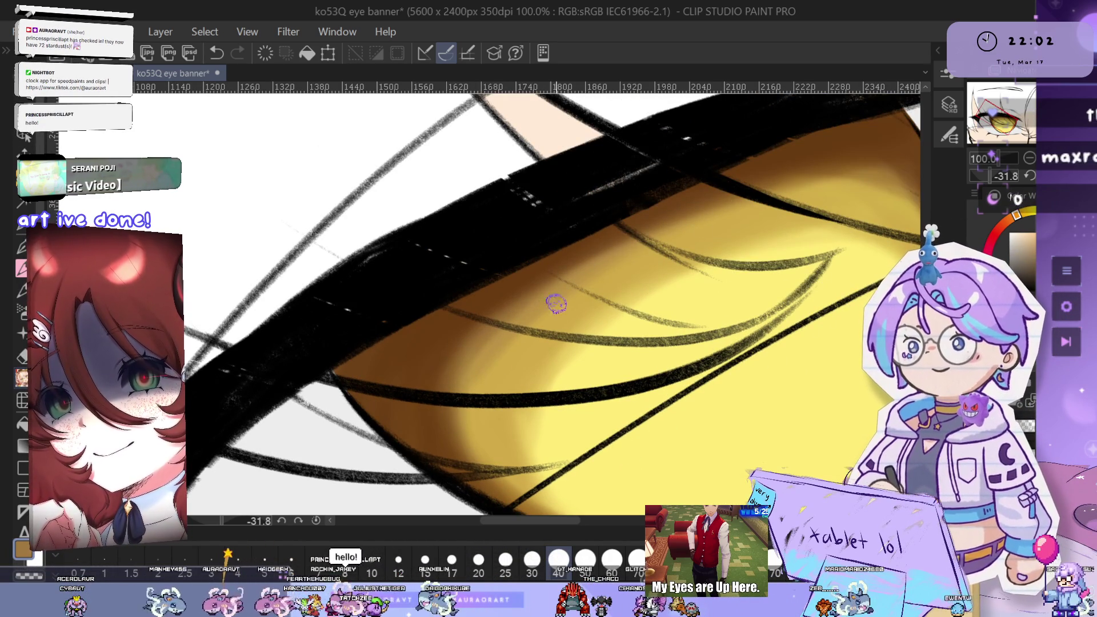
pyautogui.moveTo(821, 203); pyautogui.dragTo(759, 189)
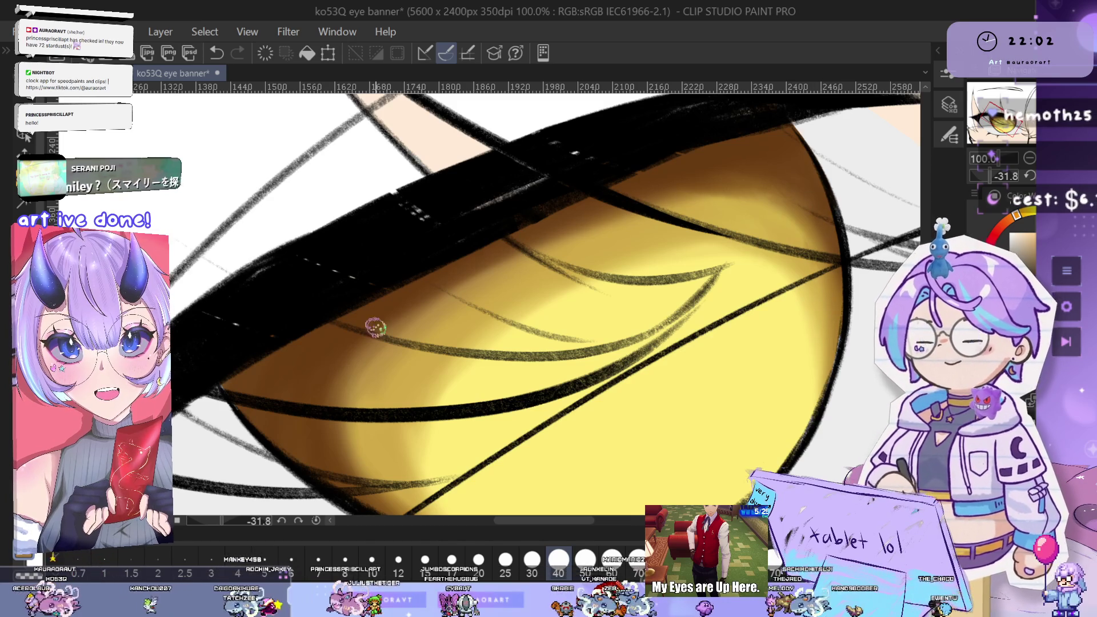
pyautogui.moveTo(339, 491); pyautogui.dragTo(460, 436)
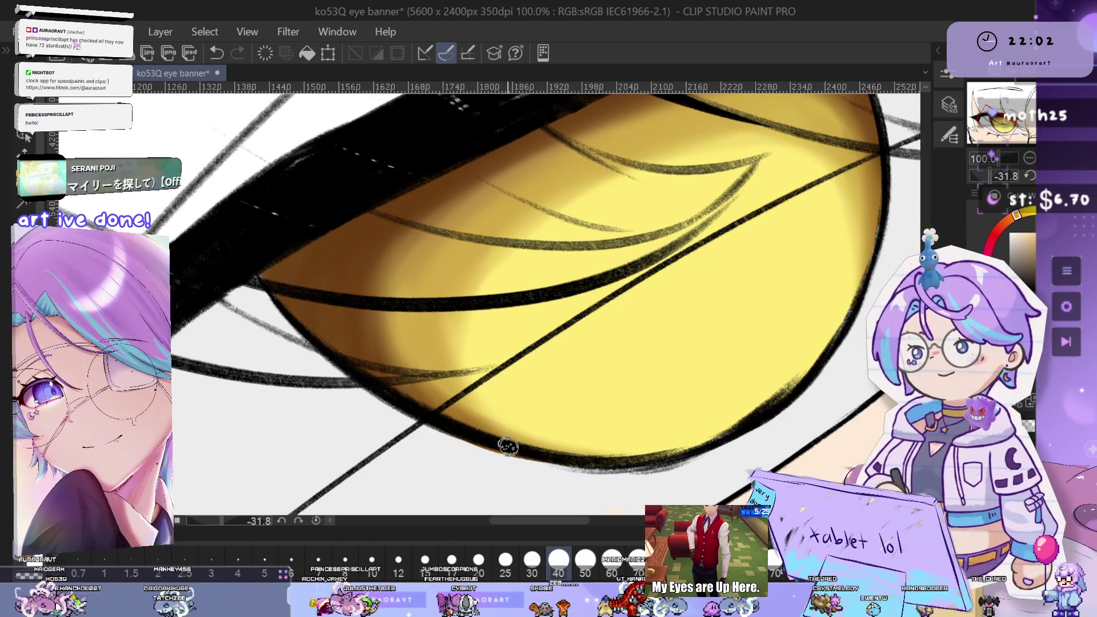
pyautogui.hotkey('ctrl', '-')
pyautogui.hotkey('ctrl', '-')
pyautogui.hotkey('ctrl', '-')
pyautogui.hotkey('ctrl', '-')
pyautogui.hotkey('ctrl', '-')
pyautogui.hotkey('ctrl', '-')
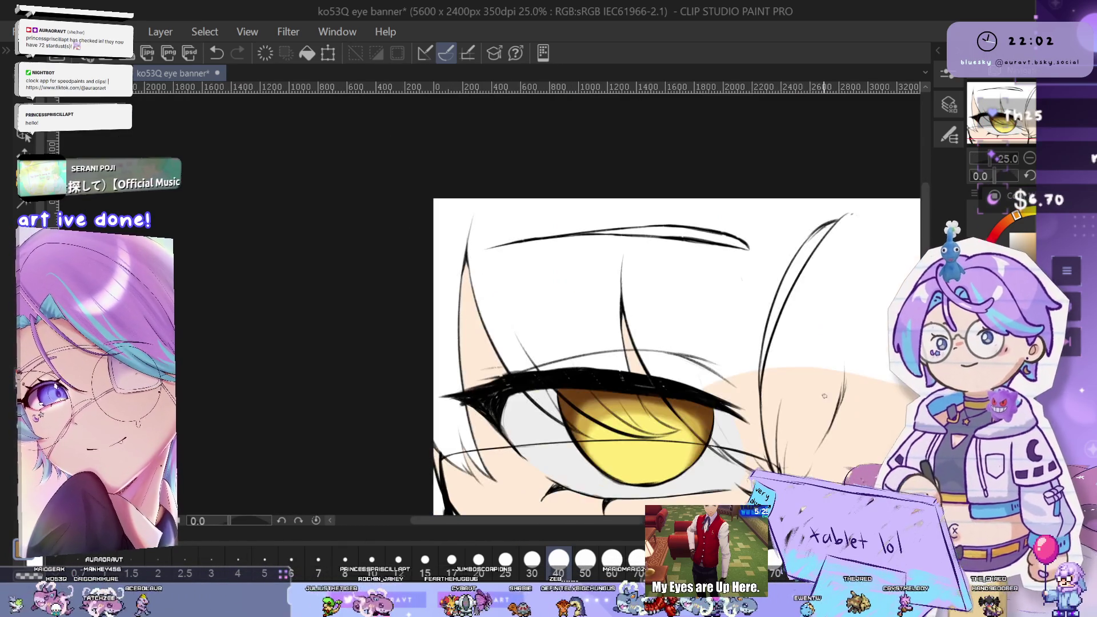
# Undo the previous stroke and airbrush a soft brown vertical pupil stroke in the upper iris
pyautogui.hotkey('ctrl', '+')
pyautogui.hotkey('ctrl', '+')
pyautogui.hotkey('ctrl', '+')
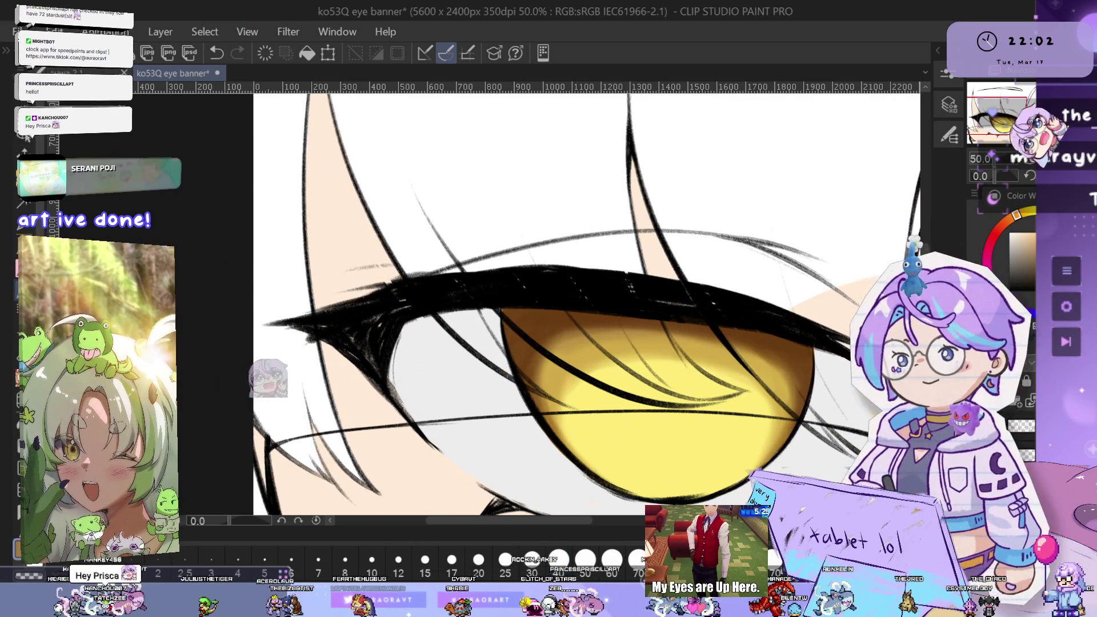
pyautogui.scroll(-3, 680, 365)
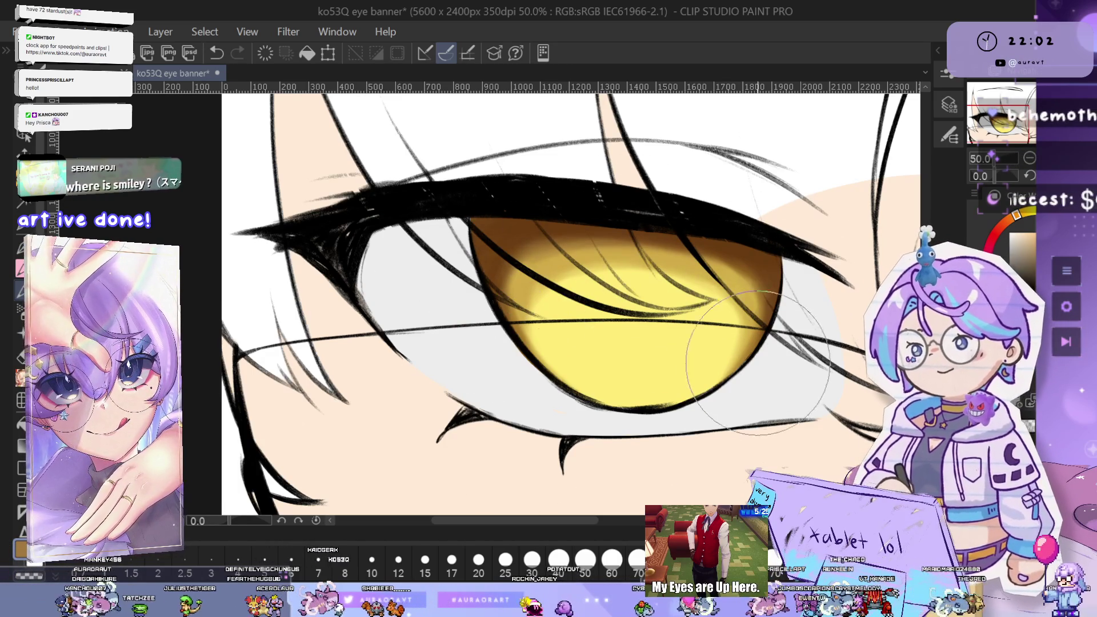
pyautogui.scroll(-5, 548, 257)
pyautogui.scroll(5, 616, 329)
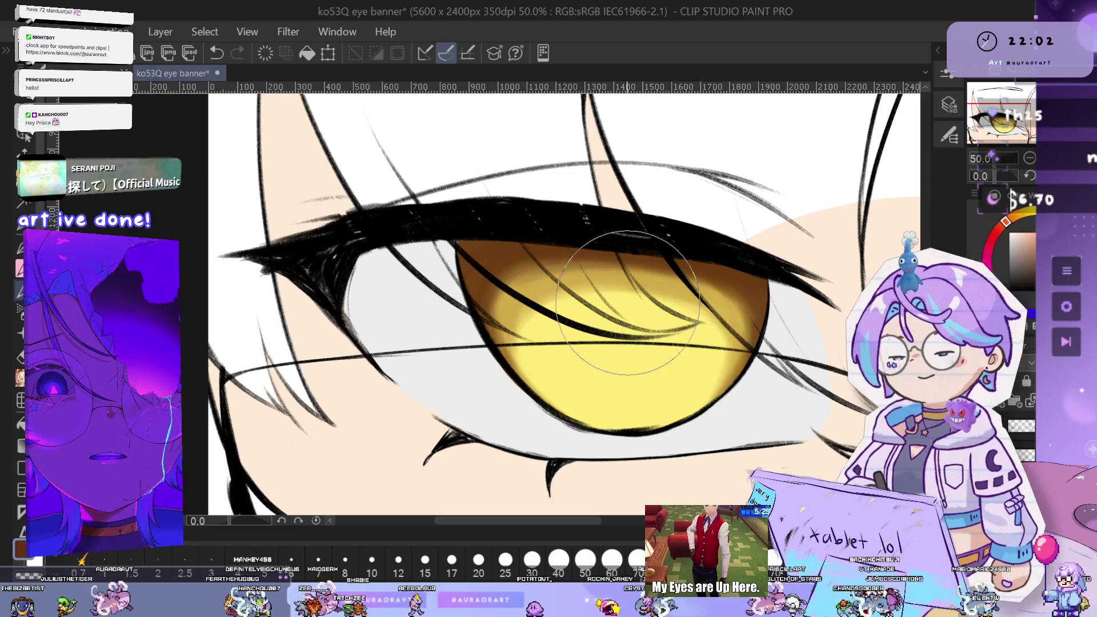
pyautogui.hotkey('ctrl', 'z')
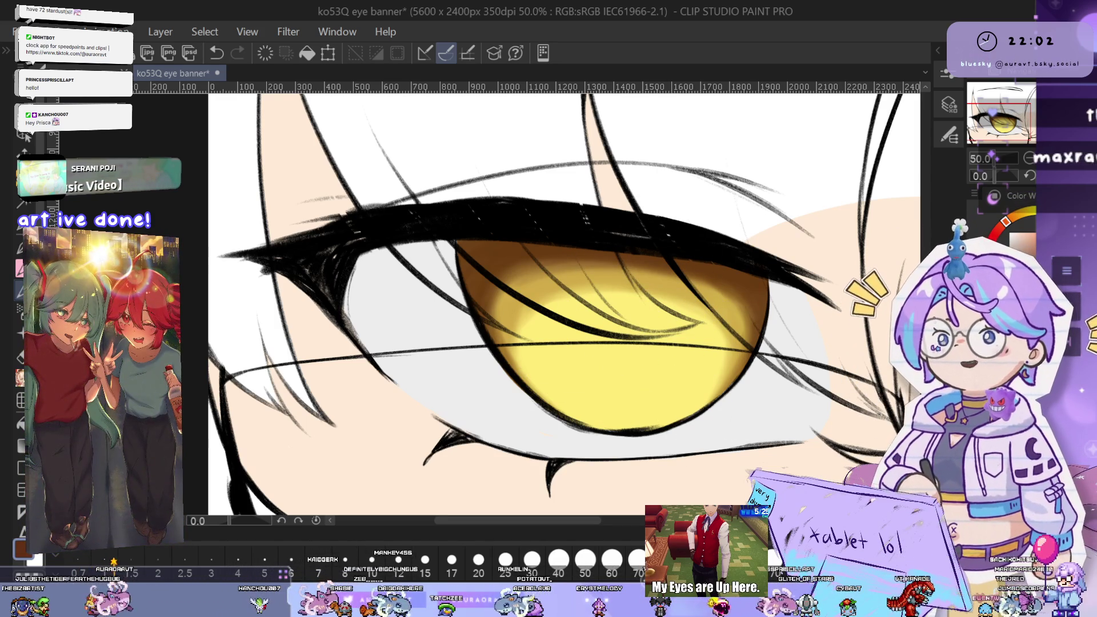
pyautogui.moveTo(624, 245); pyautogui.dragTo(601, 222)
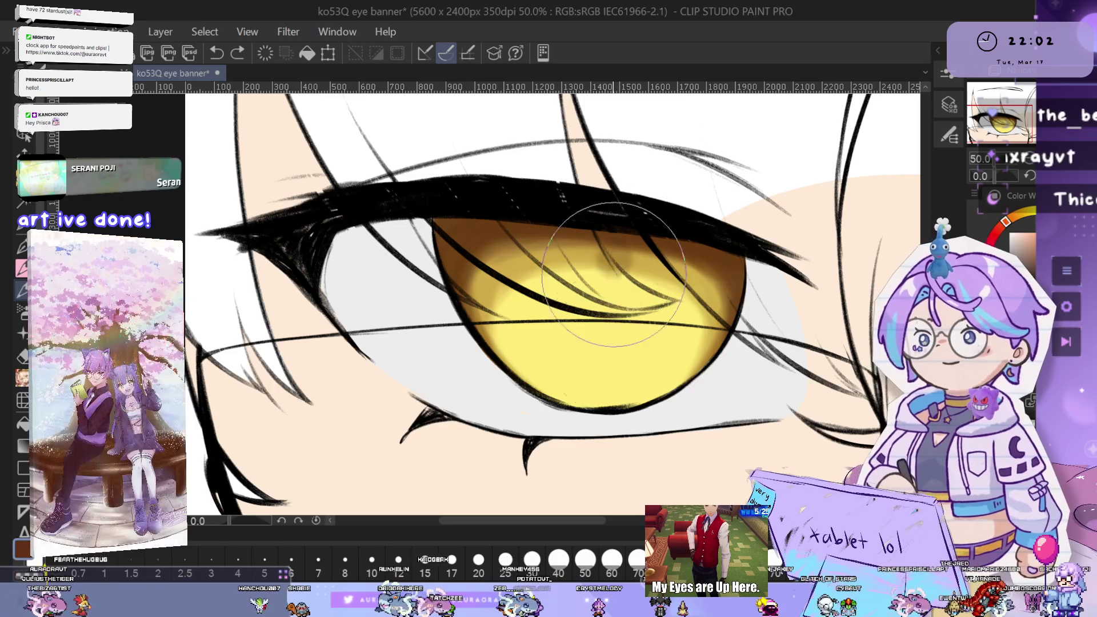
pyautogui.moveTo(605, 260)
pyautogui.mouseDown()
pyautogui.moveTo(615, 320)
pyautogui.moveTo(613, 274)
pyautogui.moveTo(620, 286)
pyautogui.mouseUp()
pyautogui.scroll(-5, 619, 285)
pyautogui.scroll(8, 765, 326)
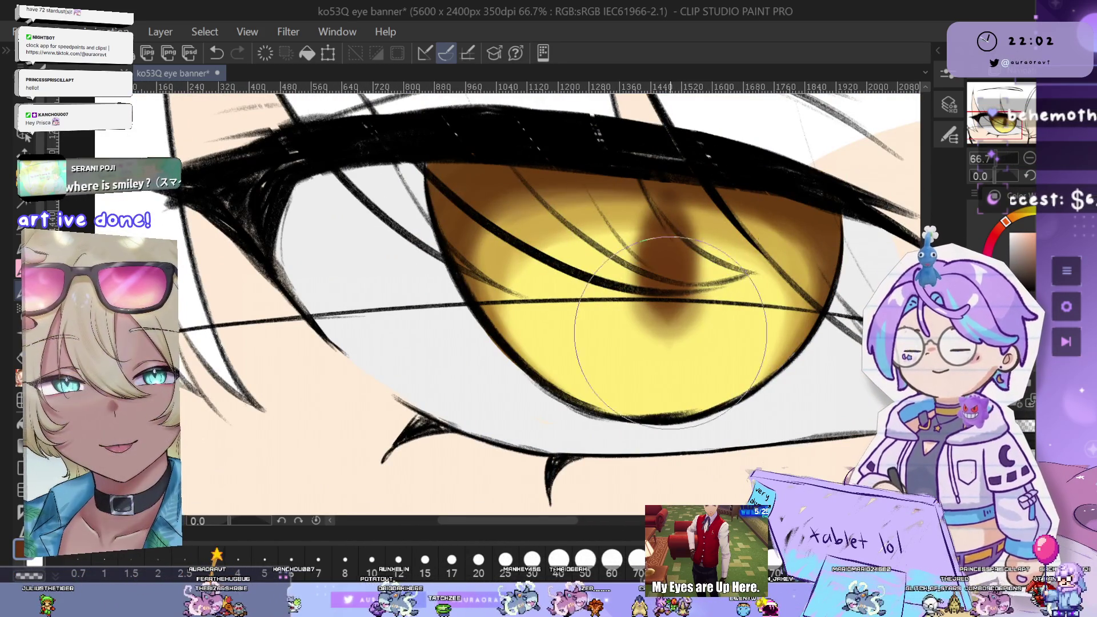
# Widen and darken the brown slit pupil with a smaller brush, then pan to the teal eye
pyautogui.moveTo(648, 218)
pyautogui.mouseDown()
pyautogui.moveTo(651, 235)
pyautogui.moveTo(680, 228)
pyautogui.mouseUp()
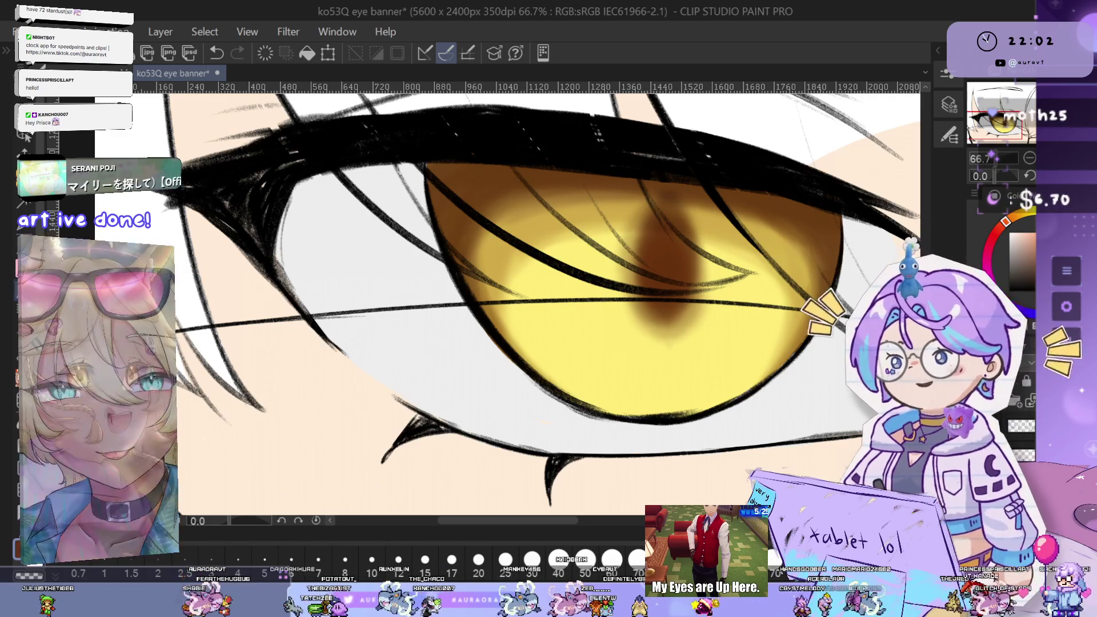
pyautogui.press('p')
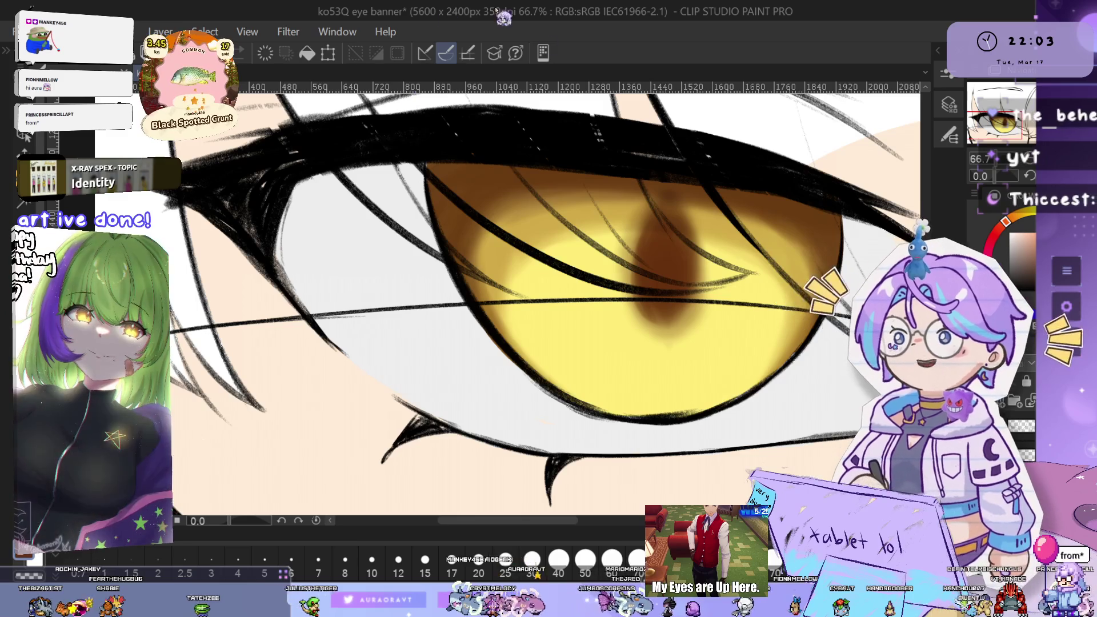
pyautogui.scroll(-4, 775, 312)
pyautogui.moveTo(775, 312)
pyautogui.mouseDown()
pyautogui.moveTo(582, 304)
pyautogui.moveTo(595, 302)
pyautogui.mouseUp()
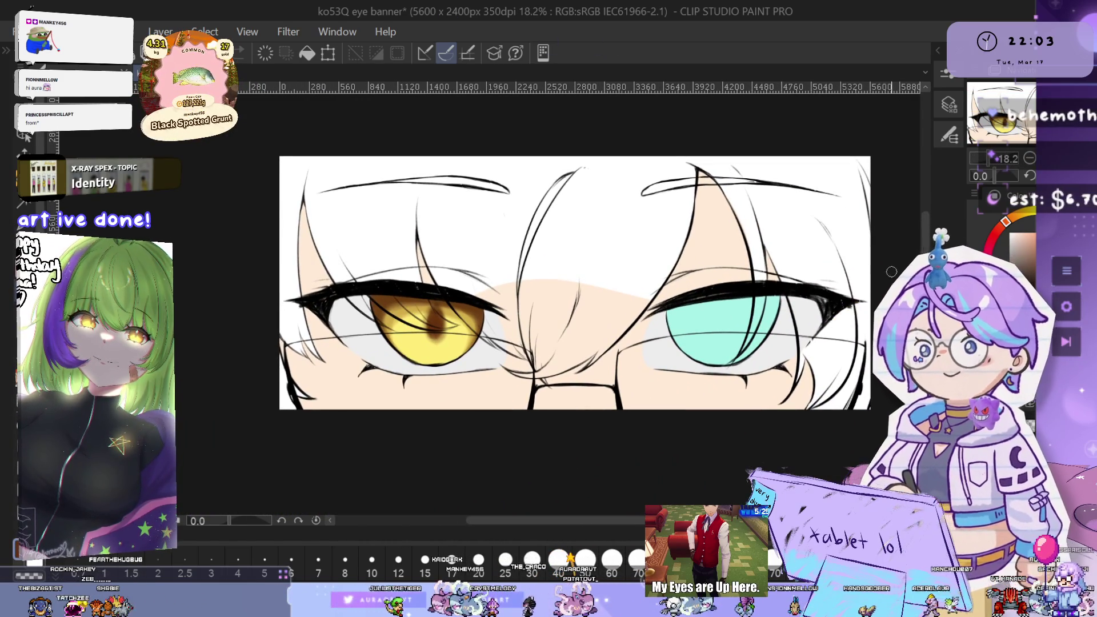
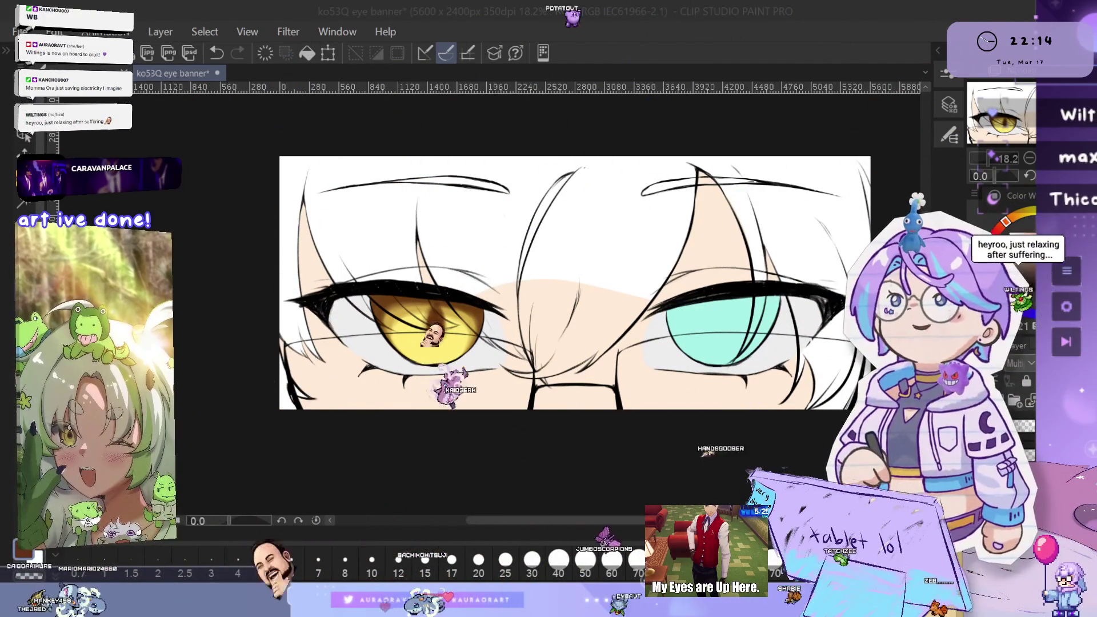
# Zoom to 100% on the golden left eye and darken the brown shading inside the iris
pyautogui.click(726, 334)
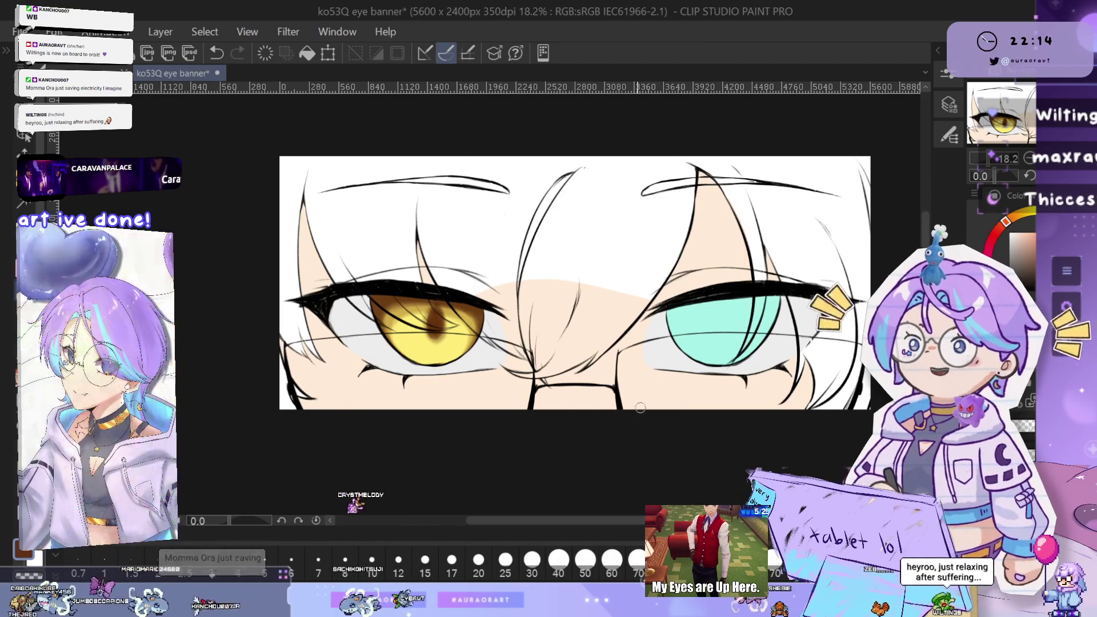
pyautogui.moveTo(464, 380); pyautogui.dragTo(658, 365)
pyautogui.scroll(8, 658, 366)
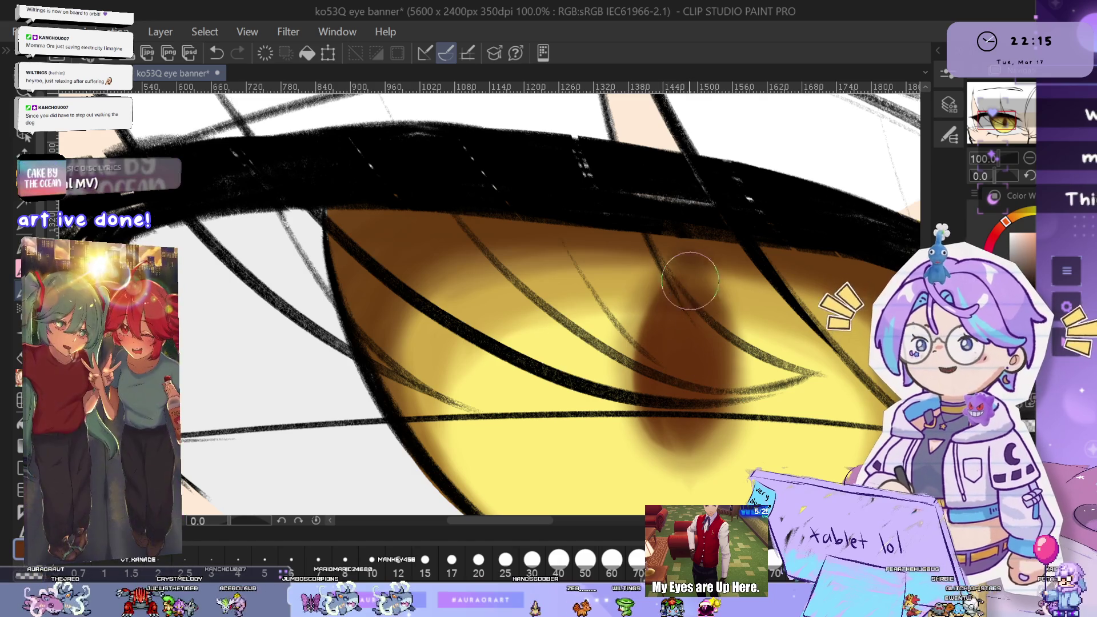
pyautogui.moveTo(677, 289)
pyautogui.mouseDown()
pyautogui.moveTo(695, 343)
pyautogui.moveTo(683, 262)
pyautogui.moveTo(664, 316)
pyautogui.moveTo(662, 429)
pyautogui.moveTo(657, 404)
pyautogui.mouseUp()
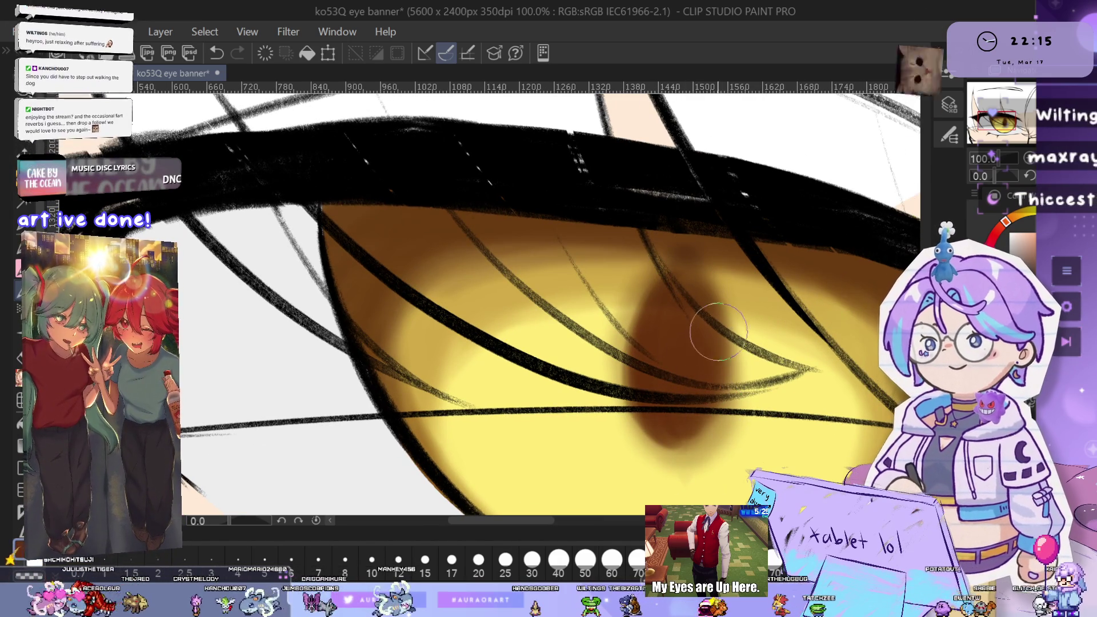
# Extend the darker iris shading toward the lower left, then undo that stroke
pyautogui.moveTo(724, 379); pyautogui.dragTo(681, 344)
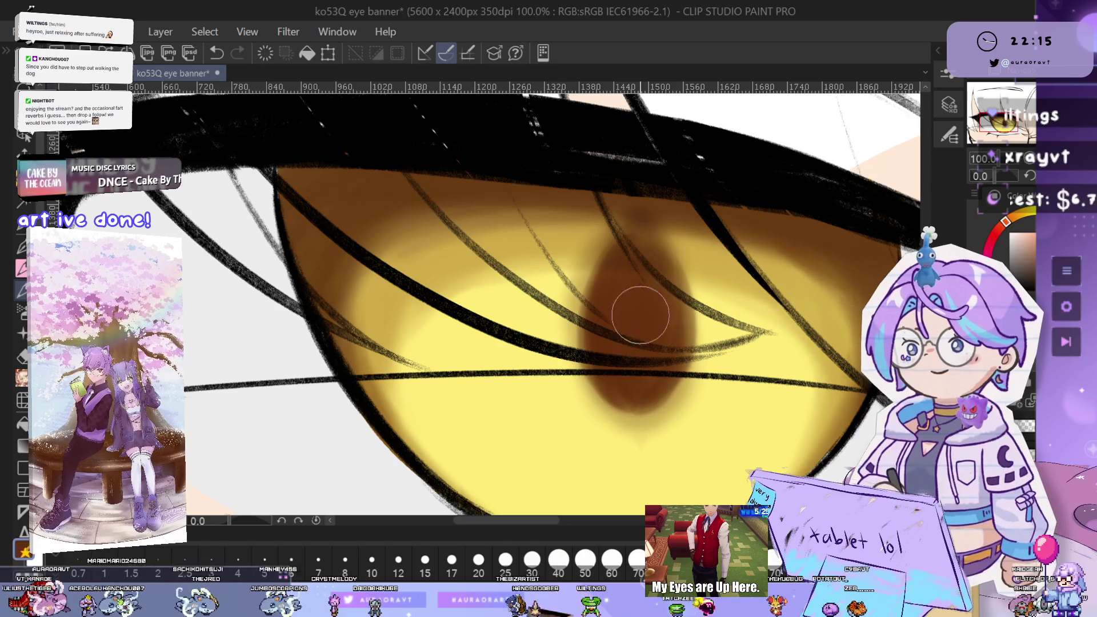
pyautogui.moveTo(638, 377)
pyautogui.mouseDown()
pyautogui.moveTo(625, 319)
pyautogui.moveTo(669, 361)
pyautogui.mouseUp()
pyautogui.hotkey('ctrl', 'z')
pyautogui.hotkey('ctrl', 'z')
# Undo the recent iris shading strokes and return to 66.7% on the left eye
pyautogui.hotkey('ctrl', '-')
pyautogui.hotkey('ctrl', '-')
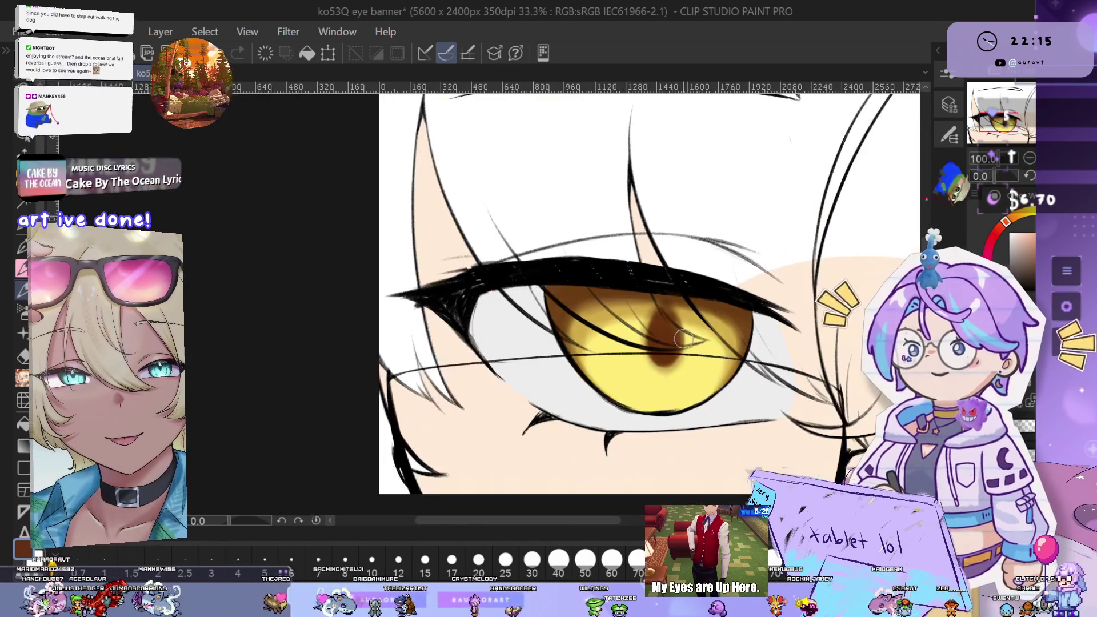
pyautogui.hotkey('ctrl', '-')
pyautogui.hotkey('ctrl', '-')
pyautogui.hotkey('ctrl', '-')
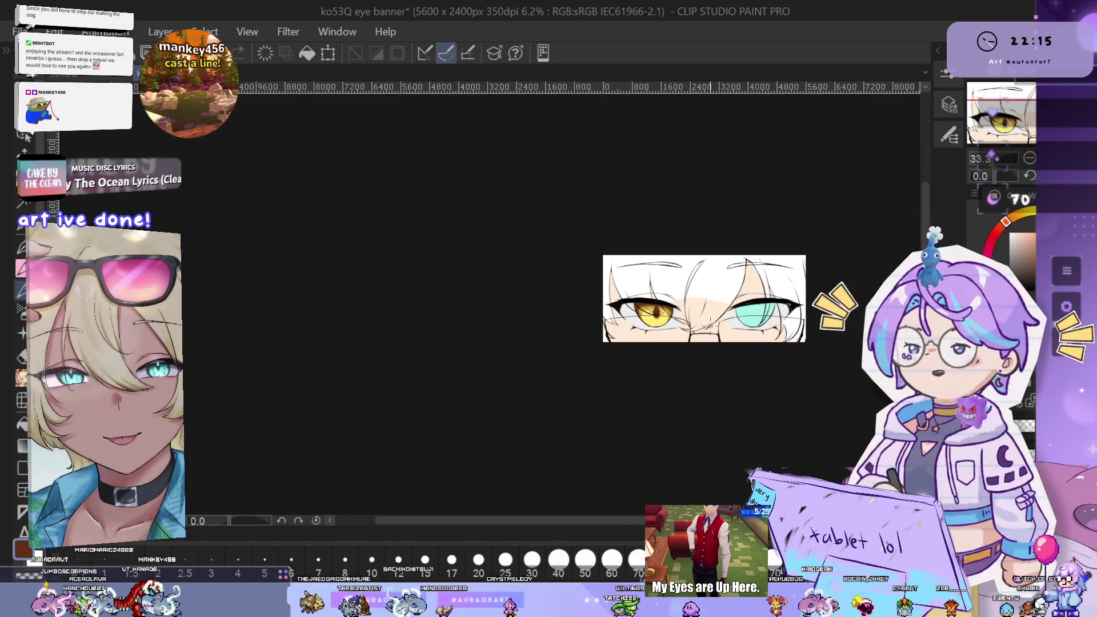
pyautogui.scroll(7, 639, 301)
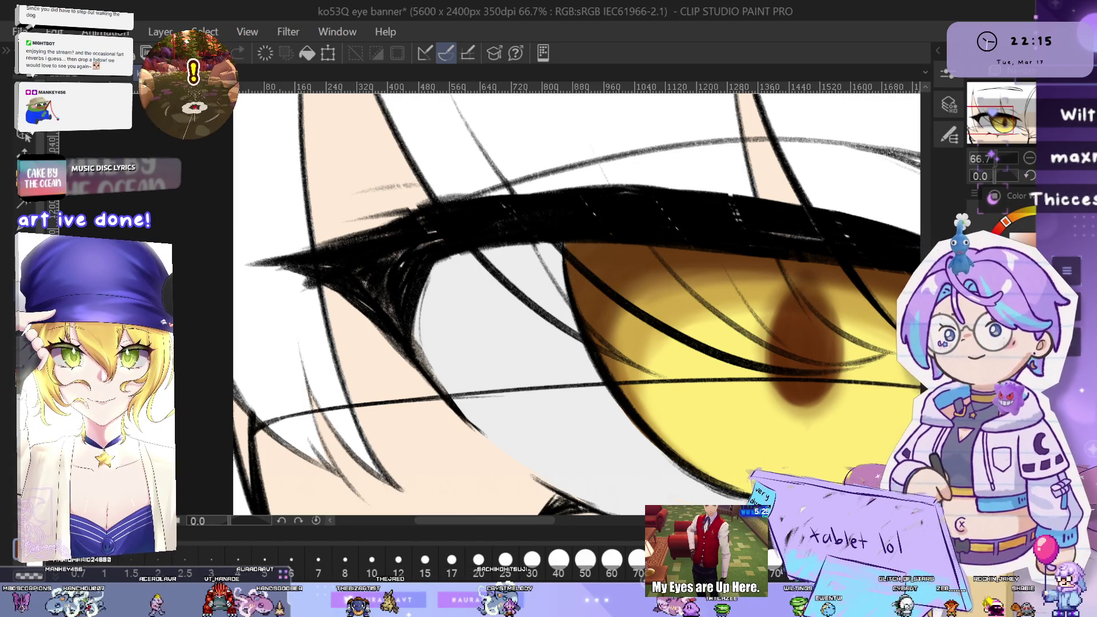
pyautogui.moveTo(604, 299); pyautogui.dragTo(605, 311)
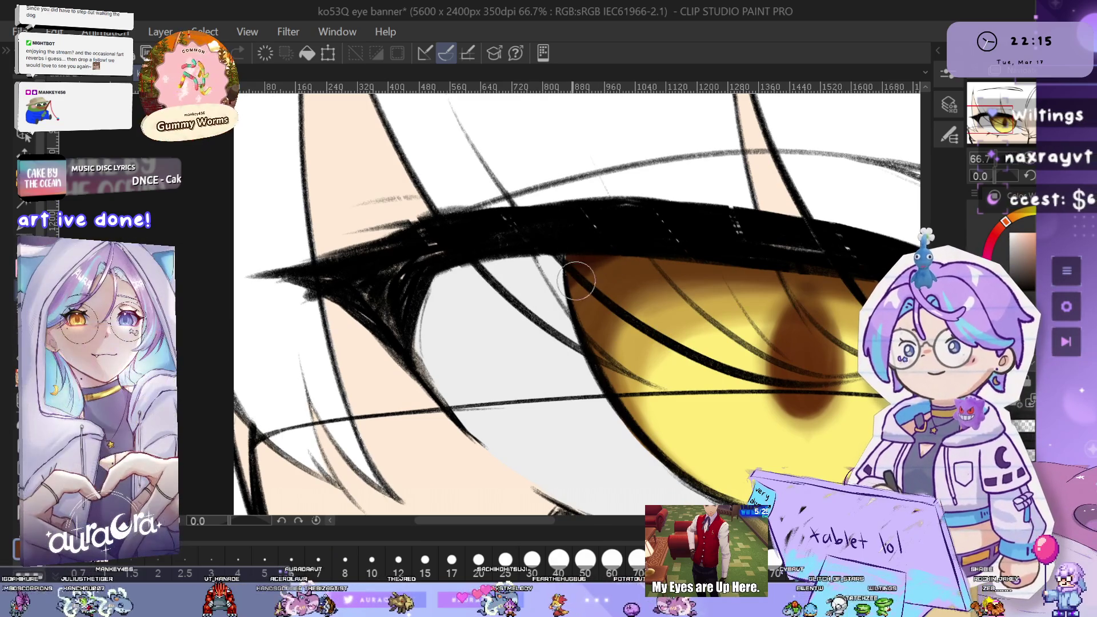
pyautogui.scroll(-10, 791, 261)
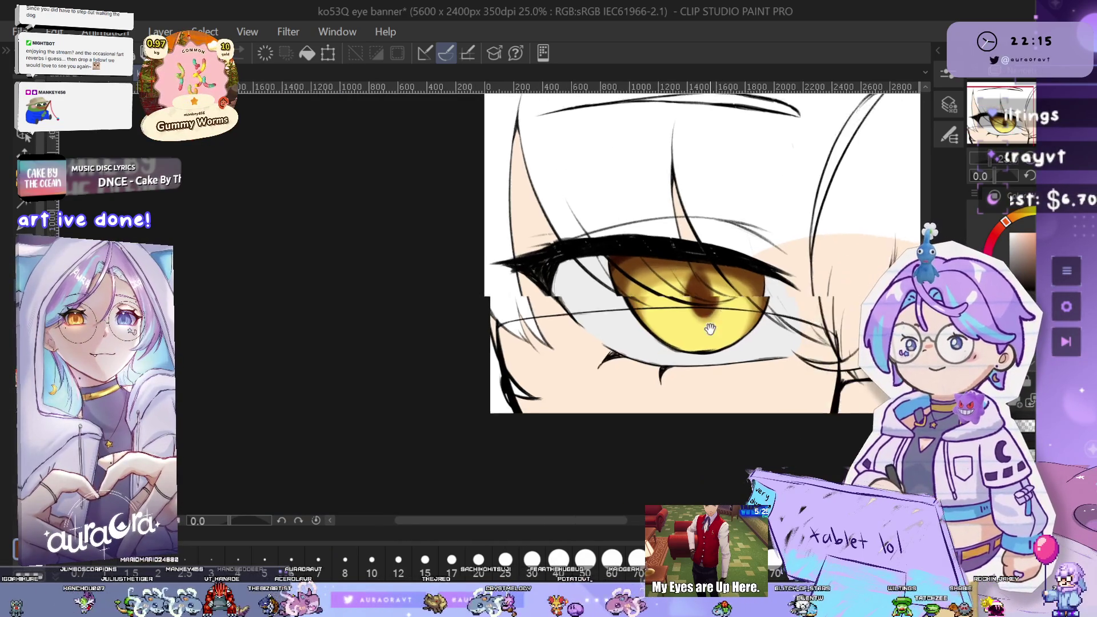
pyautogui.scroll(8, 695, 314)
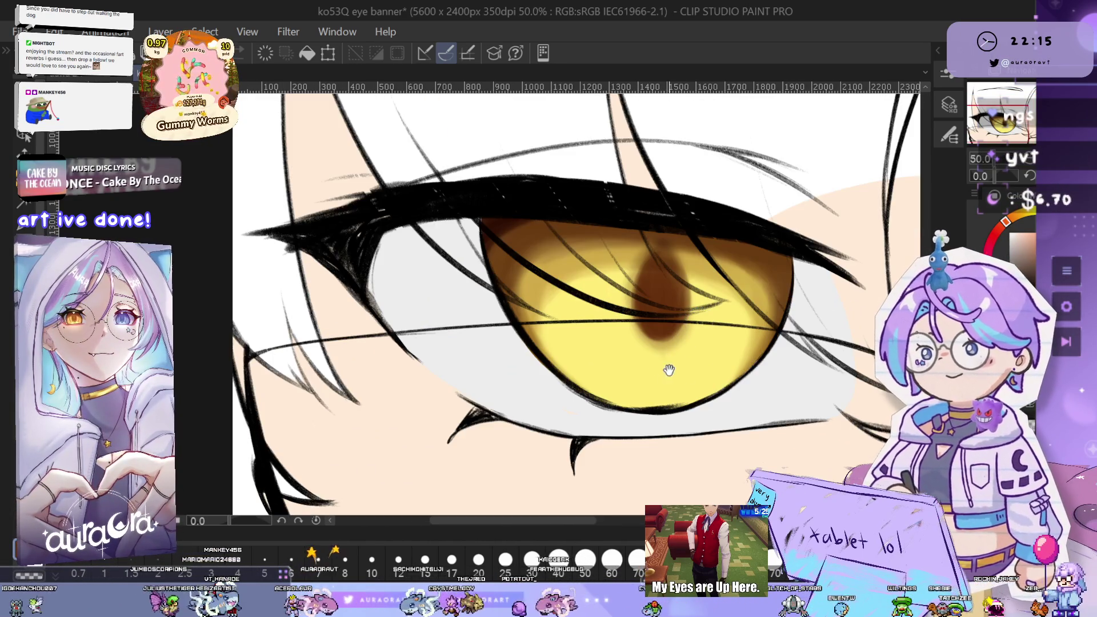
pyautogui.scroll(4, 600, 271)
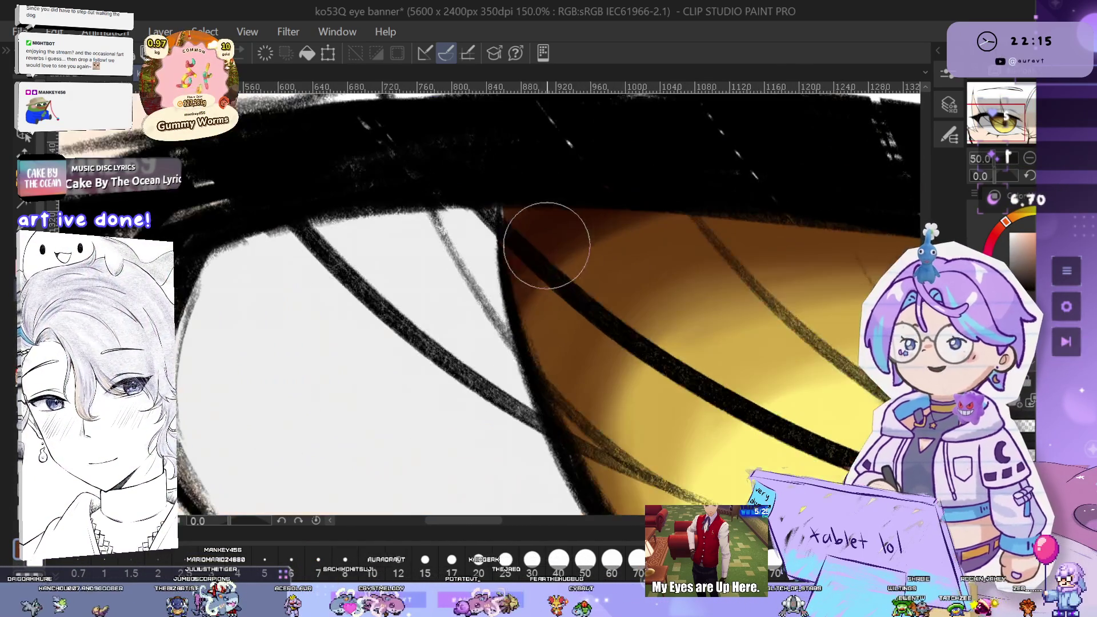
pyautogui.scroll(-3, 735, 220)
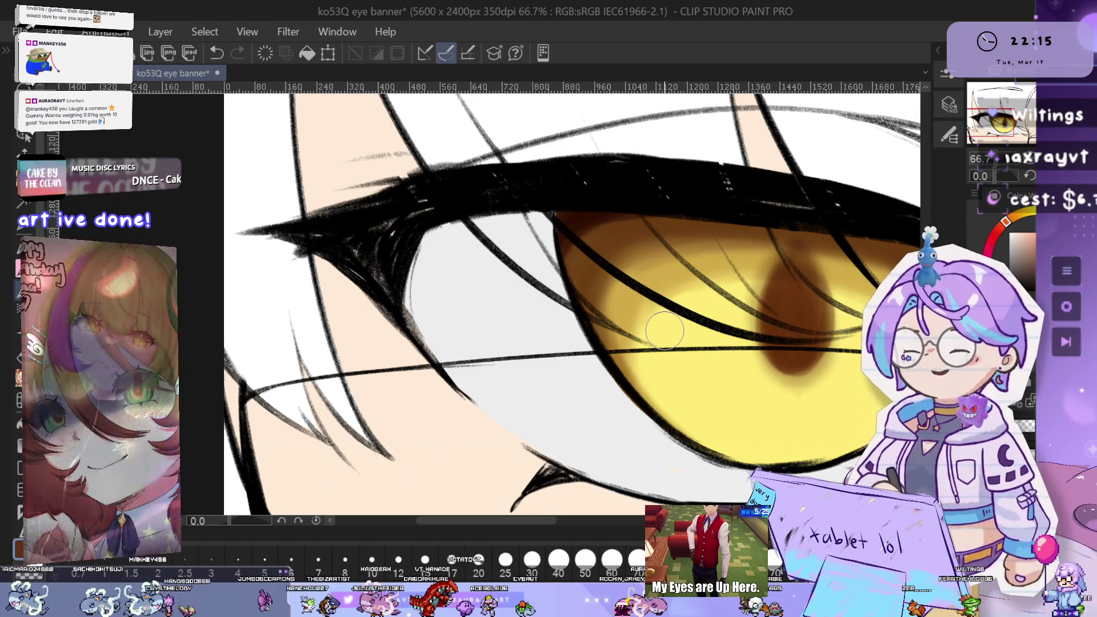
pyautogui.moveTo(703, 297)
pyautogui.mouseDown()
pyautogui.moveTo(639, 343)
pyautogui.moveTo(700, 372)
pyautogui.moveTo(563, 339)
pyautogui.mouseUp()
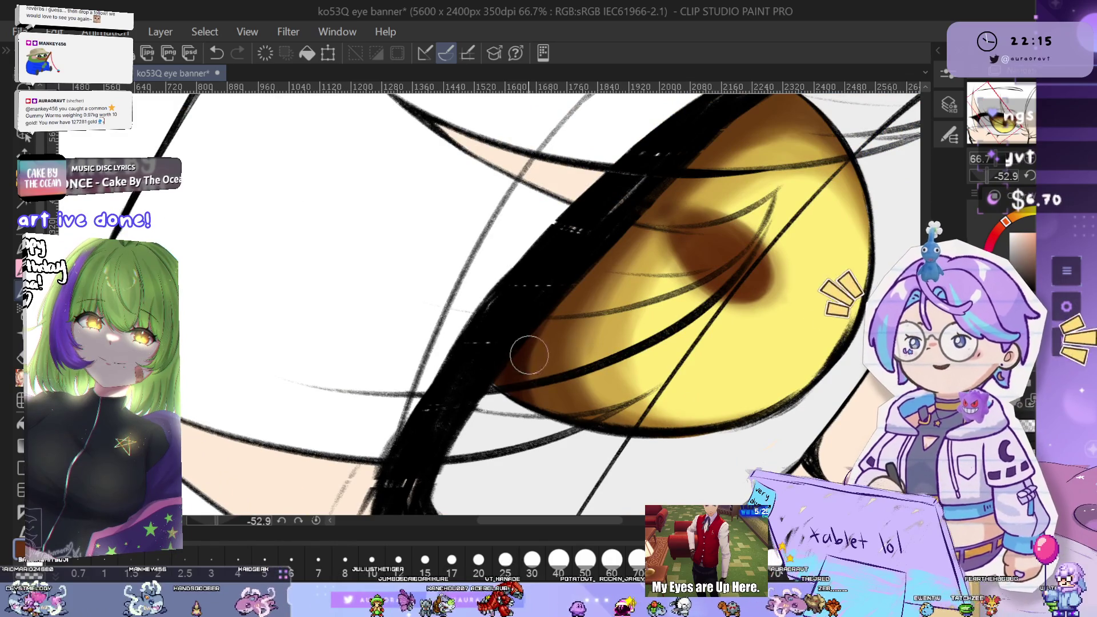
pyautogui.moveTo(693, 161); pyautogui.dragTo(658, 189)
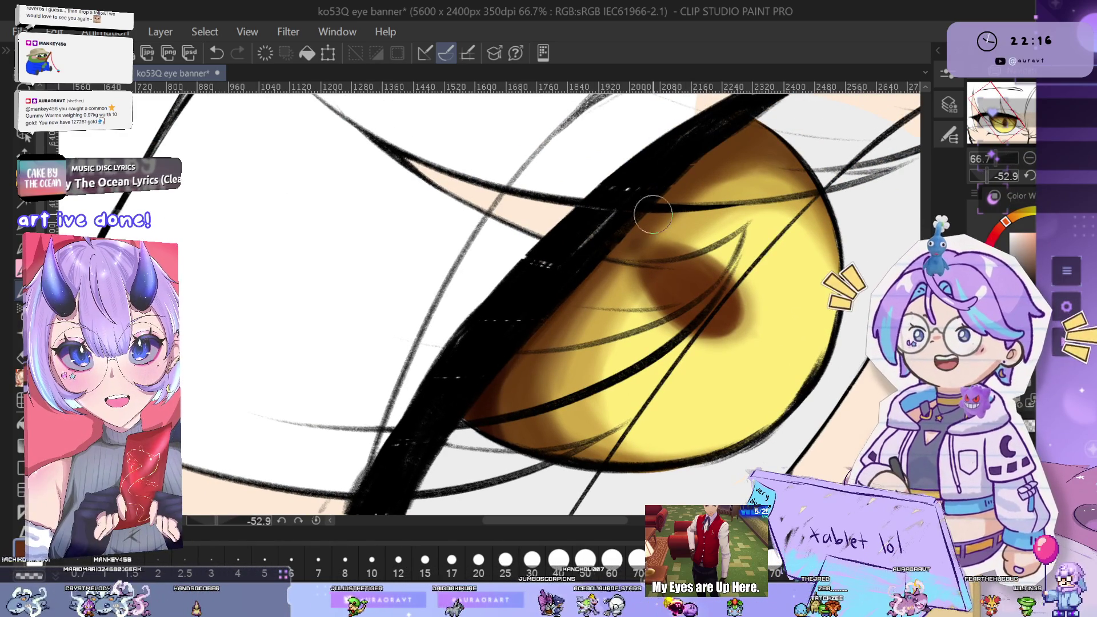
pyautogui.moveTo(649, 211); pyautogui.dragTo(536, 334)
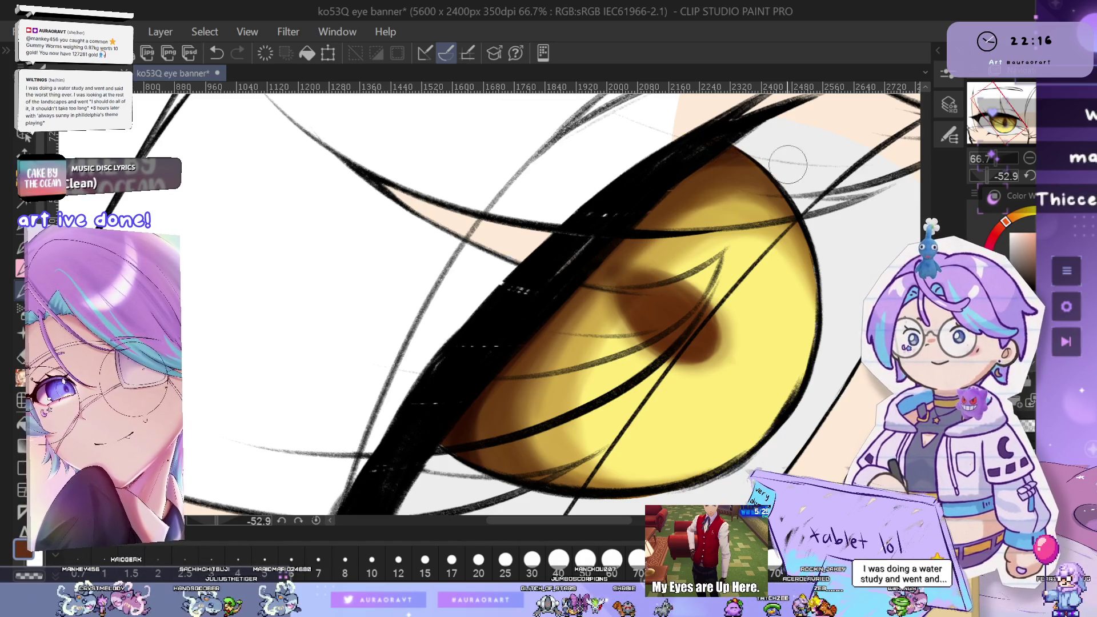
pyautogui.scroll(3, 787, 164)
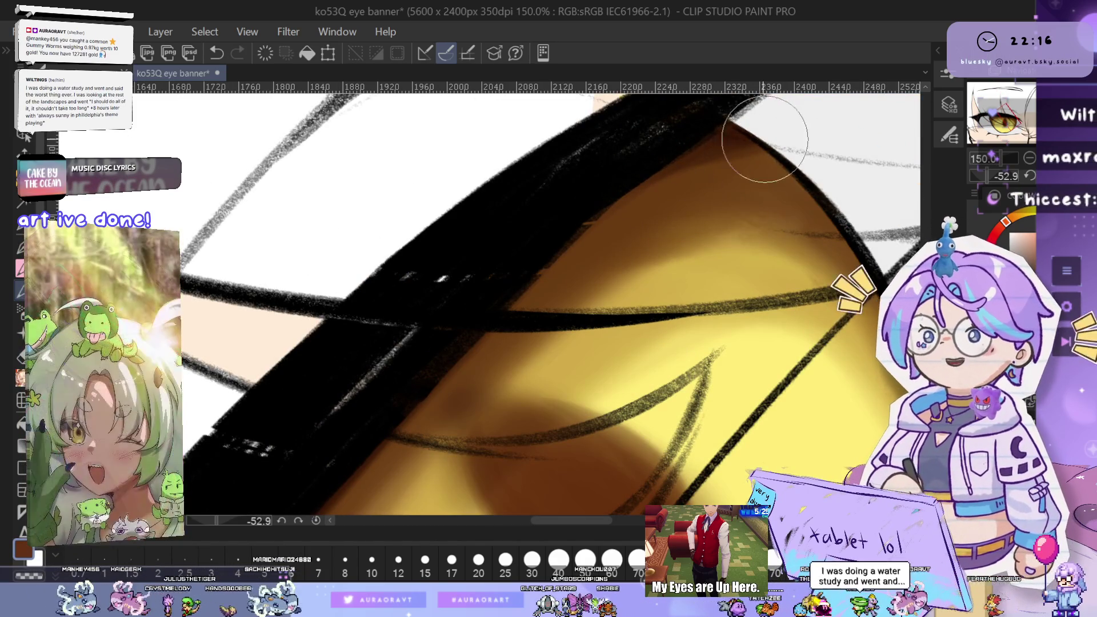
pyautogui.scroll(-2, 717, 170)
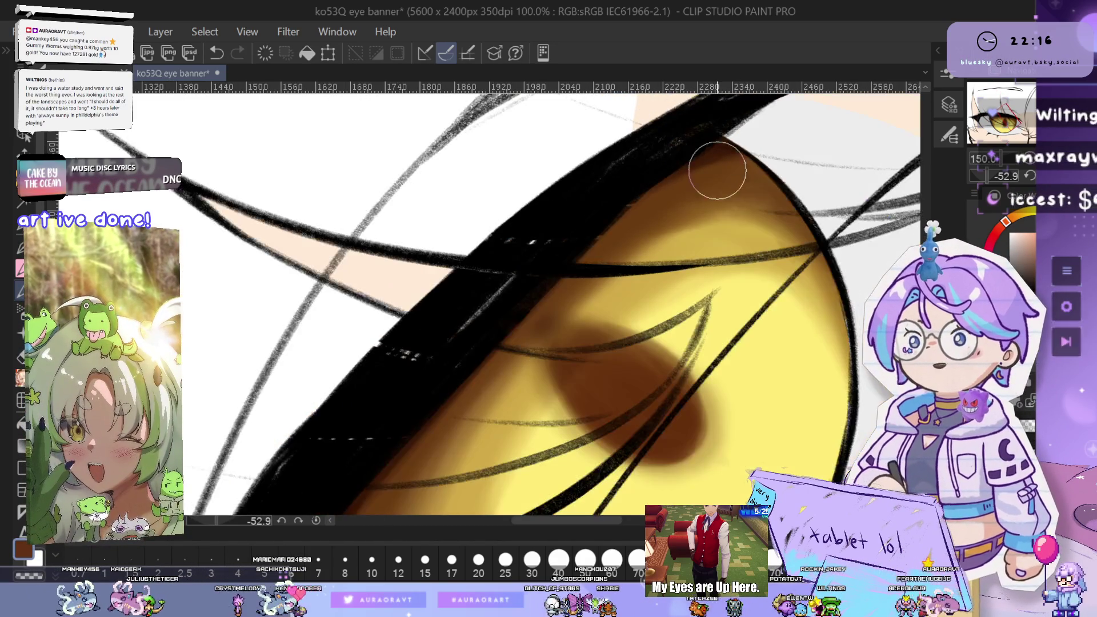
pyautogui.moveTo(717, 171); pyautogui.dragTo(762, 146)
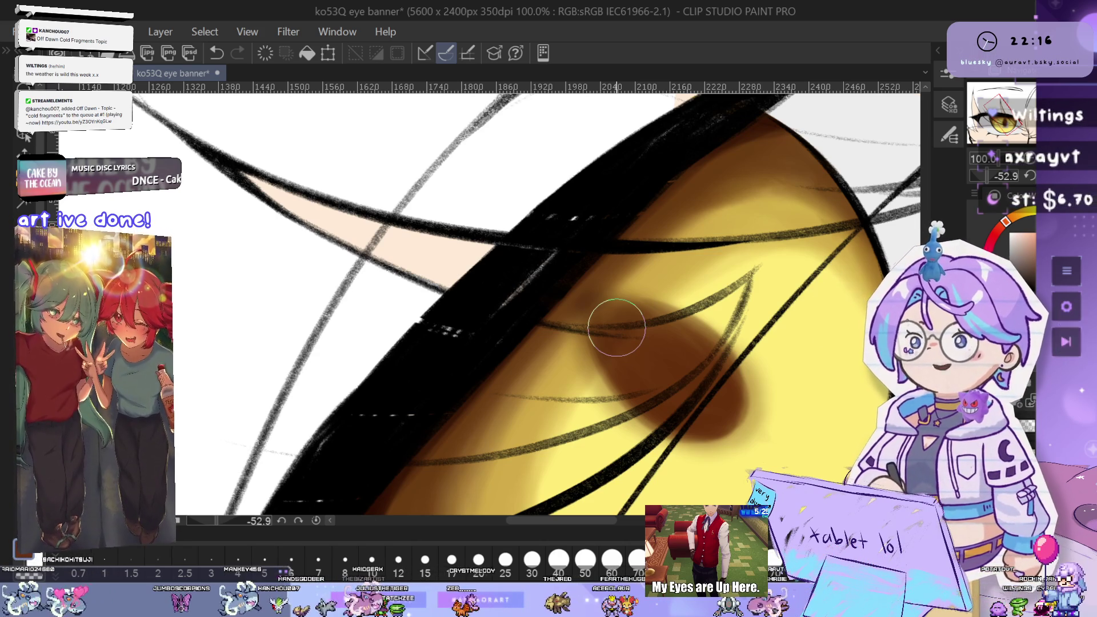
pyautogui.hotkey('ctrl', '0')
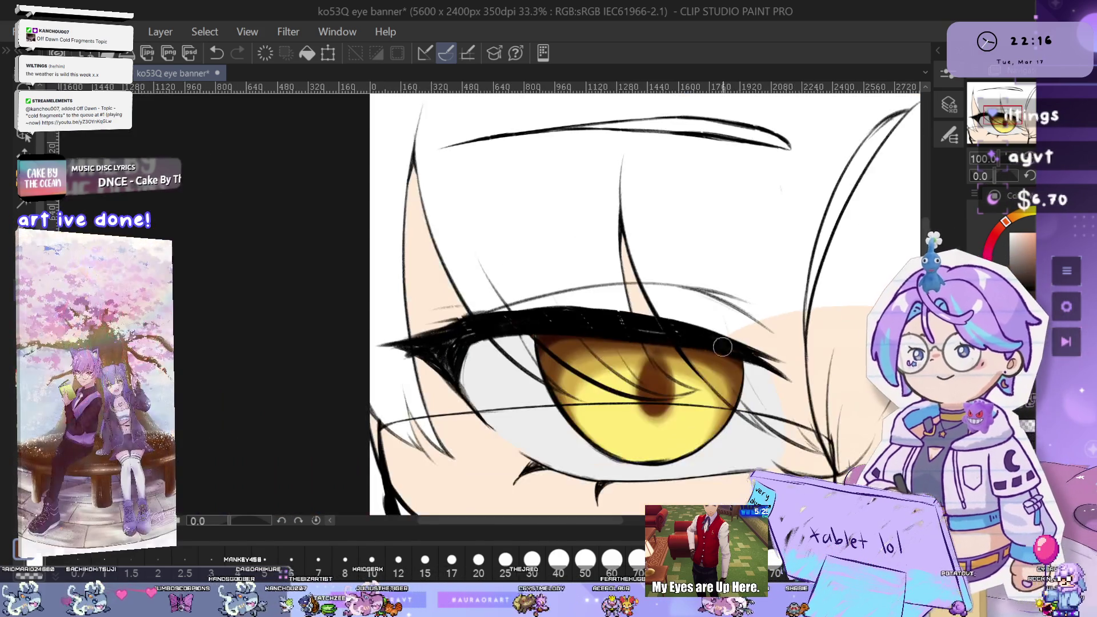
# Pan and zoom closely around the golden eye's upper edge, lashes and left iris edge
pyautogui.scroll(5, 668, 286)
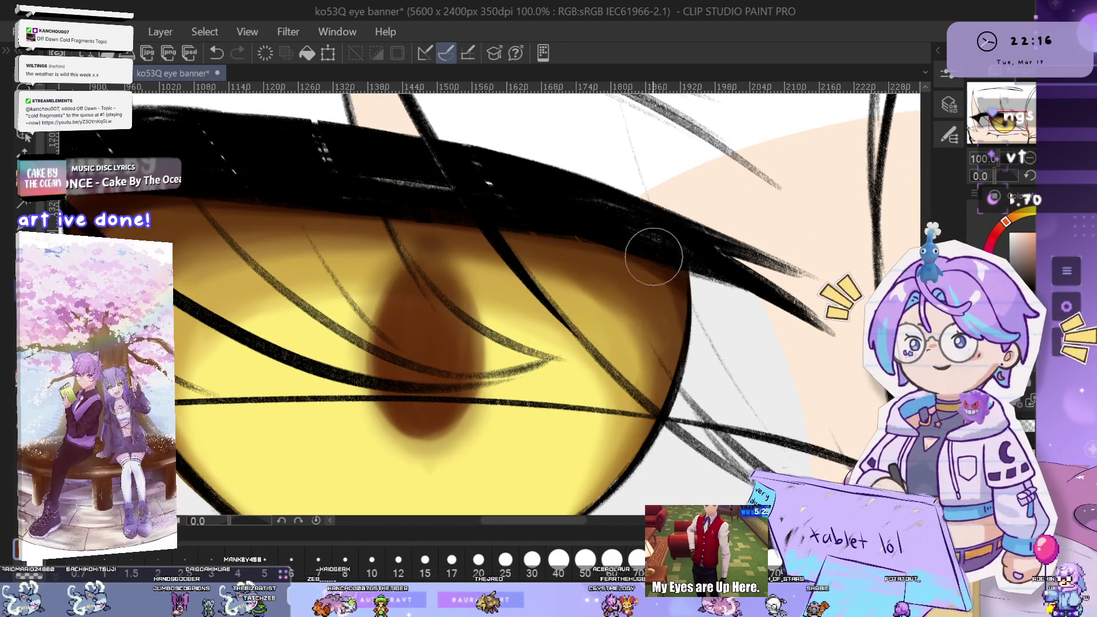
pyautogui.moveTo(703, 353); pyautogui.dragTo(706, 218)
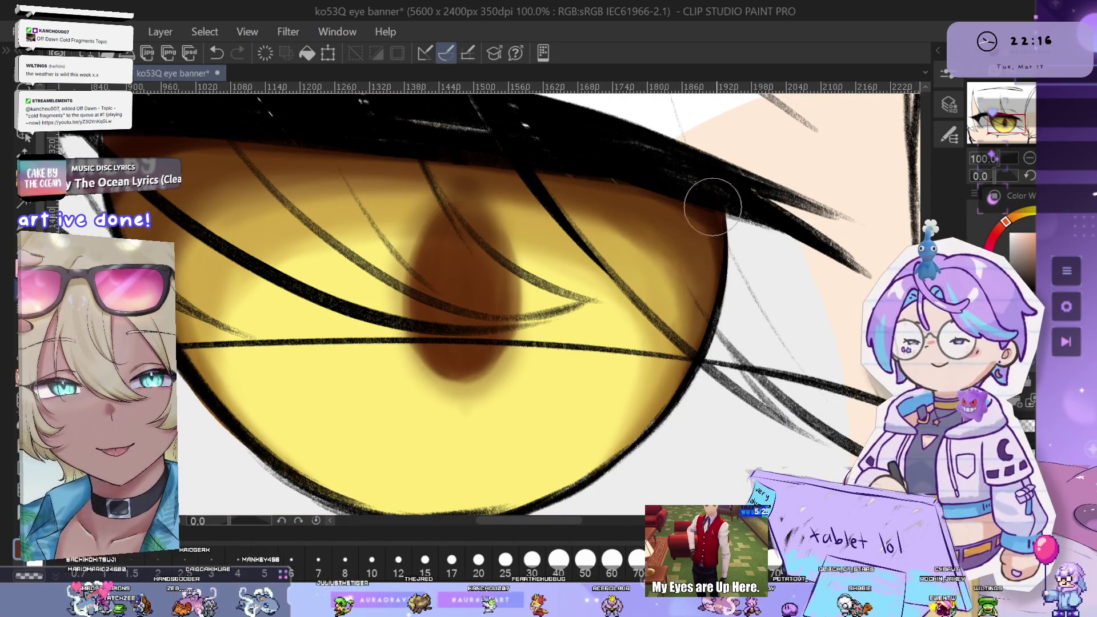
pyautogui.moveTo(719, 298); pyautogui.dragTo(735, 300)
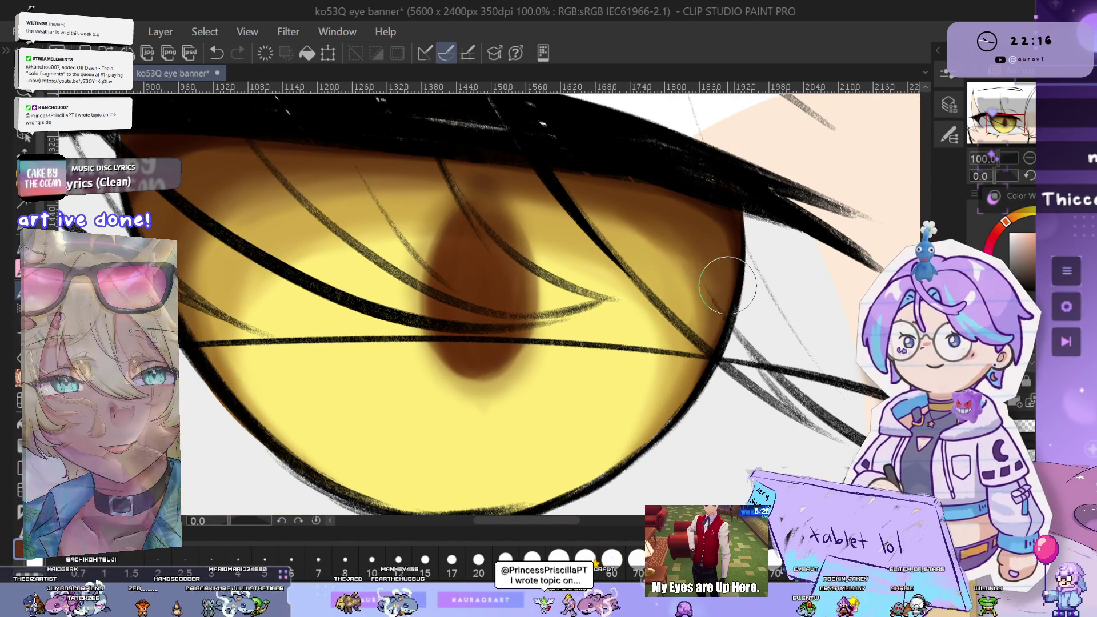
pyautogui.moveTo(725, 336); pyautogui.dragTo(724, 318)
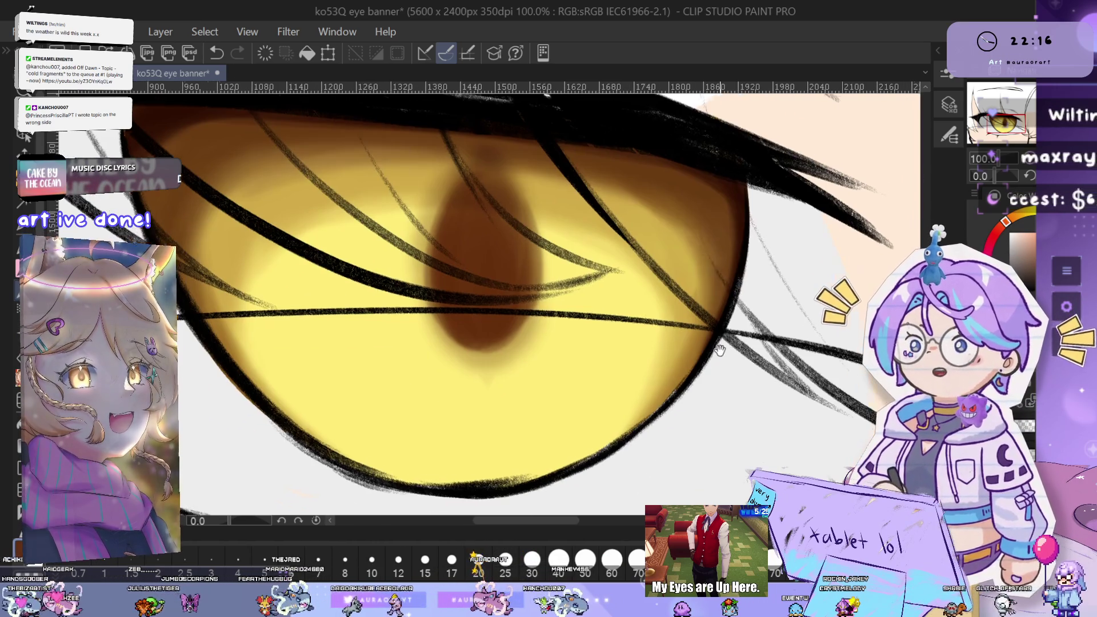
pyautogui.moveTo(671, 383); pyautogui.dragTo(692, 358)
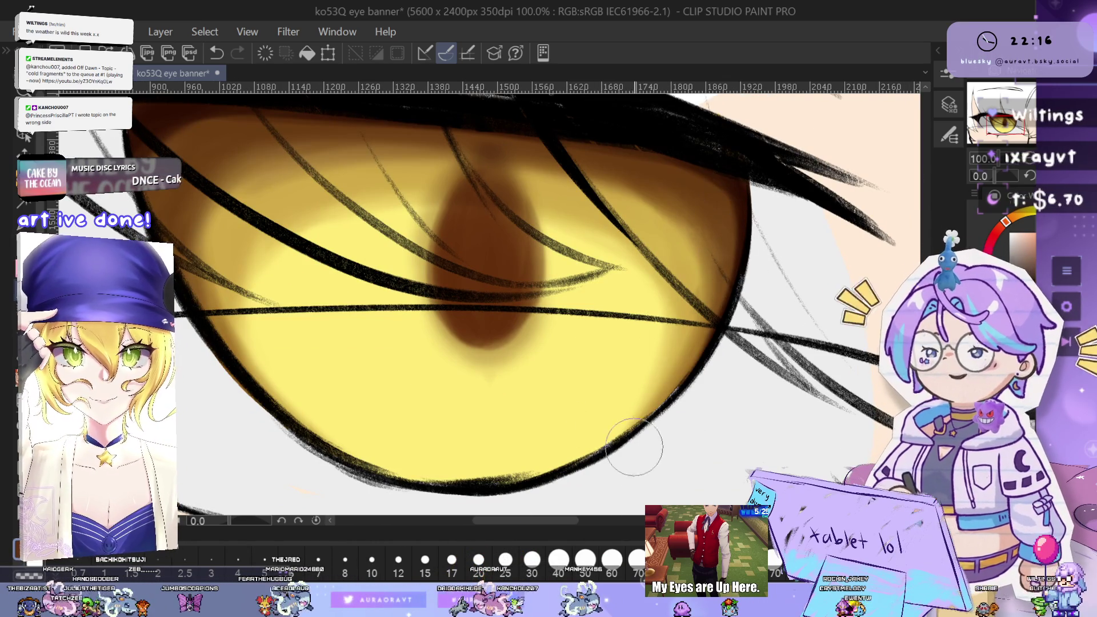
pyautogui.moveTo(707, 322); pyautogui.dragTo(755, 341)
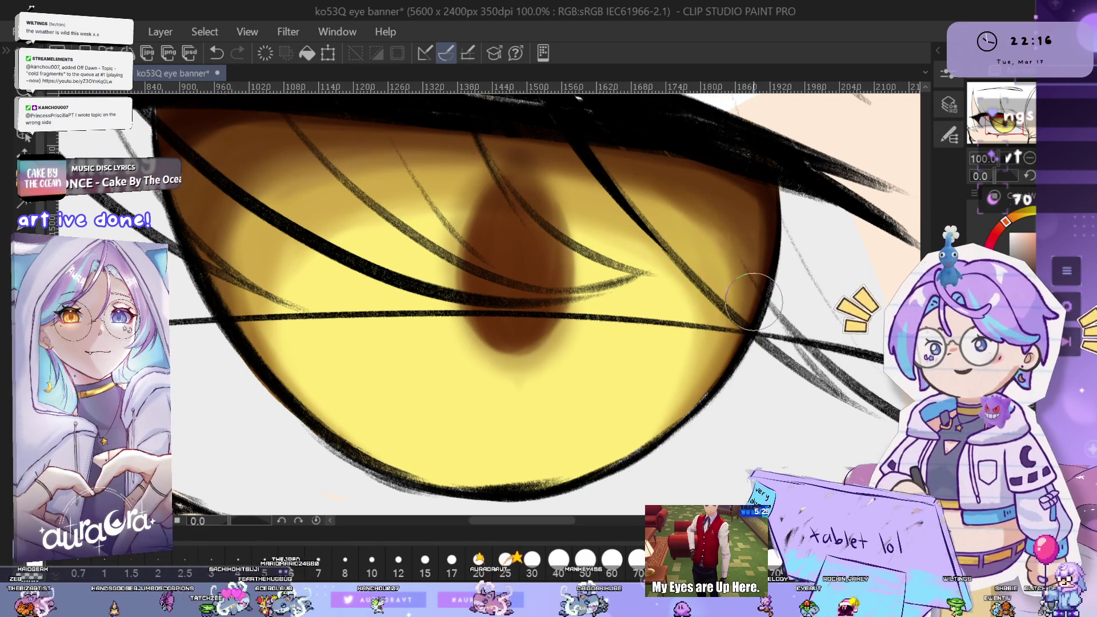
pyautogui.moveTo(677, 427)
pyautogui.mouseDown()
pyautogui.moveTo(636, 447)
pyautogui.moveTo(731, 423)
pyautogui.moveTo(629, 363)
pyautogui.moveTo(458, 187)
pyautogui.mouseUp()
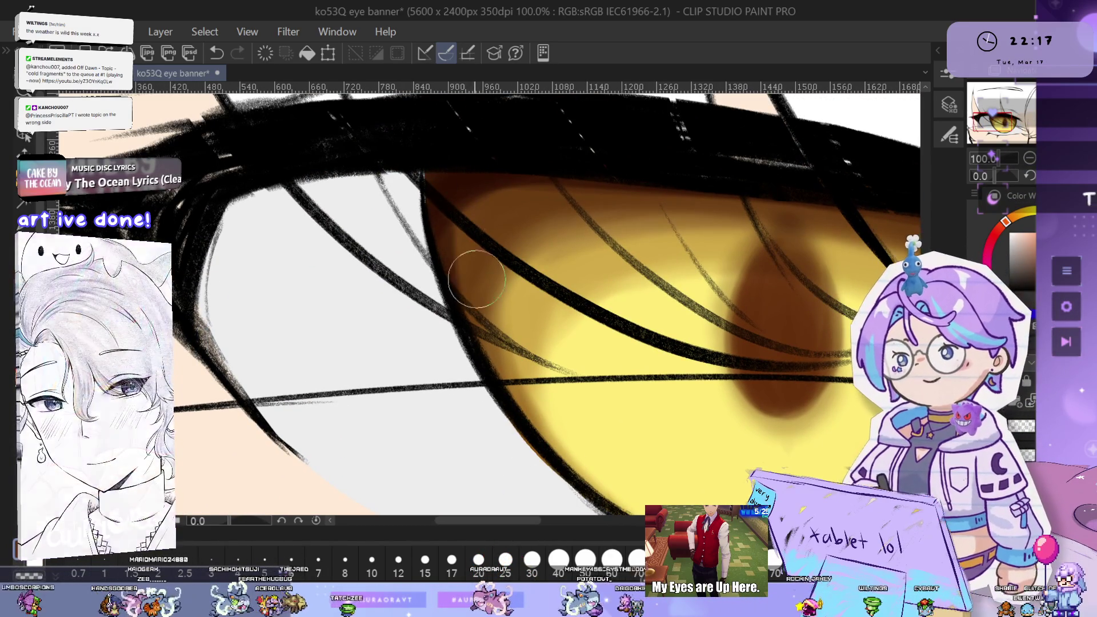
pyautogui.moveTo(511, 407); pyautogui.dragTo(571, 299)
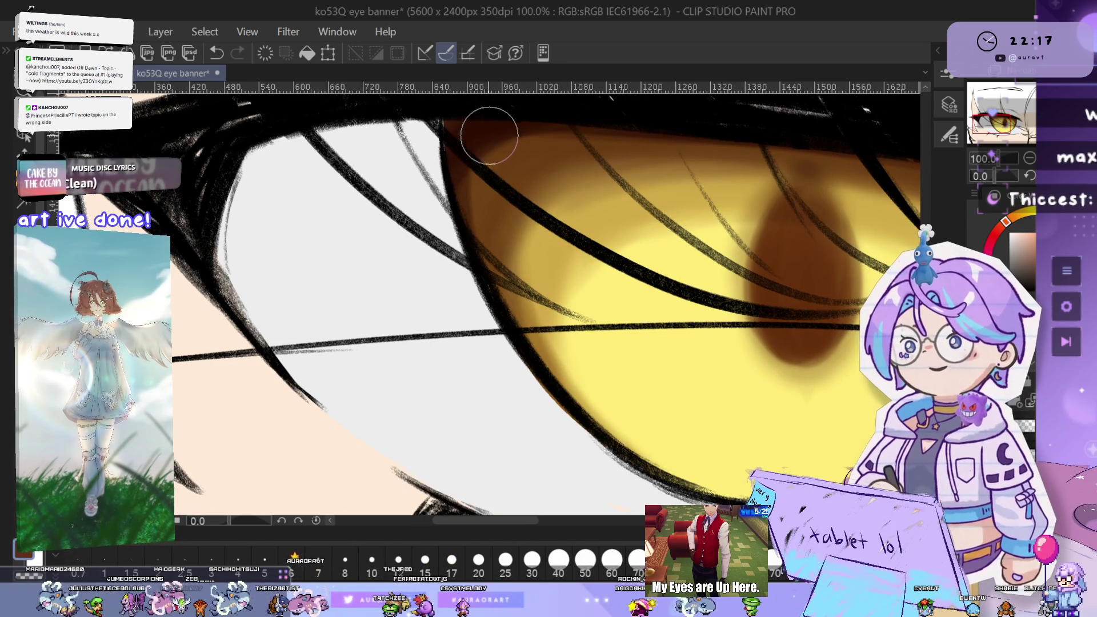
pyautogui.moveTo(499, 194); pyautogui.dragTo(507, 239)
pyautogui.moveTo(531, 166); pyautogui.dragTo(542, 165)
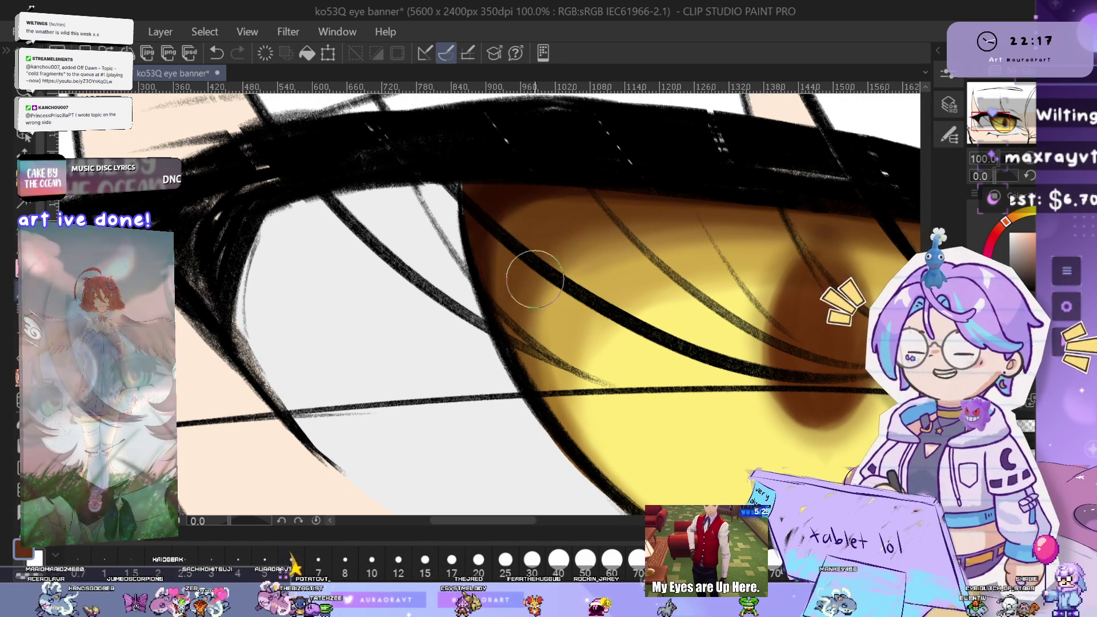
pyautogui.moveTo(533, 274); pyautogui.dragTo(516, 252)
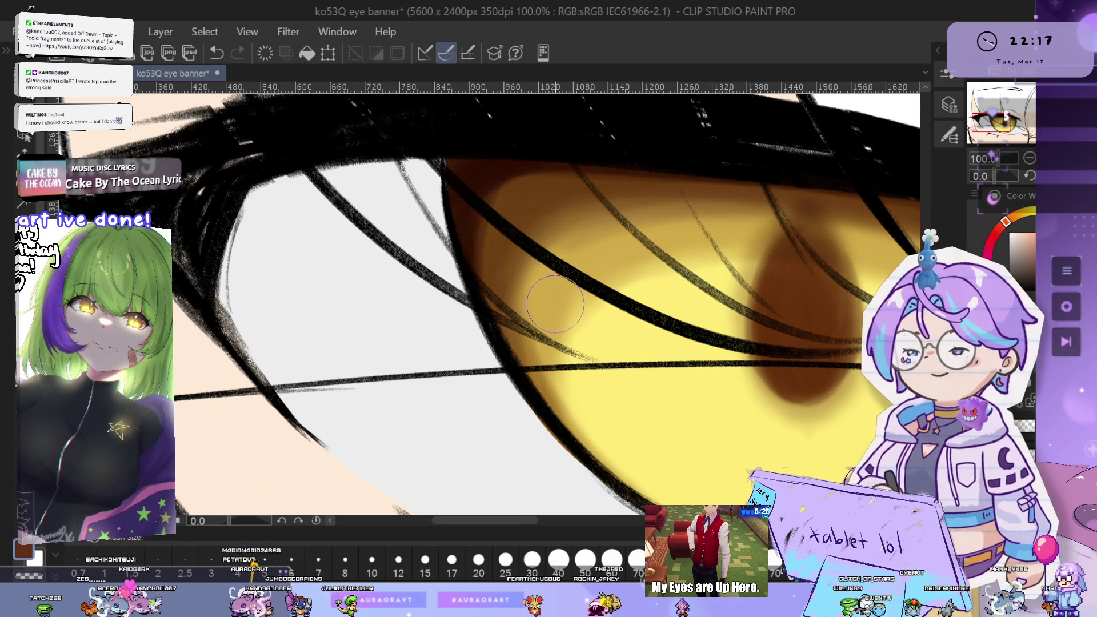
pyautogui.moveTo(553, 276); pyautogui.dragTo(528, 275)
pyautogui.scroll(-1, 503, 286)
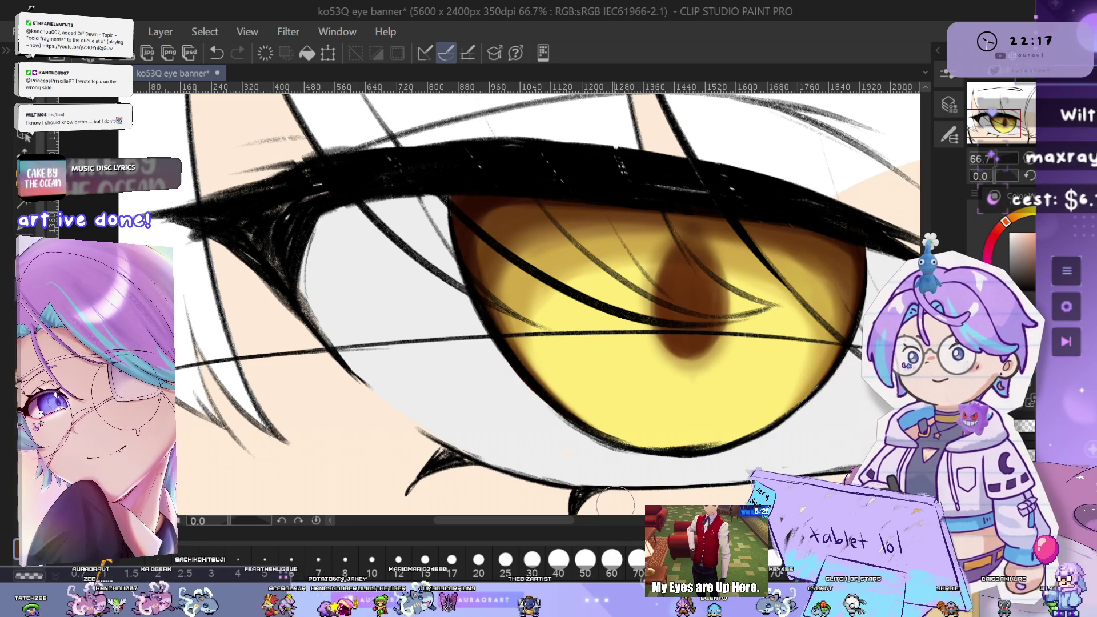
# Undo and redo the last stroke, then flip the canvas horizontally to check the shaded iris
pyautogui.moveTo(691, 316); pyautogui.dragTo(600, 312)
pyautogui.scroll(2, 684, 327)
pyautogui.hotkey('ctrl', 'z')
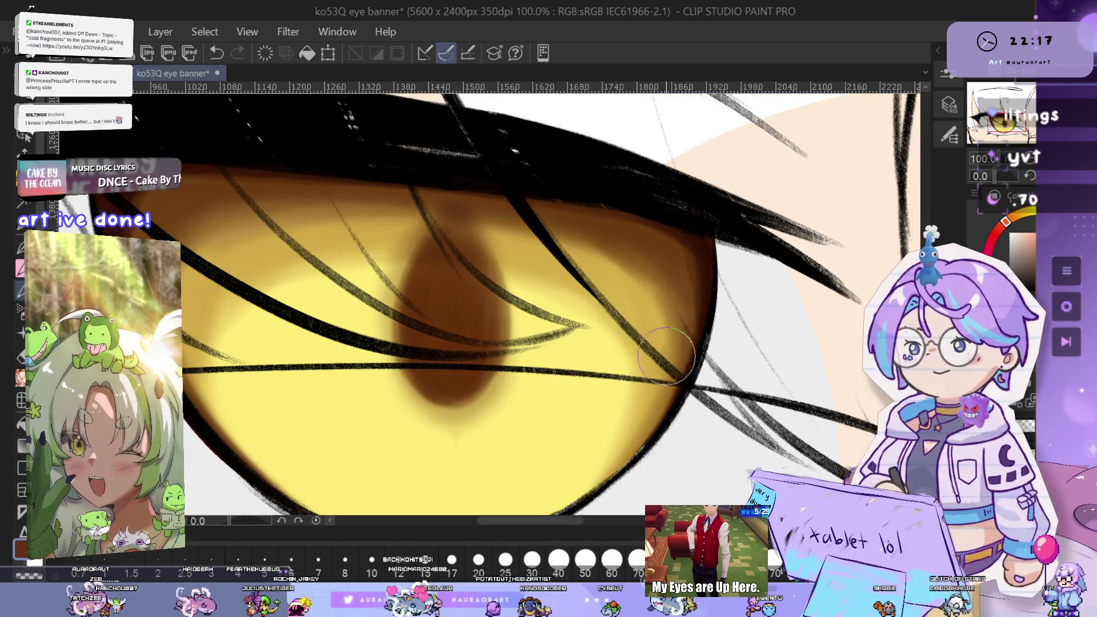
pyautogui.hotkey('ctrl', 'y')
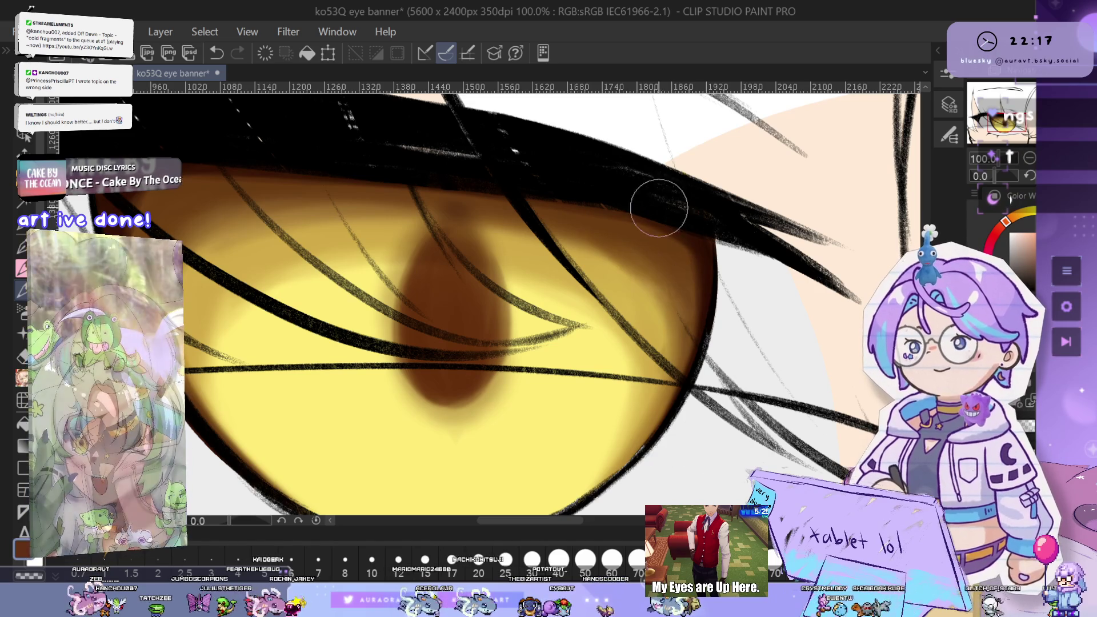
pyautogui.moveTo(715, 313); pyautogui.dragTo(764, 262)
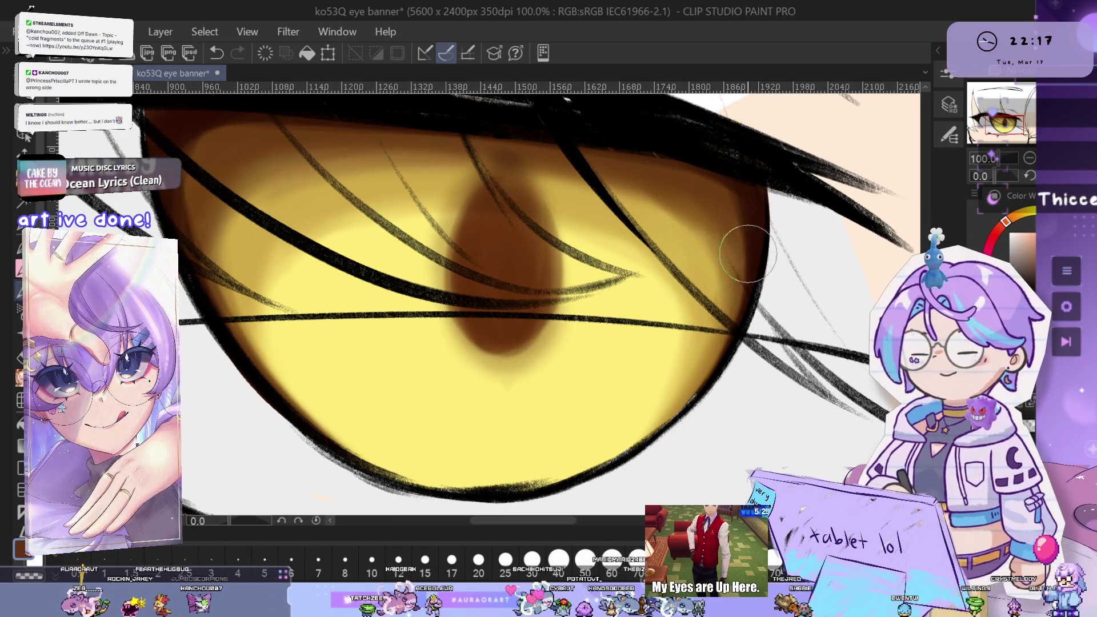
pyautogui.hotkey('ctrl', '-')
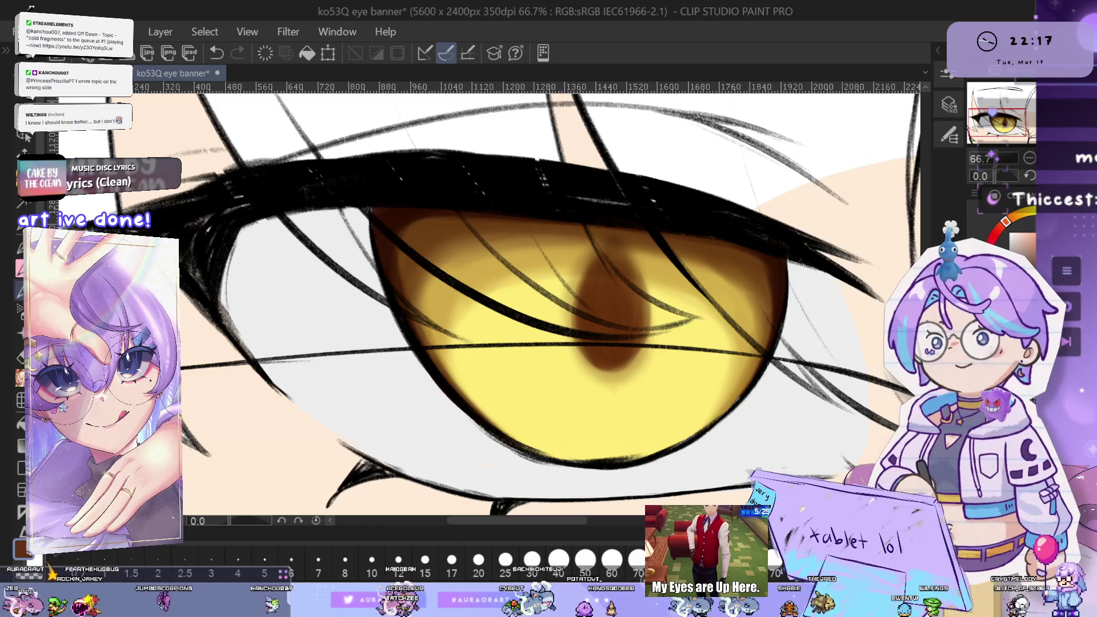
pyautogui.press('h')
pyautogui.hotkey('ctrl', '+')
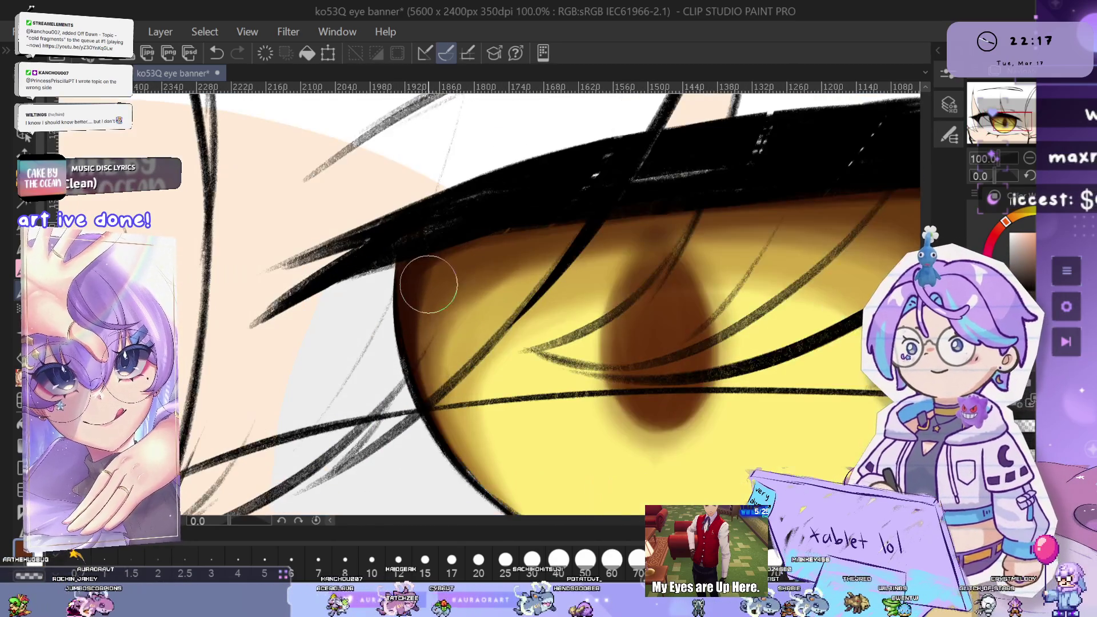
# Pan toward the upper iris and rotate the canvas view about 23°
pyautogui.moveTo(605, 297); pyautogui.dragTo(677, 279)
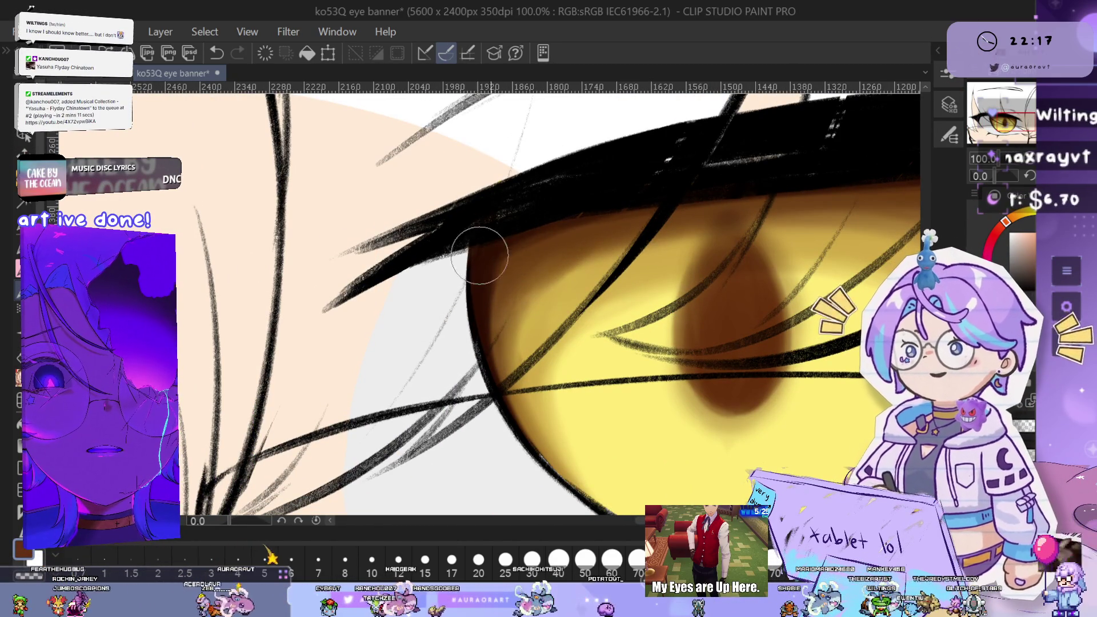
pyautogui.moveTo(1006, 176); pyautogui.dragTo(999, 178)
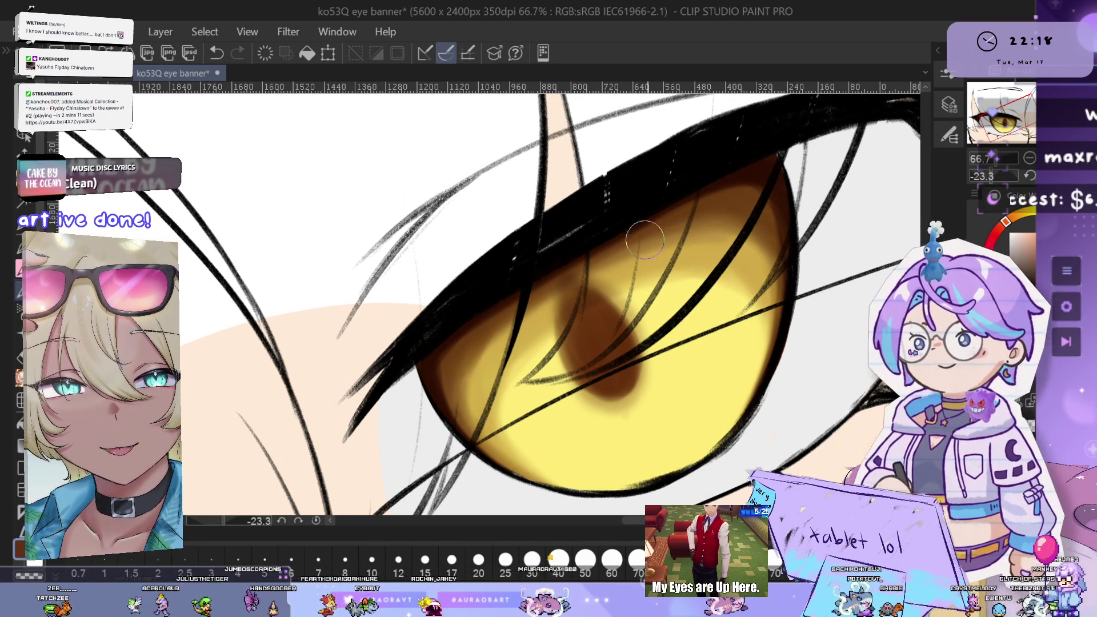
# Undo and redo the last brush stroke, then center the view on the pupil
pyautogui.hotkey('ctrl', 'z')
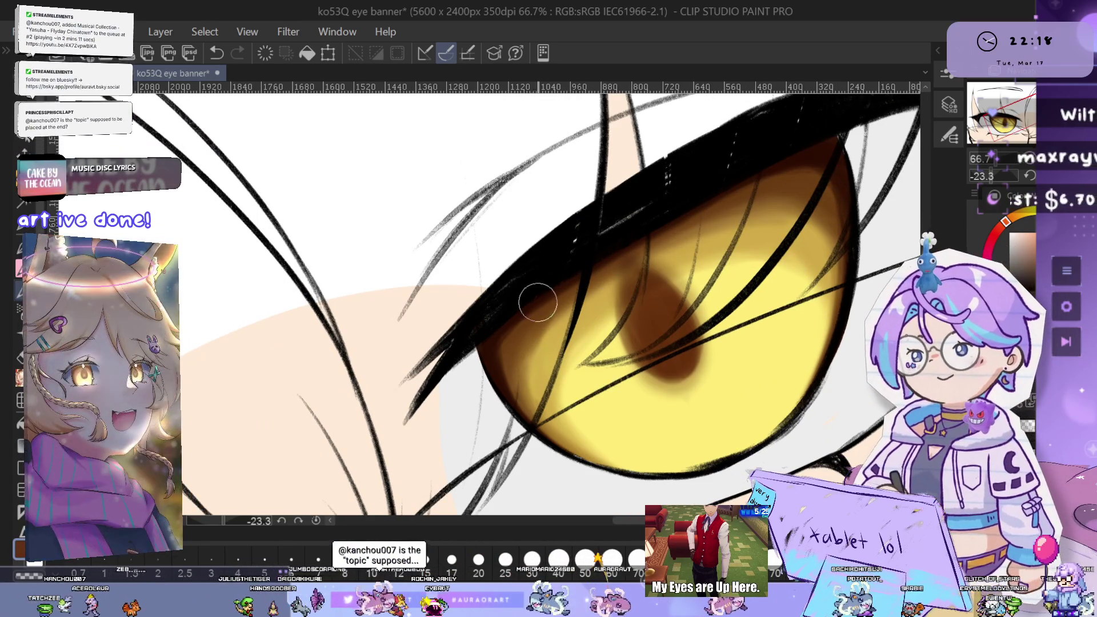
pyautogui.hotkey('ctrl', 'y')
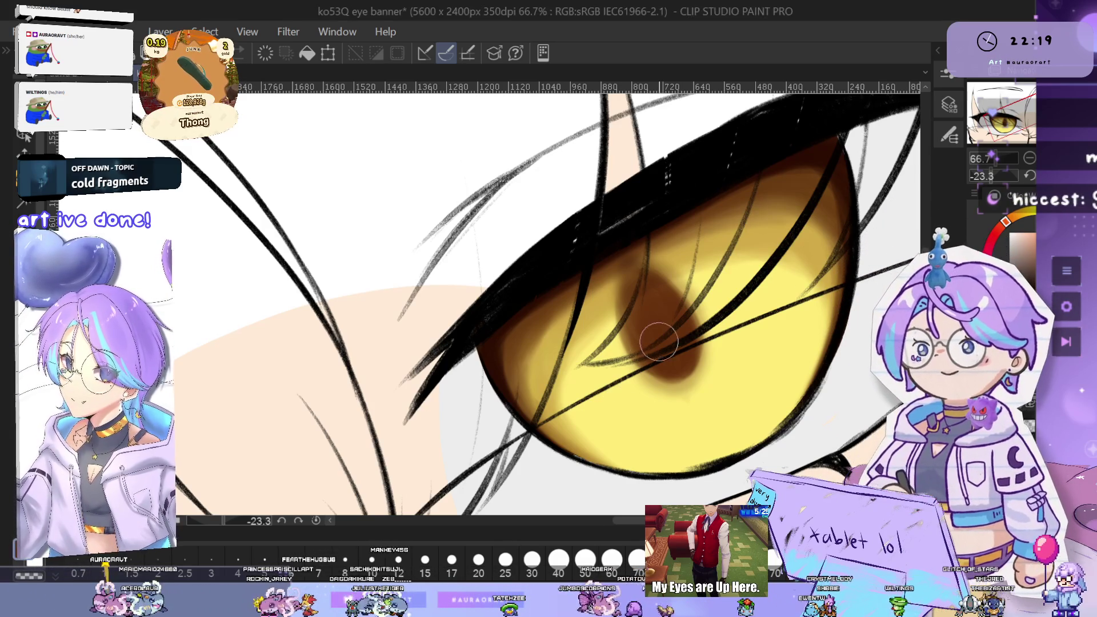
pyautogui.scroll(-3, 644, 291)
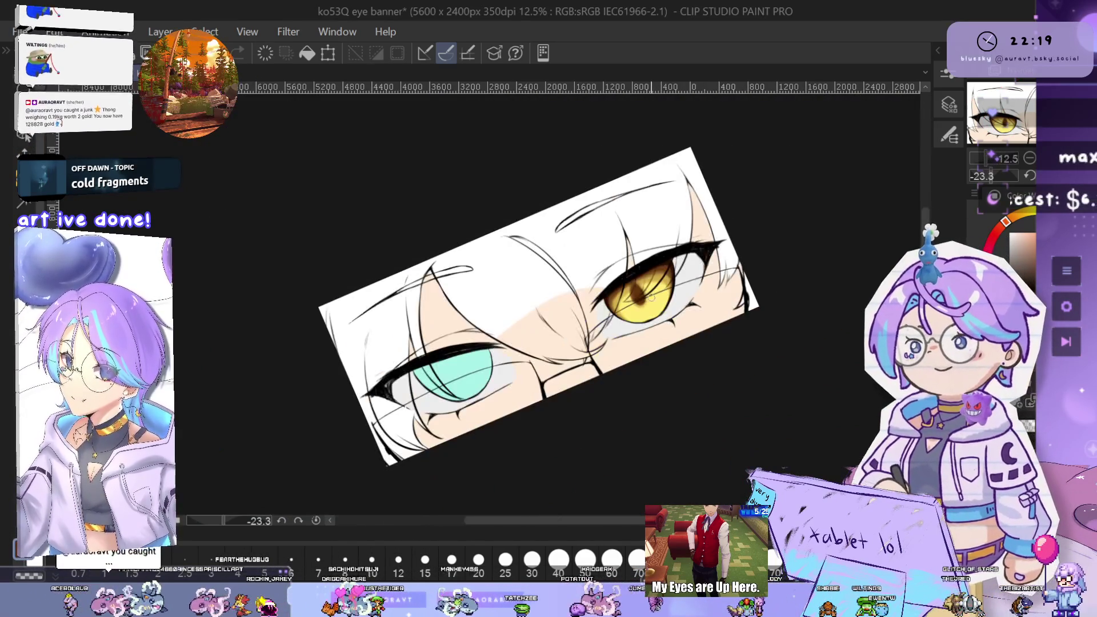
pyautogui.scroll(4, 648, 290)
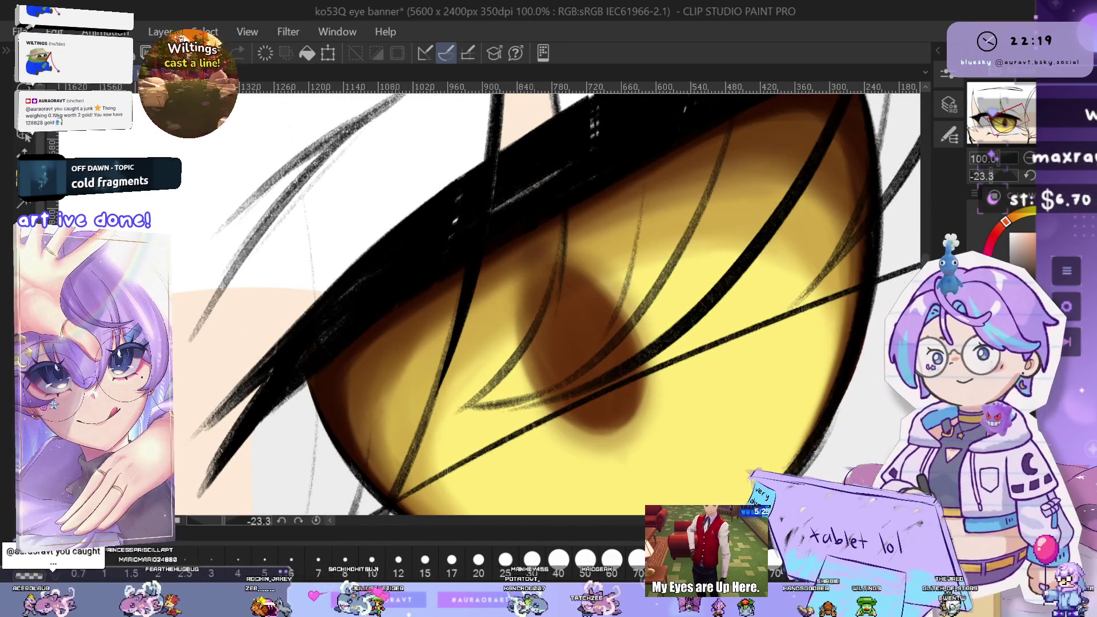
pyautogui.moveTo(546, 319); pyautogui.dragTo(598, 313)
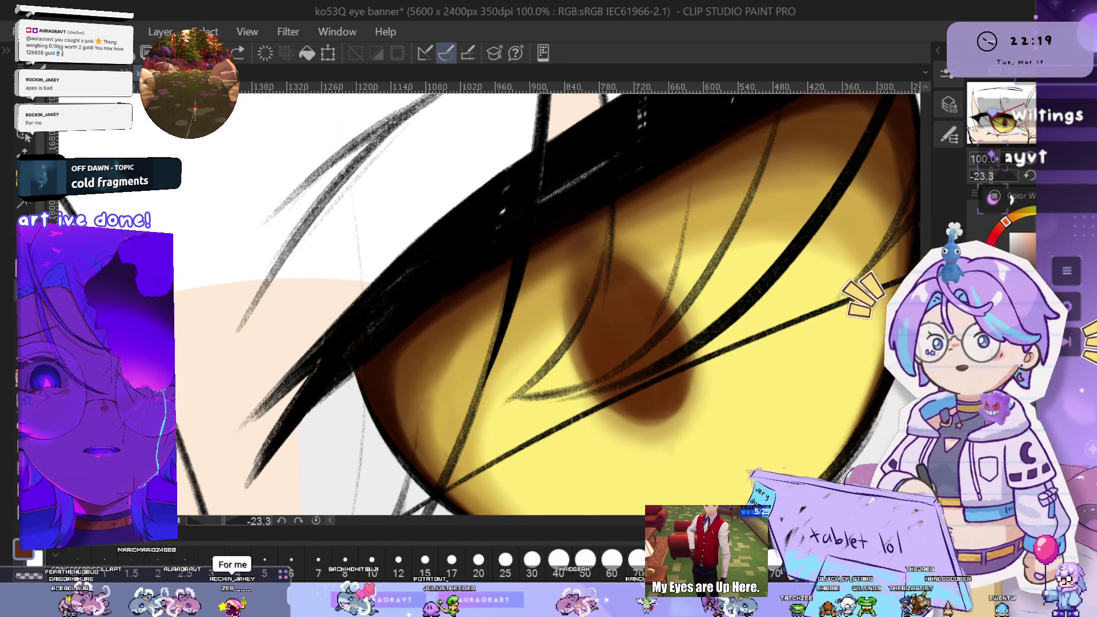
# Reset the canvas rotation and flip, then zoom out to 25% to see the whole eye
pyautogui.hotkey('ctrl', 'alt', '0')
pyautogui.press('h')
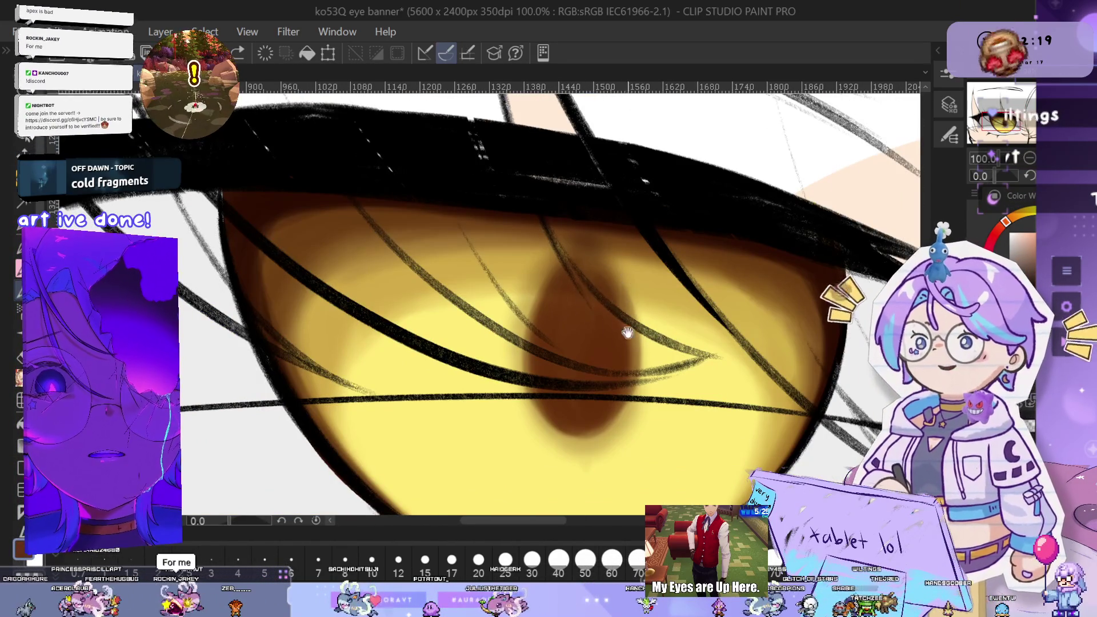
pyautogui.moveTo(633, 331); pyautogui.dragTo(673, 335)
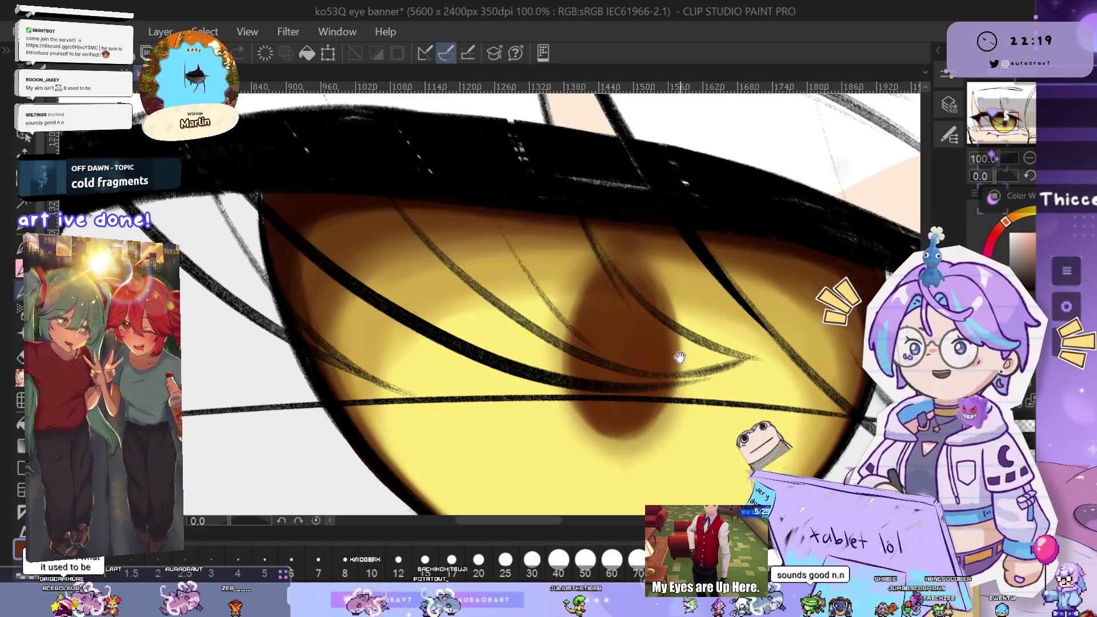
pyautogui.moveTo(662, 360); pyautogui.dragTo(683, 376)
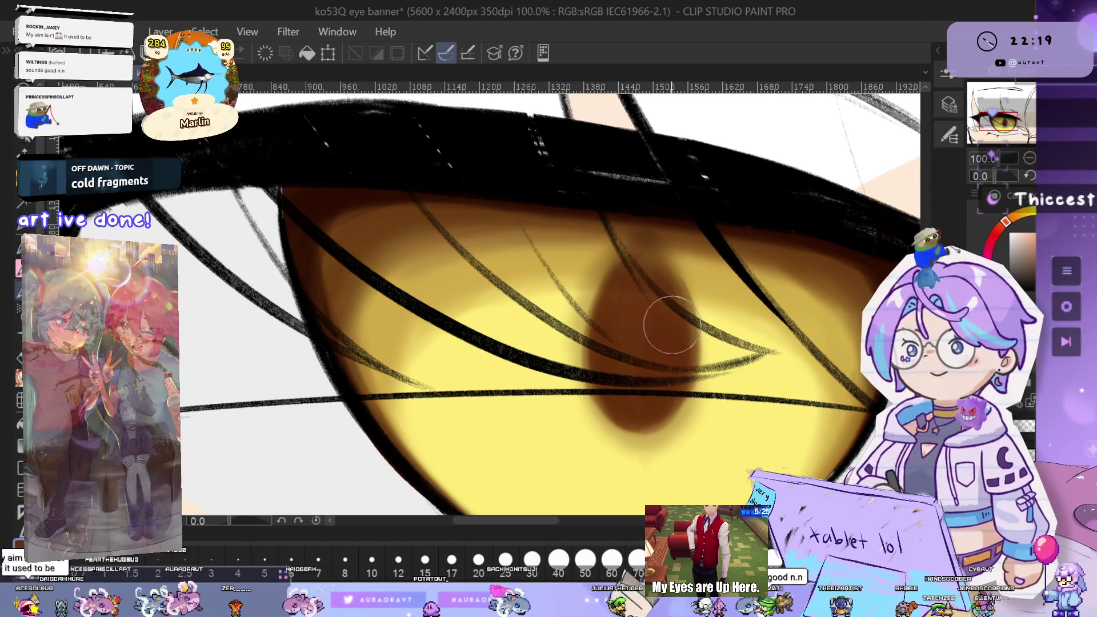
pyautogui.moveTo(666, 313); pyautogui.dragTo(656, 297)
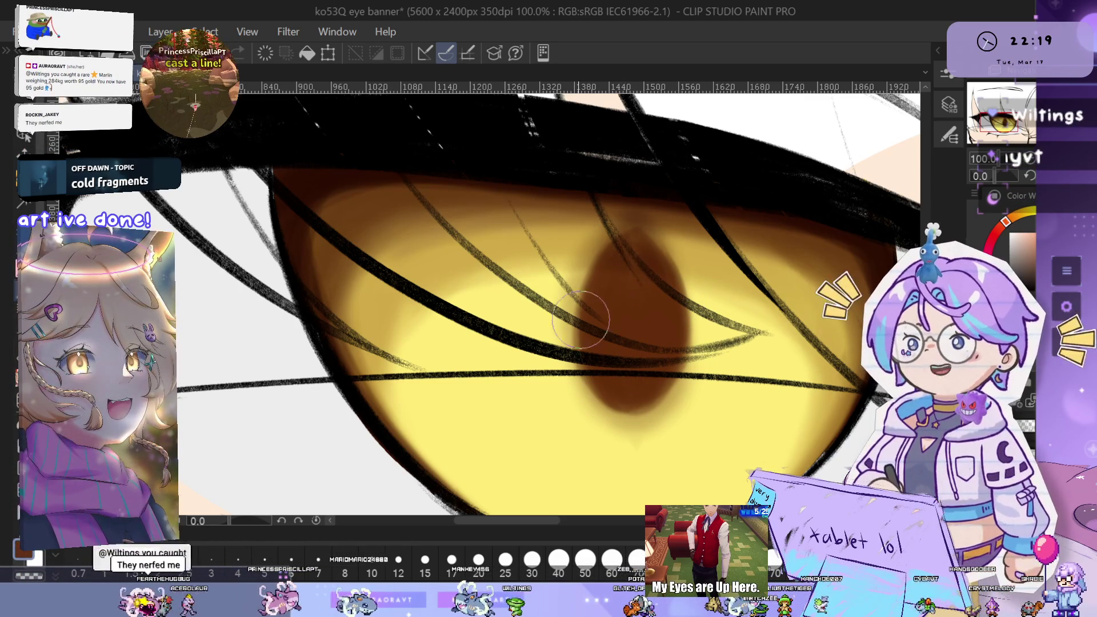
pyautogui.hotkey('ctrl', '-')
pyautogui.hotkey('ctrl', '-')
pyautogui.hotkey('ctrl', '-')
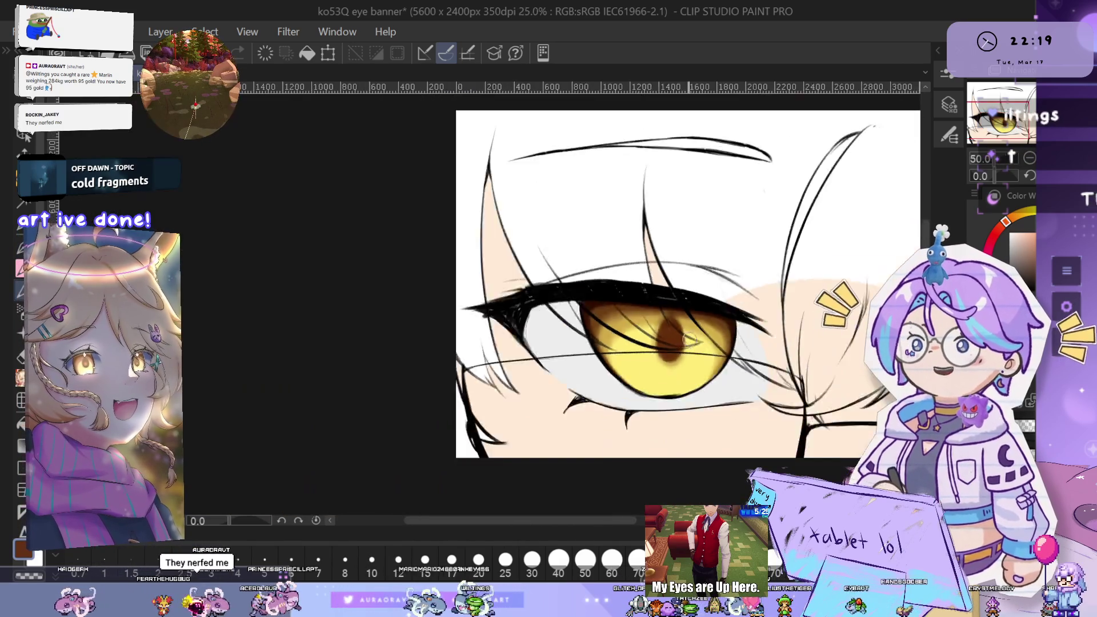
# Zoom in around the pupil and undo the last shading stroke
pyautogui.scroll(-1, 694, 353)
pyautogui.scroll(4, 691, 360)
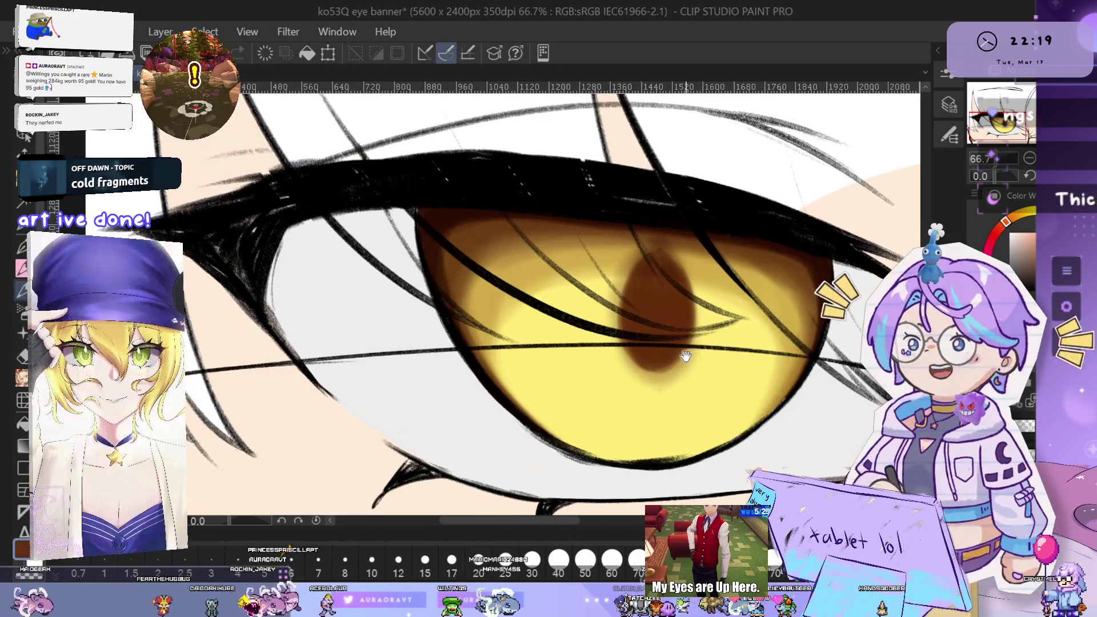
pyautogui.moveTo(688, 364); pyautogui.dragTo(690, 376)
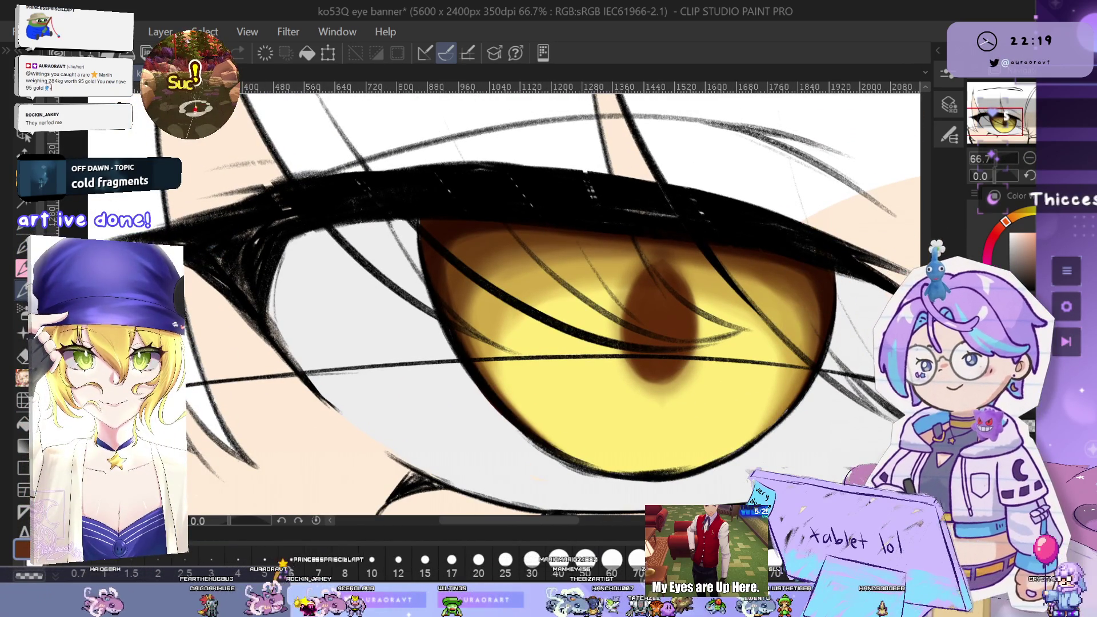
pyautogui.scroll(2, 739, 370)
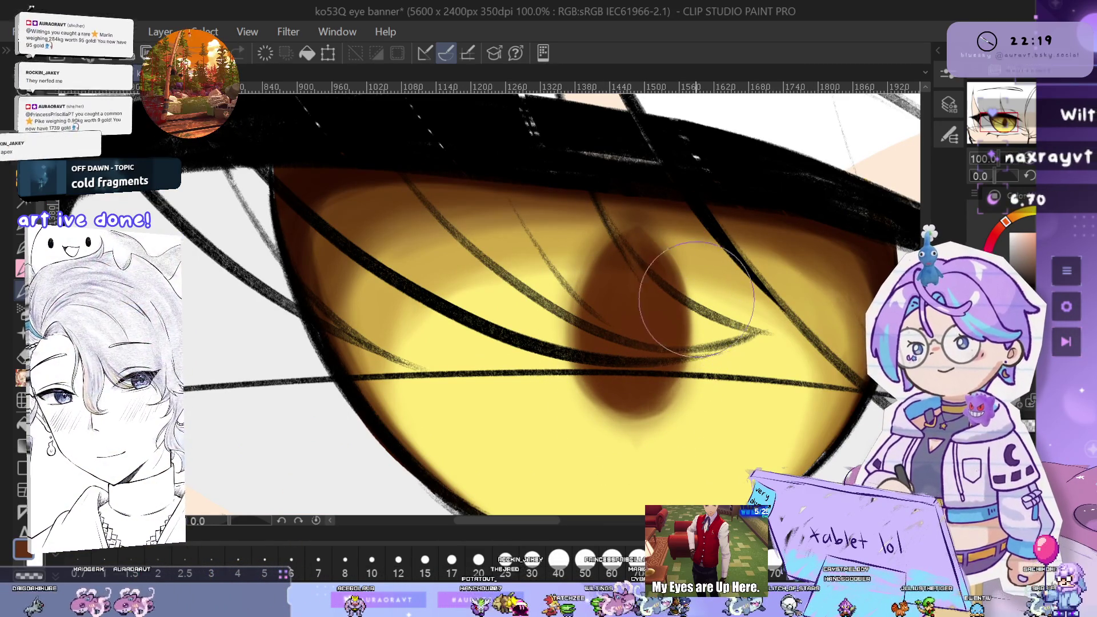
pyautogui.moveTo(717, 366); pyautogui.dragTo(733, 343)
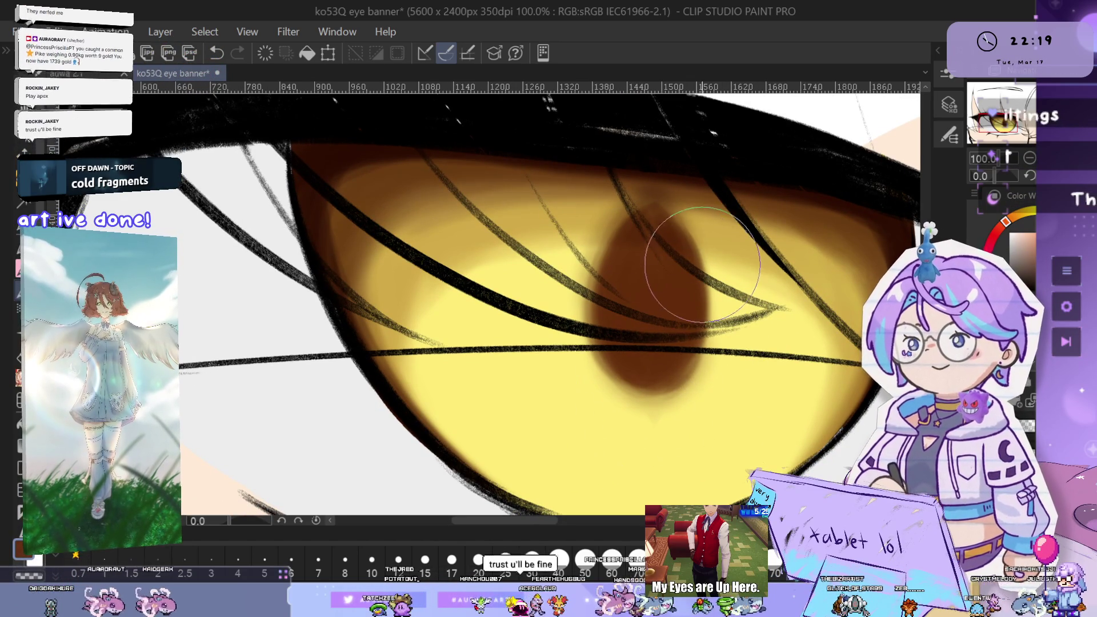
pyautogui.moveTo(734, 318); pyautogui.dragTo(707, 330)
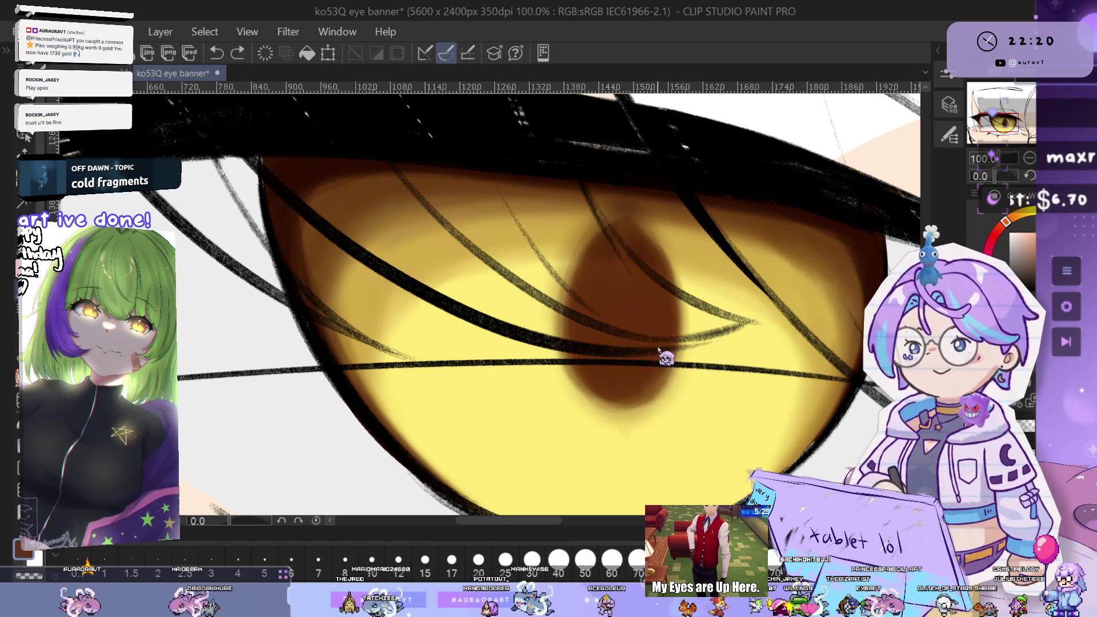
pyautogui.hotkey('ctrl', 'z')
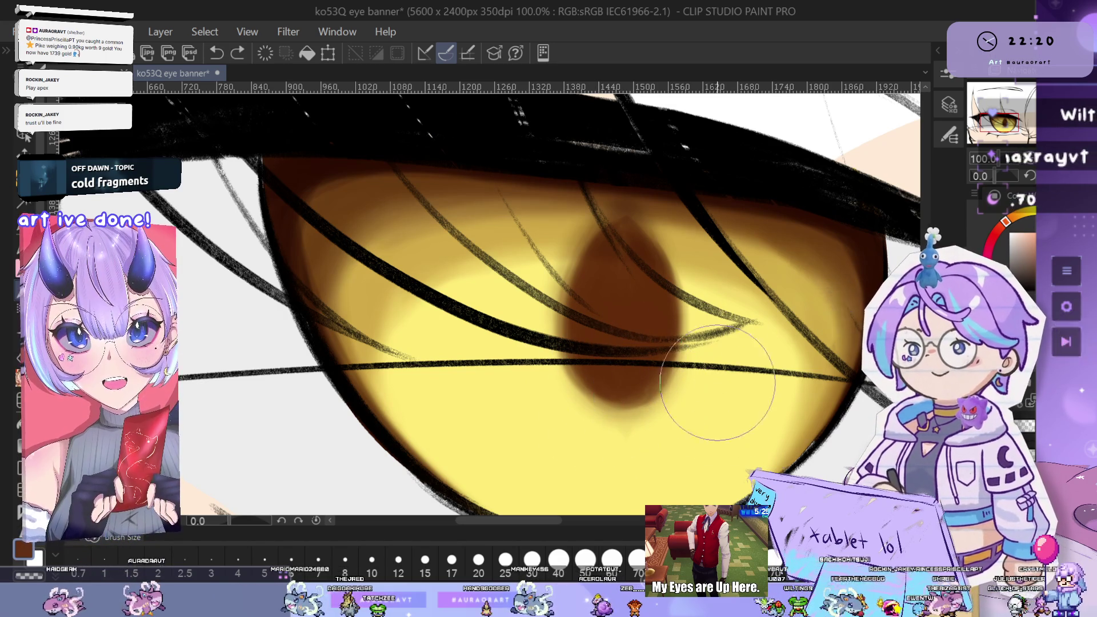
# Airbrush softer shading on the pupil's lower end, discarding a stray stroke
pyautogui.moveTo(660, 339); pyautogui.dragTo(641, 232)
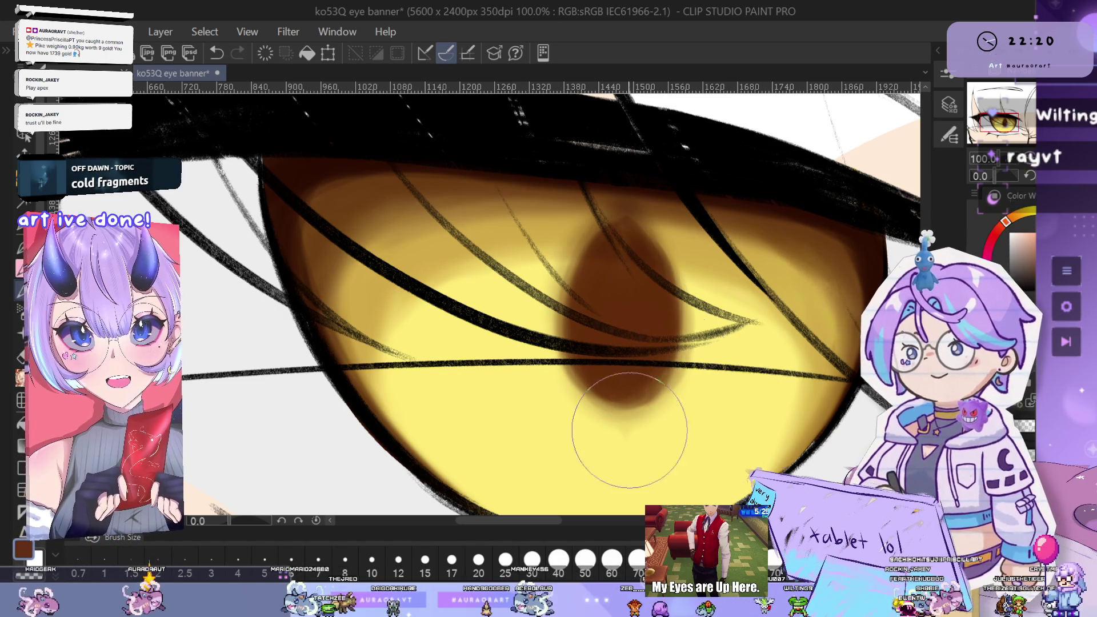
pyautogui.hotkey('ctrl', 'z')
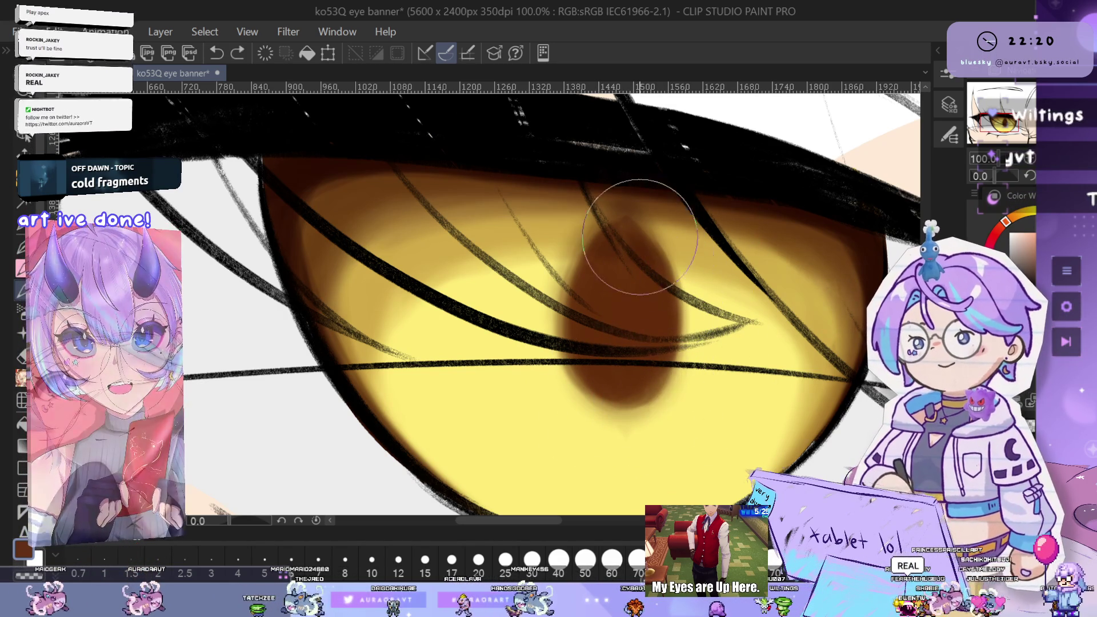
pyautogui.moveTo(641, 318); pyautogui.dragTo(648, 453)
pyautogui.moveTo(666, 387); pyautogui.dragTo(691, 327)
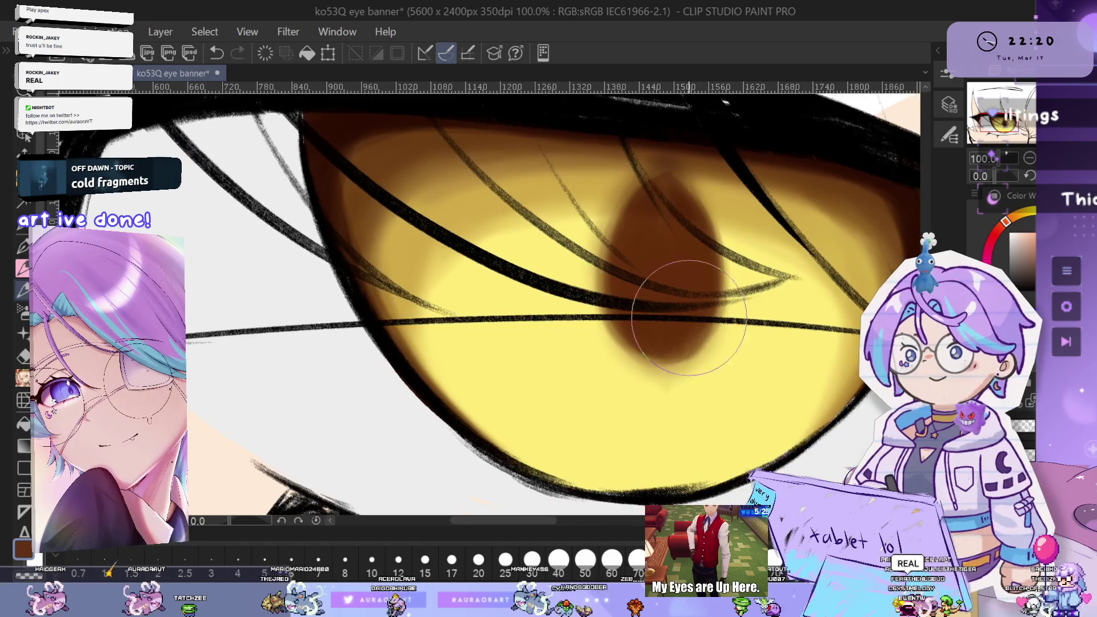
pyautogui.scroll(2, 690, 329)
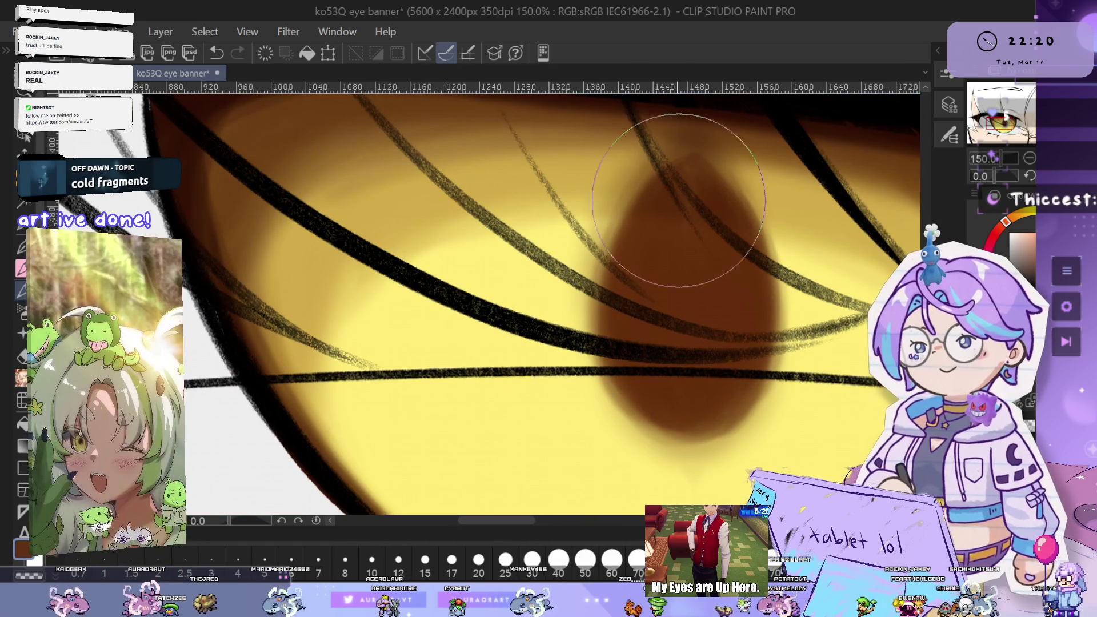
# Zoom back to 66.7% and center the golden iris for painting
pyautogui.moveTo(682, 194); pyautogui.dragTo(654, 261)
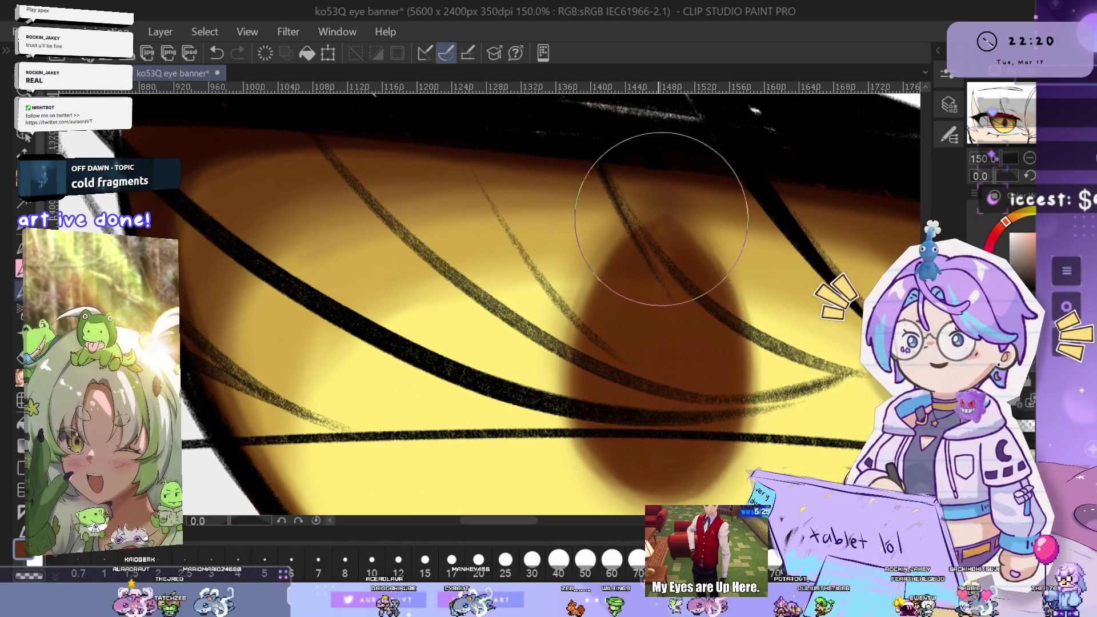
pyautogui.scroll(-6, 622, 354)
pyautogui.moveTo(698, 334); pyautogui.dragTo(767, 334)
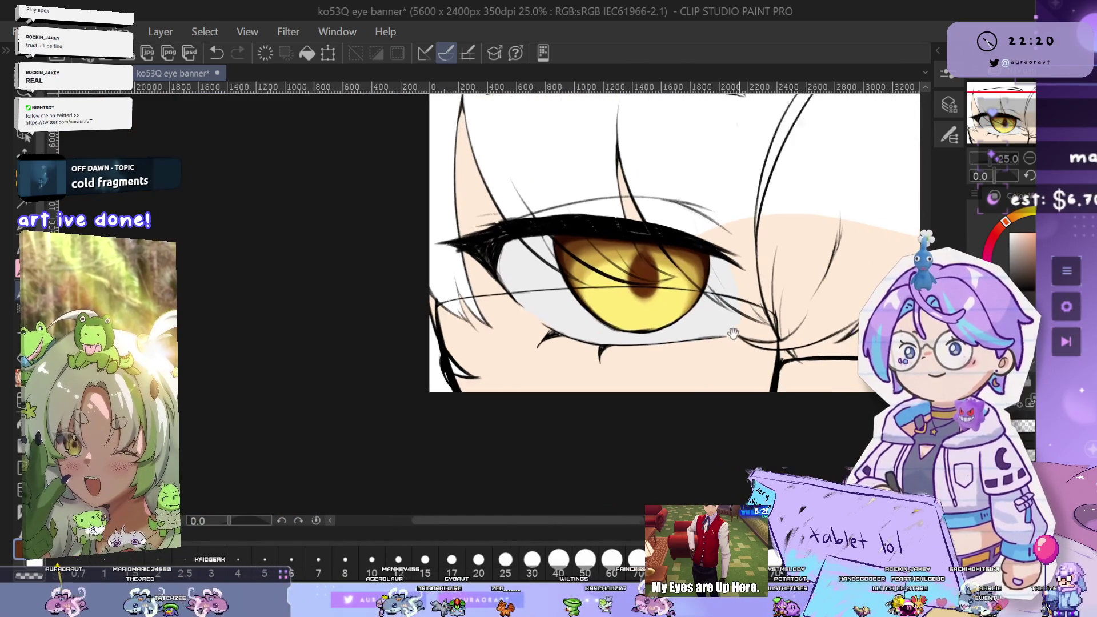
pyautogui.scroll(3, 766, 334)
pyautogui.scroll(-5, 743, 319)
pyautogui.scroll(6, 714, 301)
pyautogui.moveTo(714, 300); pyautogui.dragTo(639, 360)
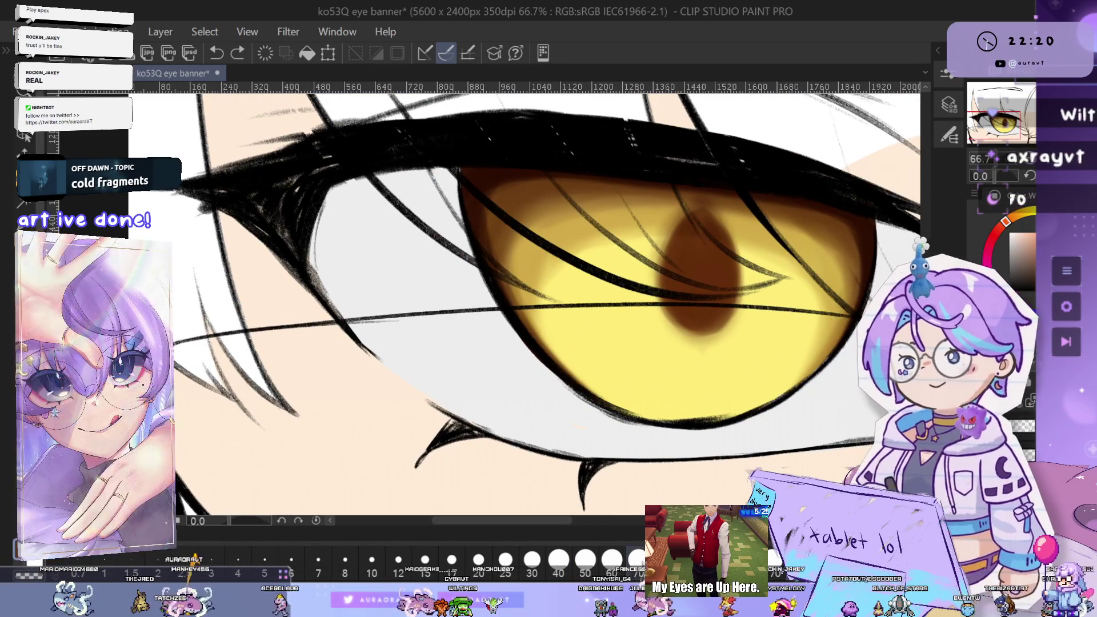
pyautogui.moveTo(588, 218); pyautogui.dragTo(610, 278)
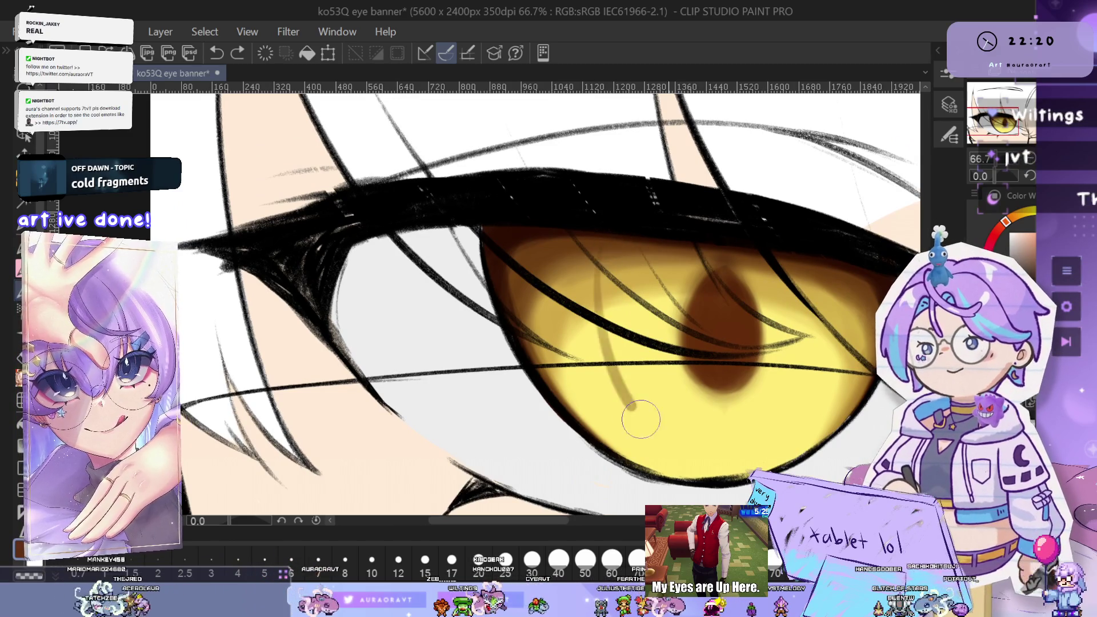
# Paint a dark streak across the iris, compare it, then undo it
pyautogui.moveTo(604, 254); pyautogui.dragTo(651, 426)
pyautogui.hotkey('ctrl', 'z')
pyautogui.hotkey('ctrl', 'y')
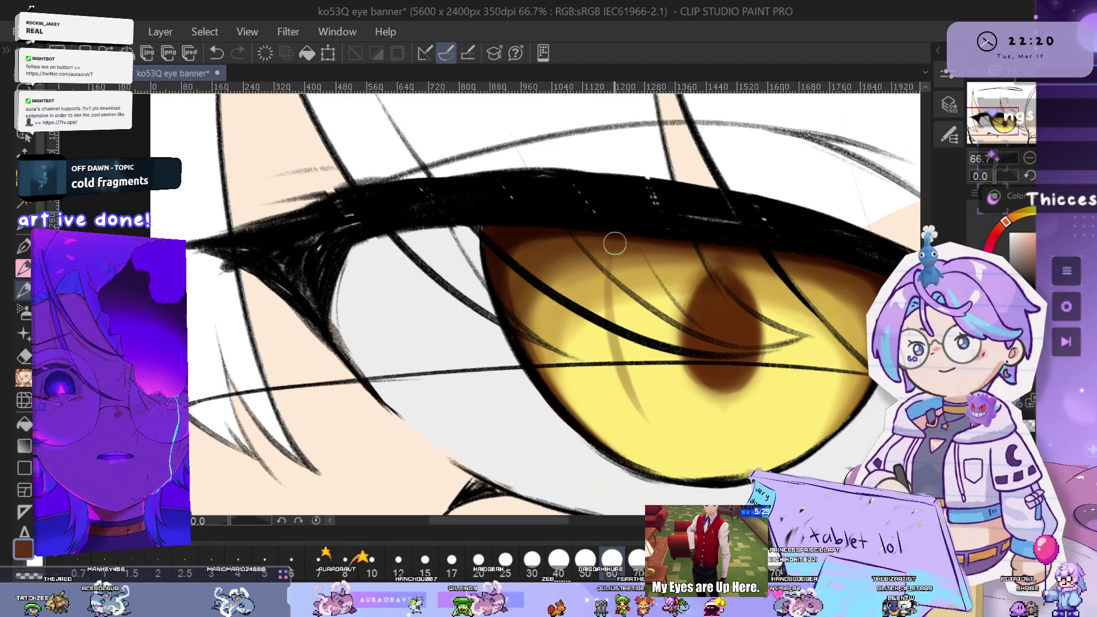
pyautogui.hotkey('ctrl', 'z')
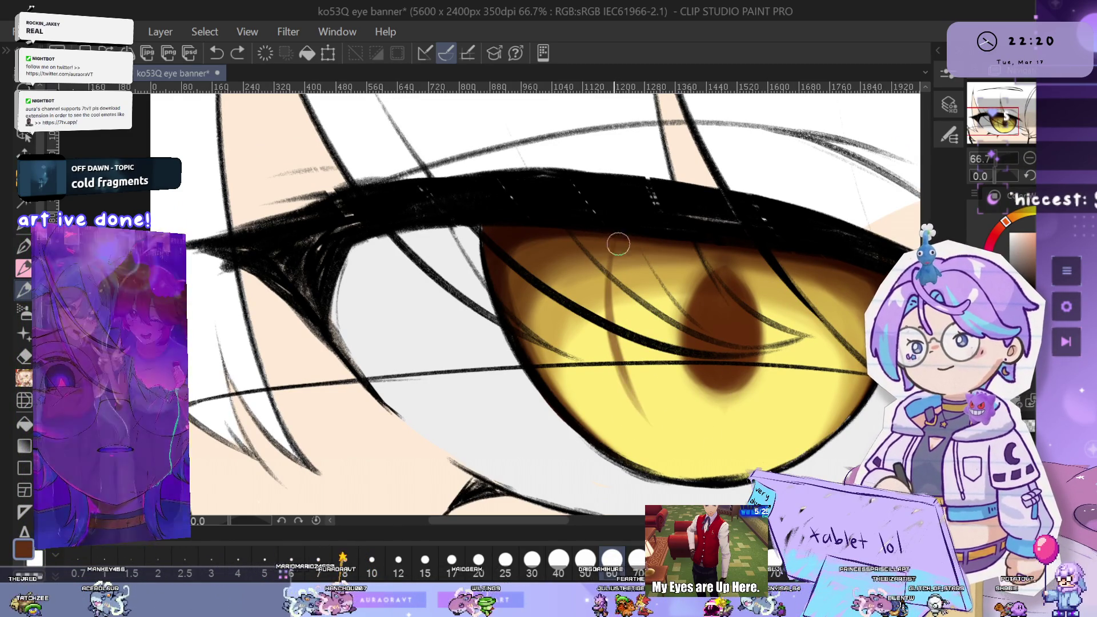
pyautogui.hotkey('ctrl', 'z')
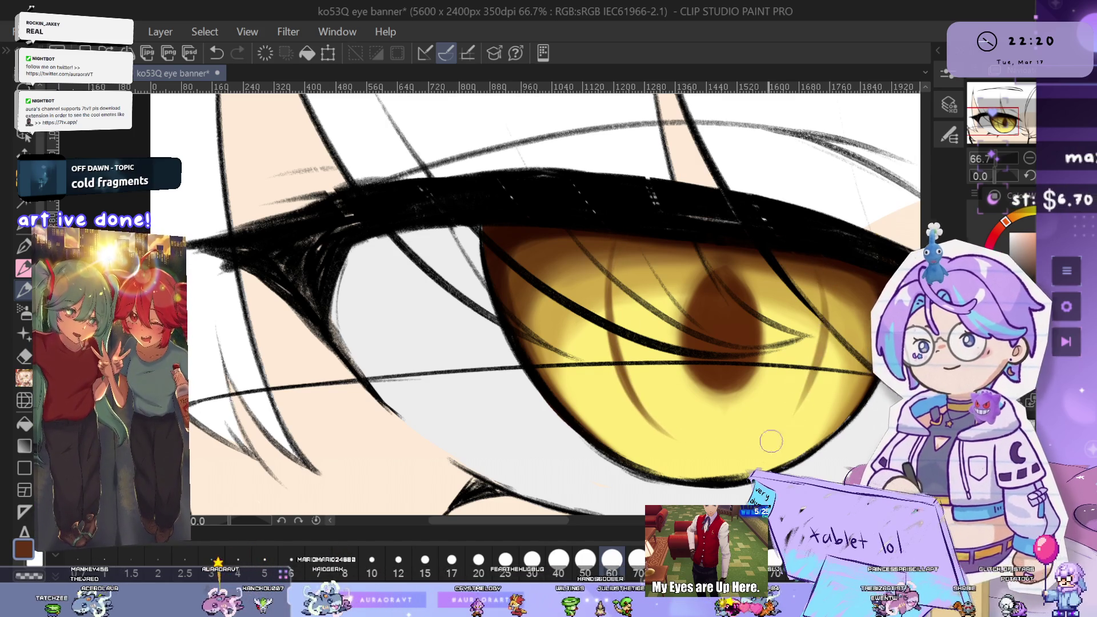
# Flip the canvas and darken the brown shading along the iris's left edge and bottom
pyautogui.press('h')
pyautogui.scroll(2, 531, 225)
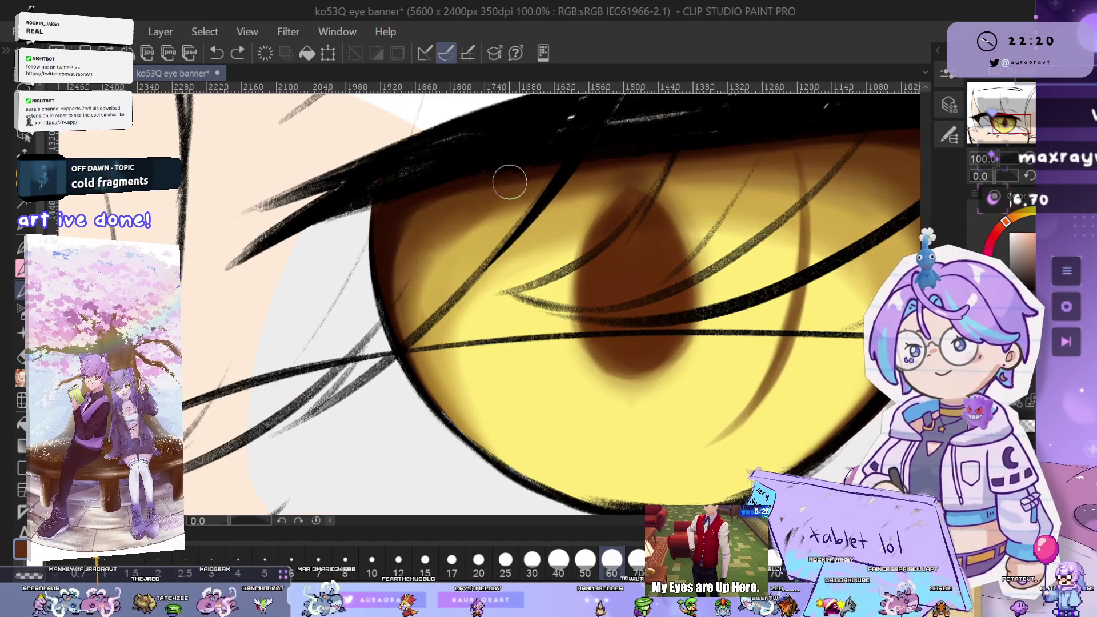
pyautogui.moveTo(514, 171); pyautogui.dragTo(497, 377)
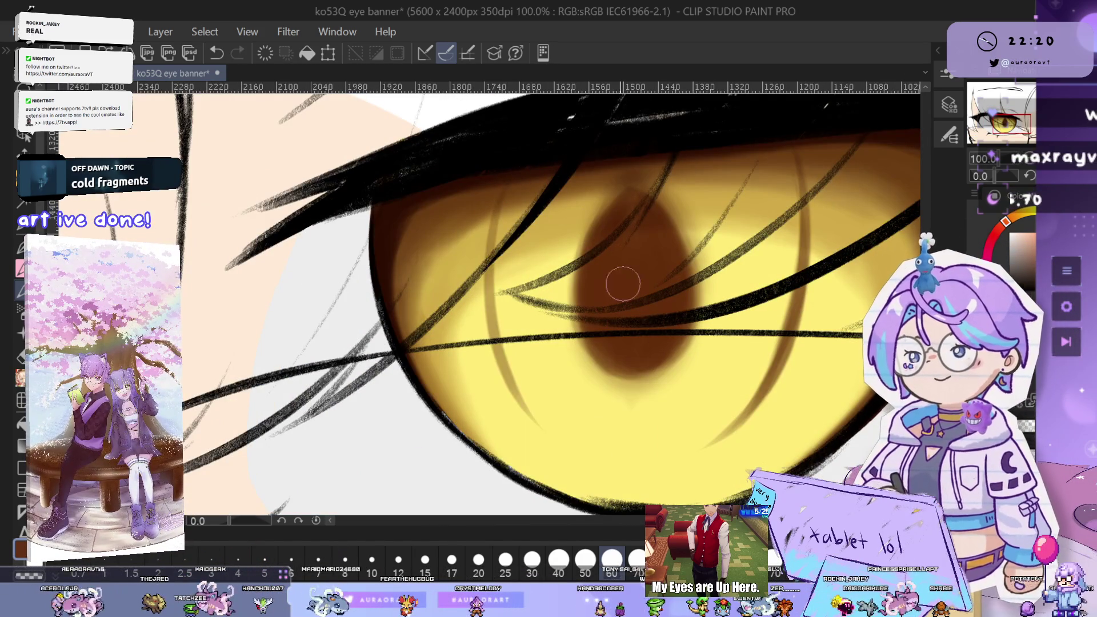
pyautogui.moveTo(503, 262); pyautogui.dragTo(485, 365)
pyautogui.moveTo(503, 249); pyautogui.dragTo(489, 339)
pyautogui.moveTo(521, 400); pyautogui.dragTo(557, 440)
pyautogui.hotkey('ctrl', 'z')
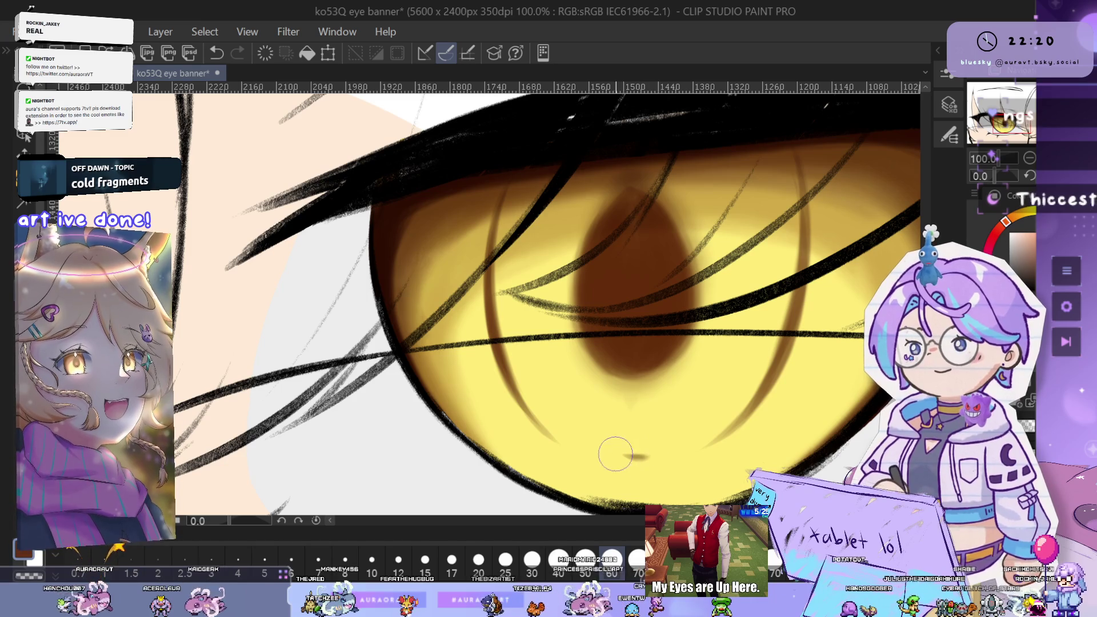
pyautogui.moveTo(668, 455); pyautogui.dragTo(642, 452)
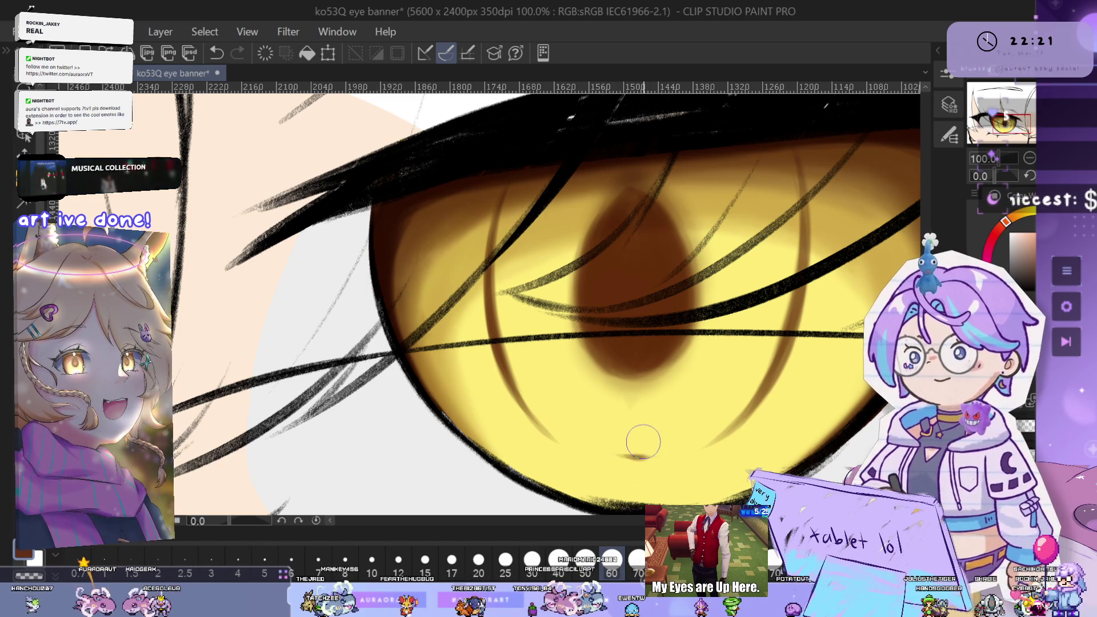
# Undo and redo the last stroke, then pan across the golden eye
pyautogui.scroll(3, 701, 395)
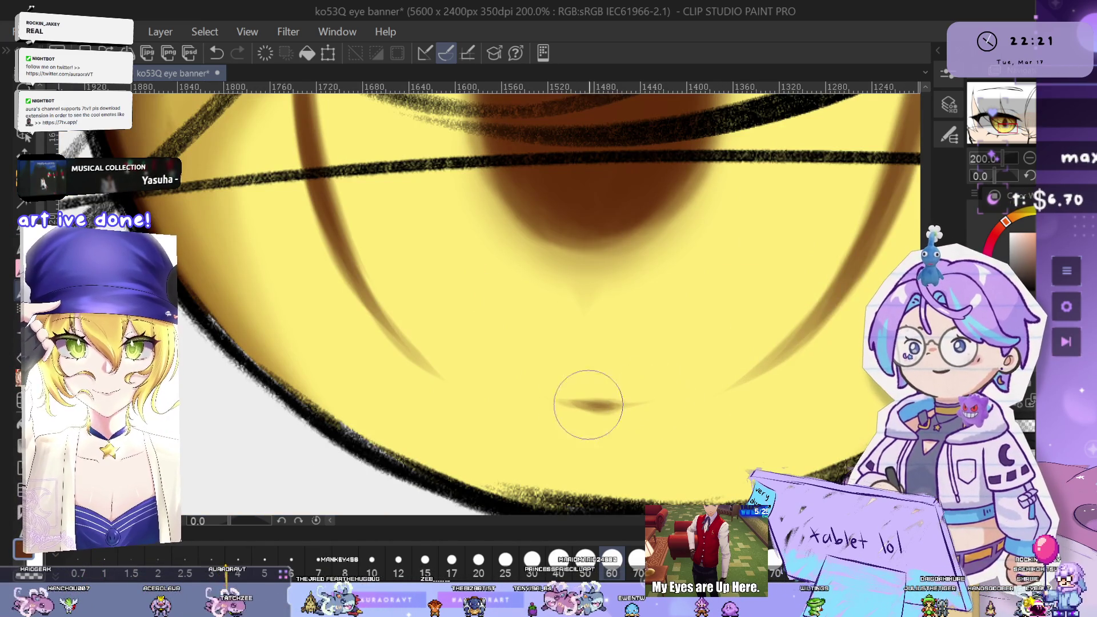
pyautogui.scroll(-5, 629, 411)
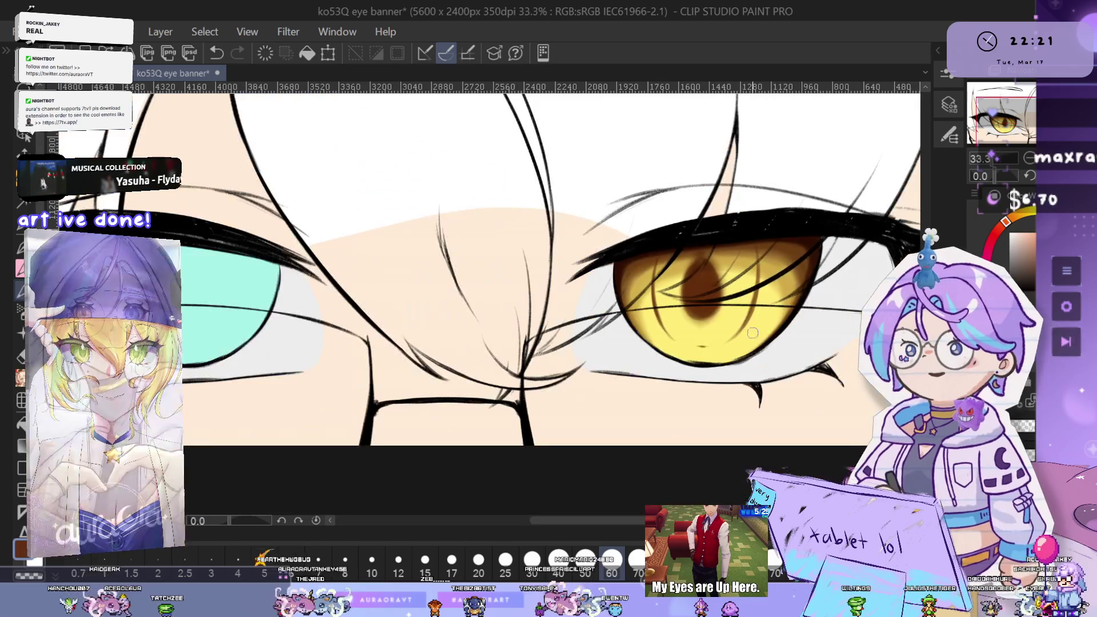
pyautogui.scroll(4, 747, 328)
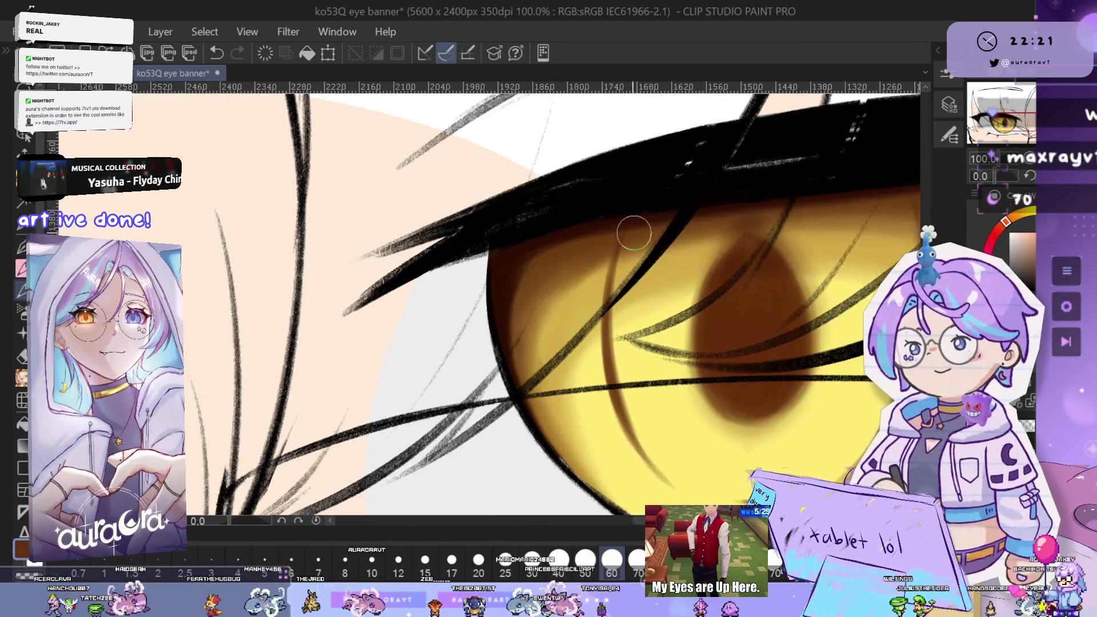
pyautogui.hotkey('ctrl', 'z')
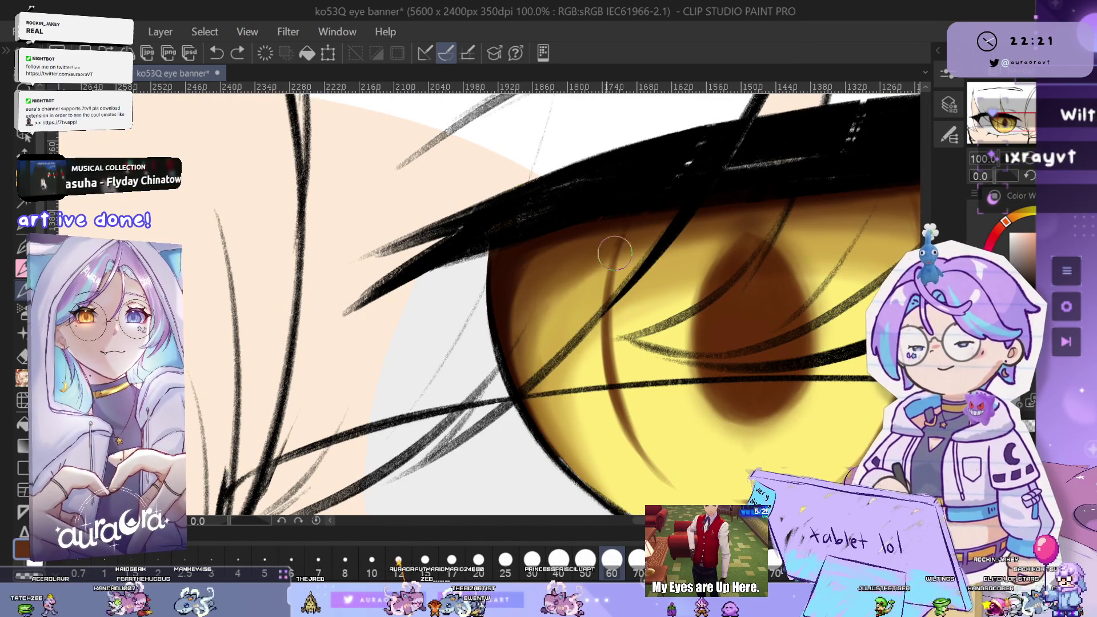
pyautogui.hotkey('ctrl', 'y')
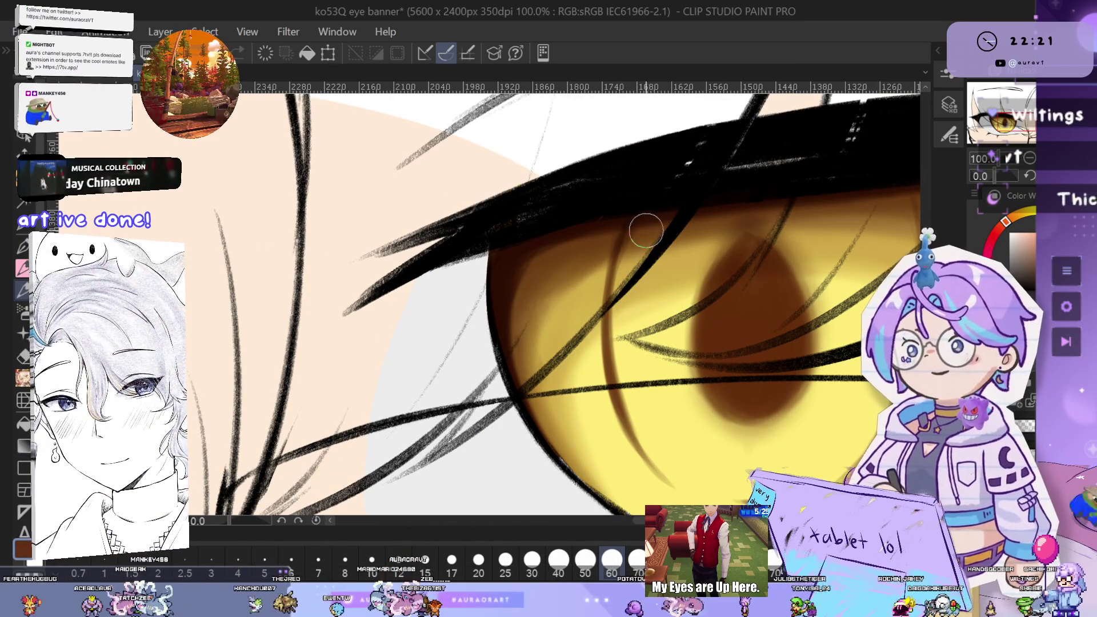
pyautogui.moveTo(634, 233); pyautogui.dragTo(623, 222)
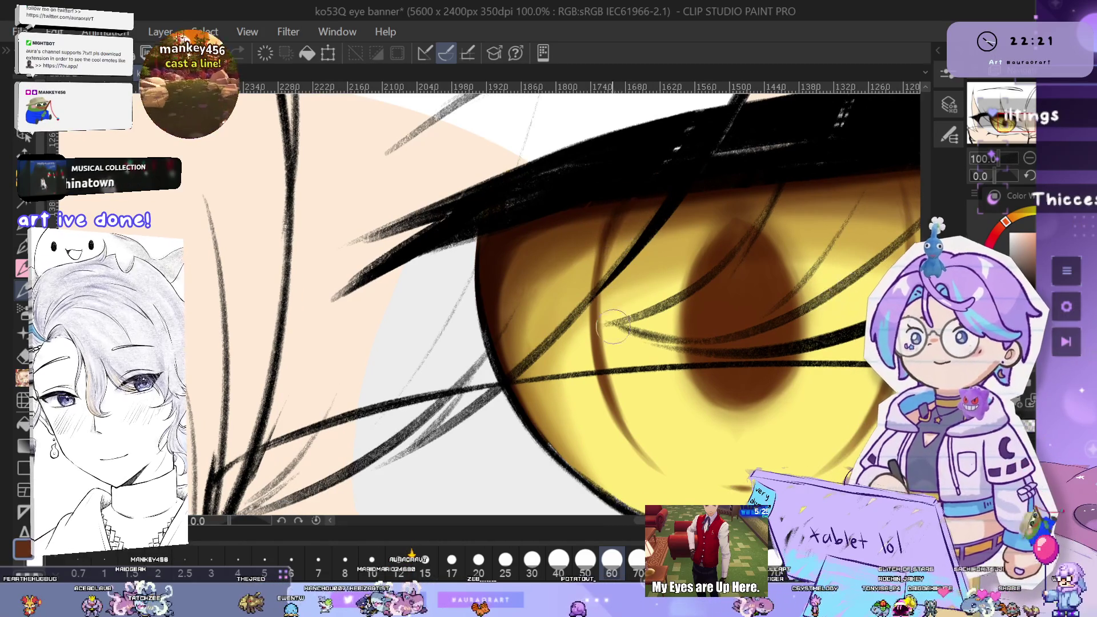
pyautogui.scroll(1, 642, 209)
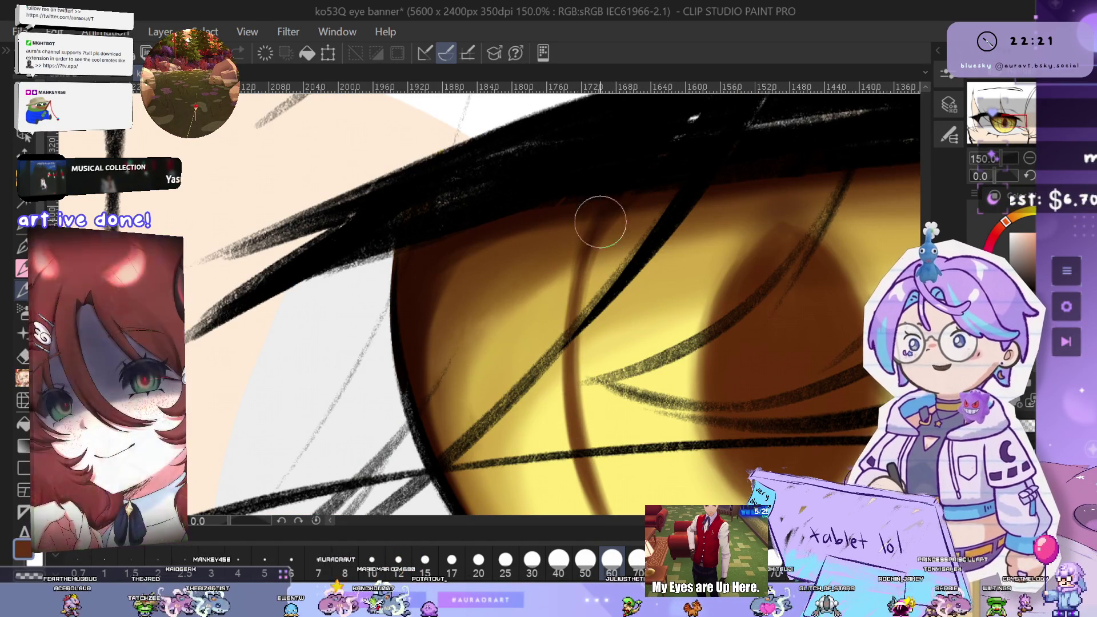
pyautogui.moveTo(668, 341)
pyautogui.mouseDown()
pyautogui.moveTo(685, 296)
pyautogui.moveTo(773, 311)
pyautogui.moveTo(785, 166)
pyautogui.mouseUp()
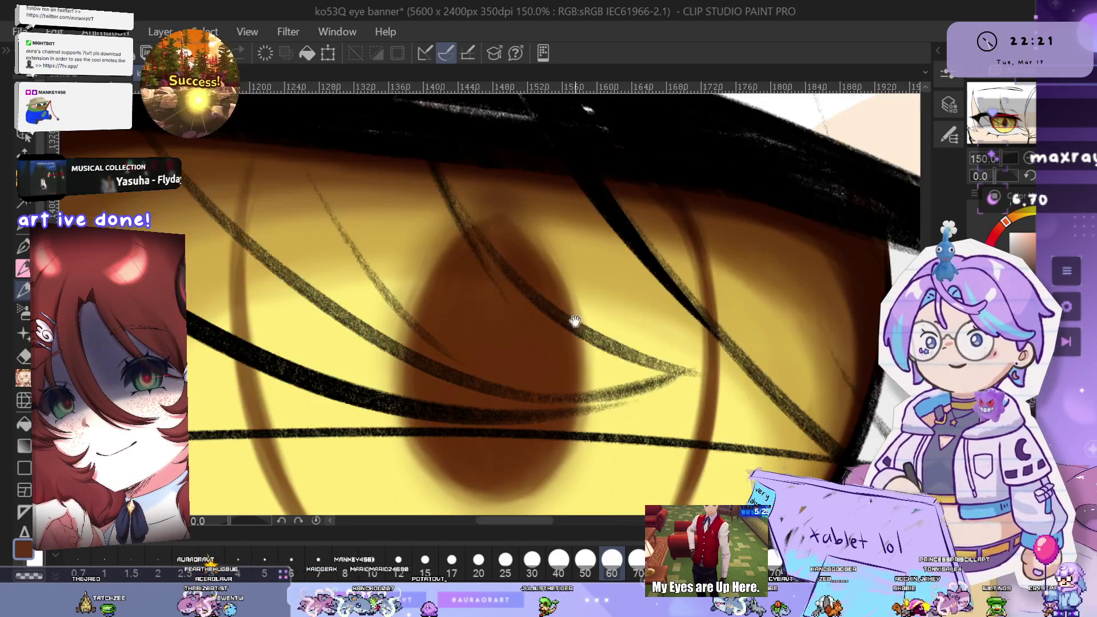
# Flip the canvas back and add a darker brown vertical stroke through the iris
pyautogui.press('h')
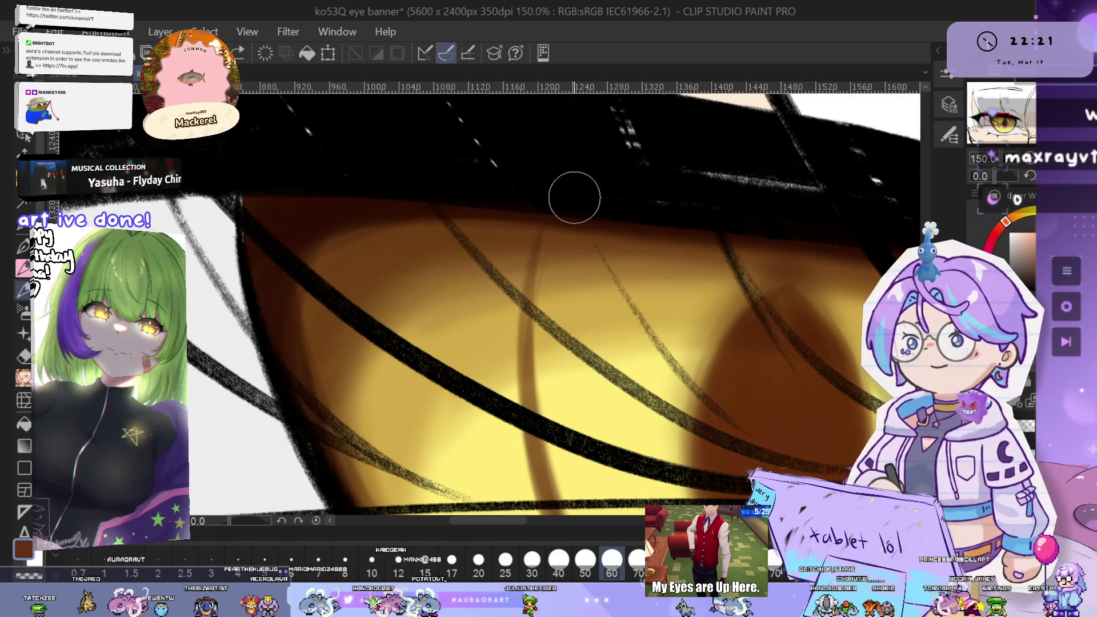
pyautogui.moveTo(531, 368); pyautogui.dragTo(546, 236)
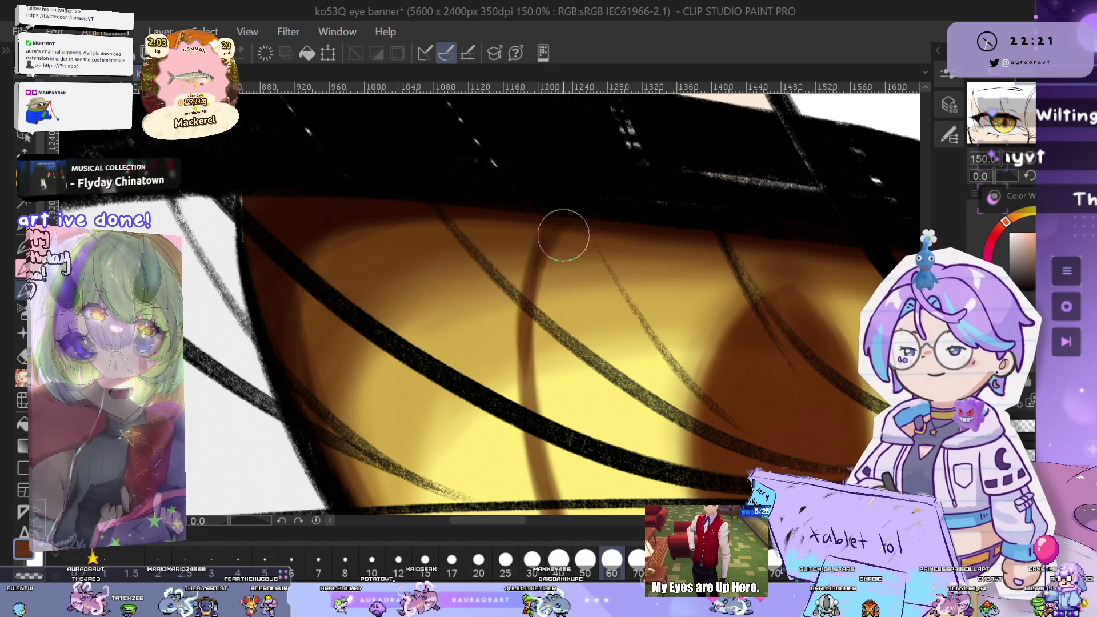
pyautogui.scroll(-2, 673, 274)
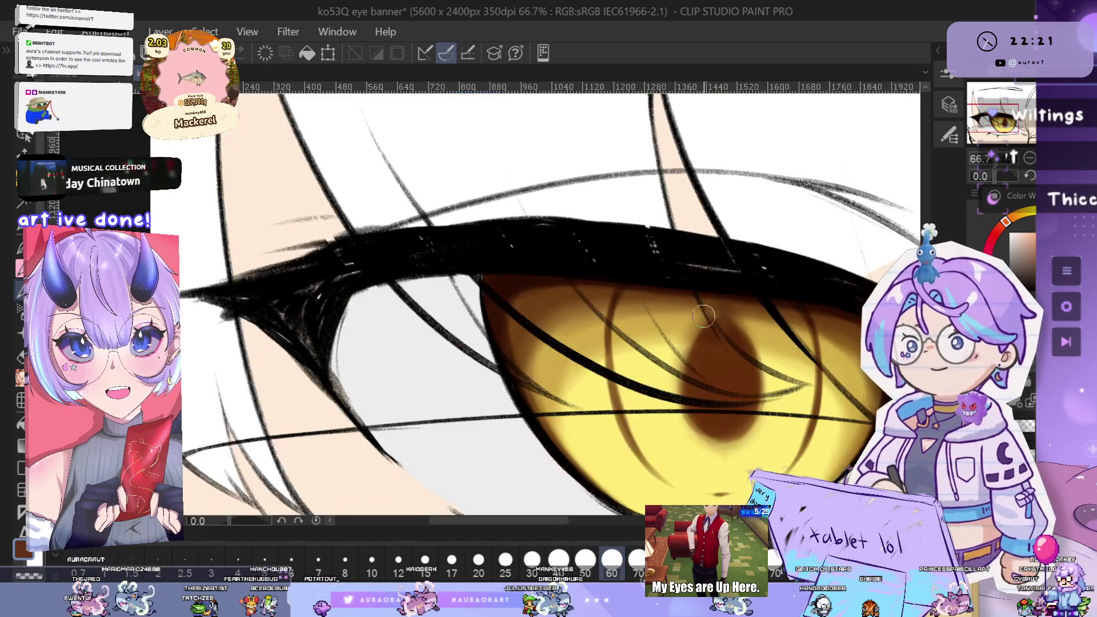
pyautogui.scroll(-7, 693, 311)
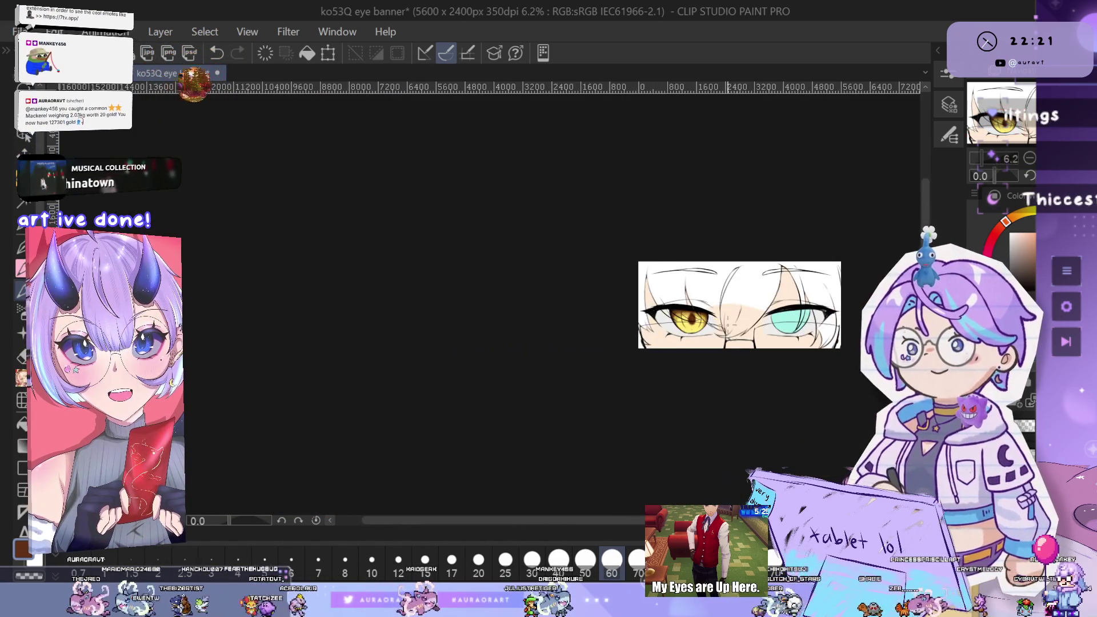
pyautogui.scroll(5, 718, 319)
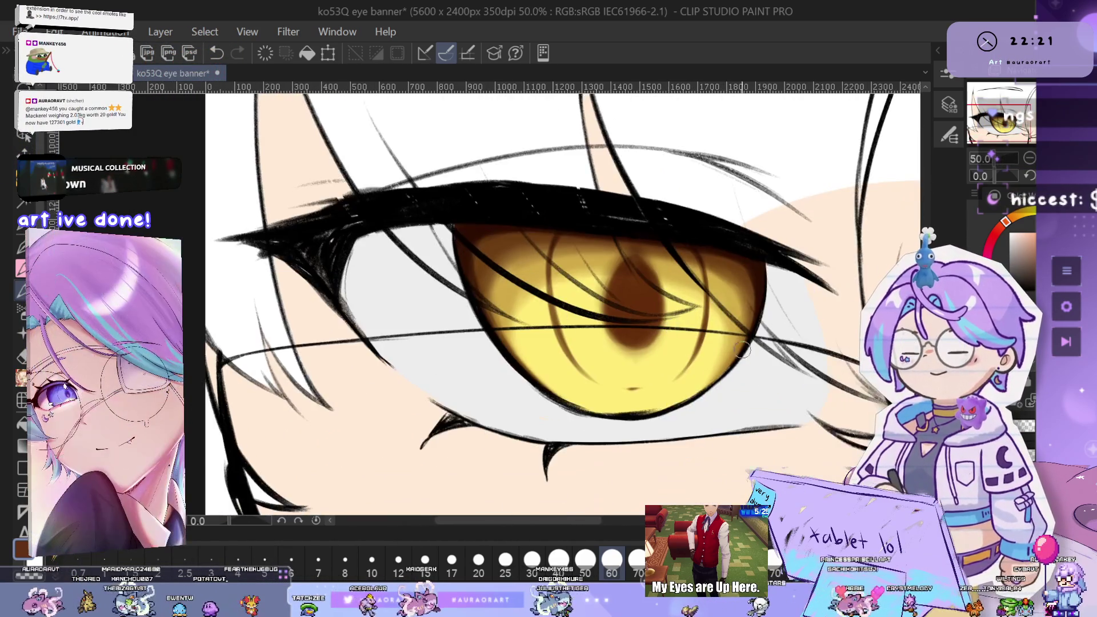
pyautogui.scroll(-1, 741, 349)
pyautogui.moveTo(741, 350)
pyautogui.mouseDown()
pyautogui.moveTo(595, 379)
pyautogui.moveTo(357, 389)
pyautogui.moveTo(300, 344)
pyautogui.mouseUp()
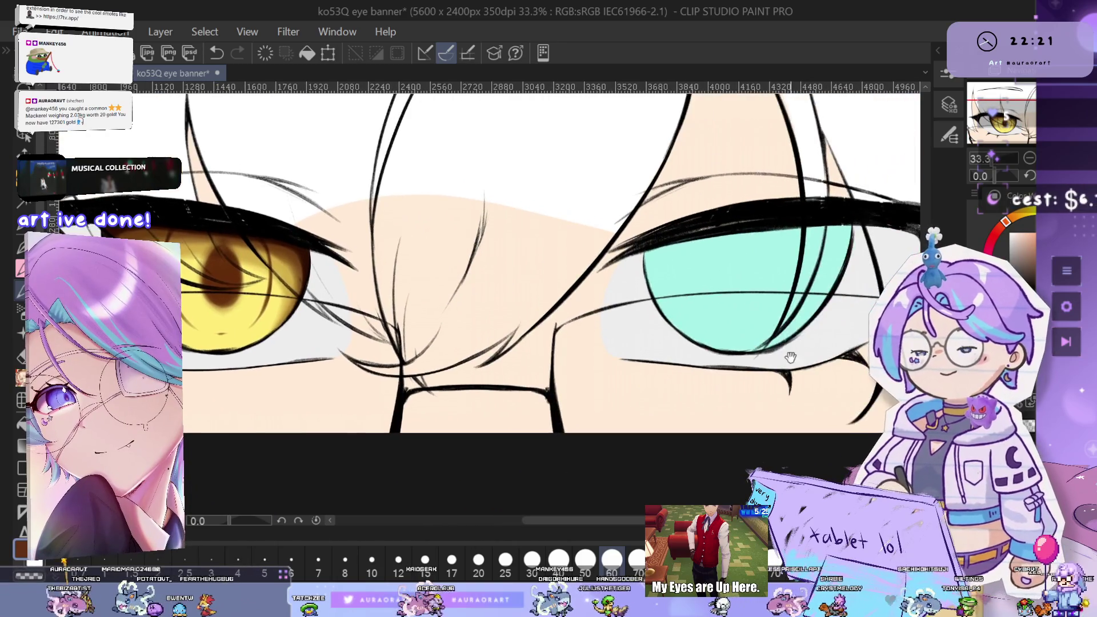
pyautogui.scroll(-1, 701, 383)
pyautogui.scroll(3, 679, 389)
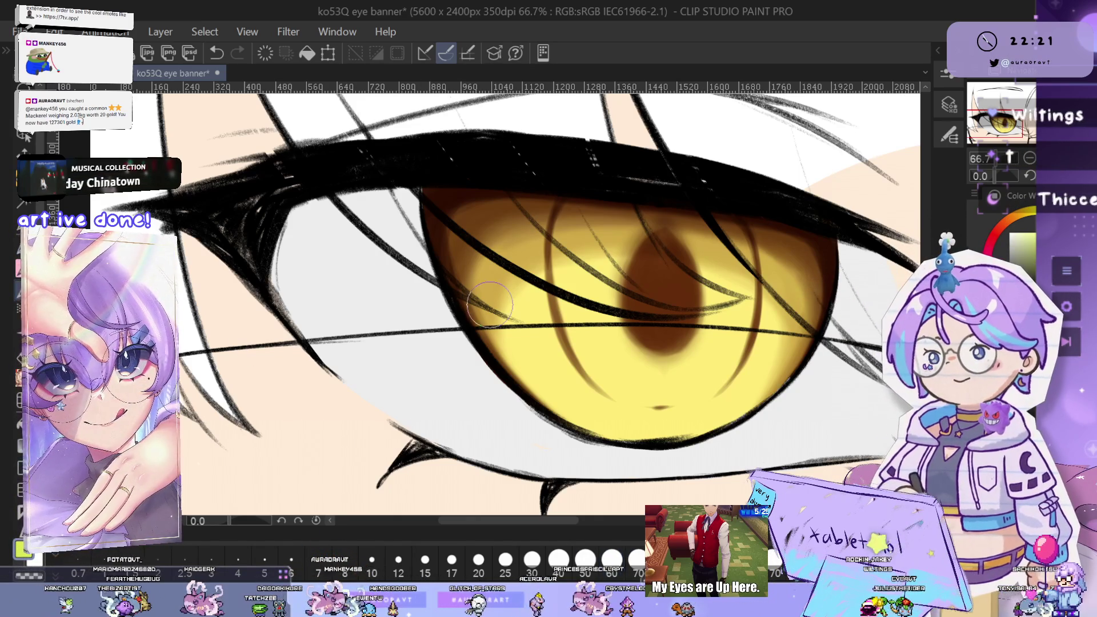
# Enlarge the airbrush with ] and spray a soft pale-yellow highlight across the lower iris
pyautogui.press(']')
pyautogui.press(']')
pyautogui.press(']')
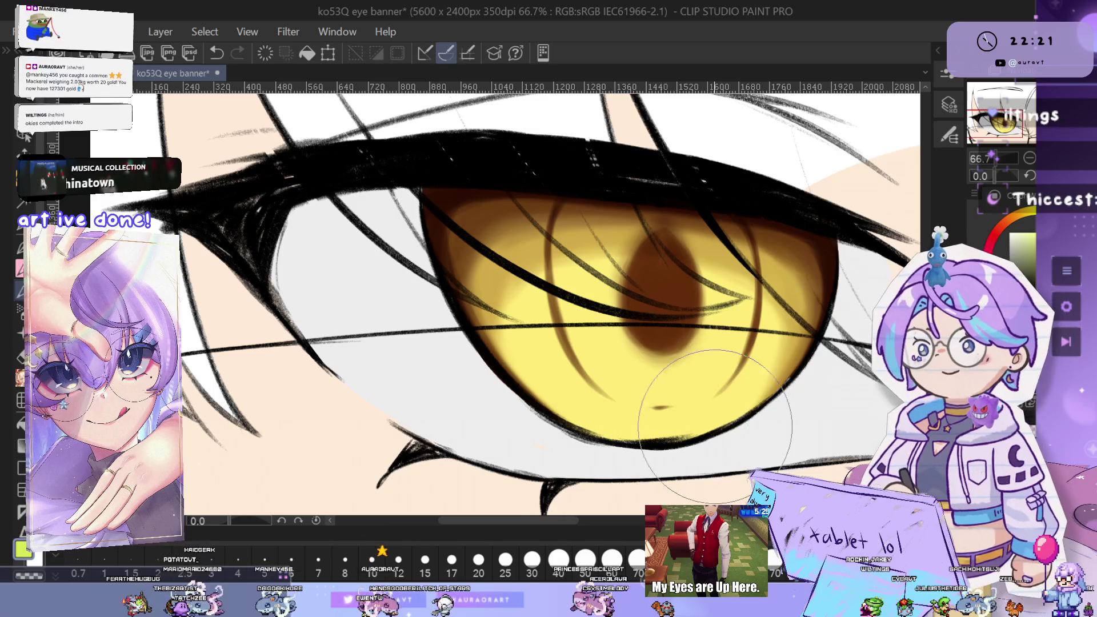
pyautogui.moveTo(713, 426); pyautogui.dragTo(700, 439)
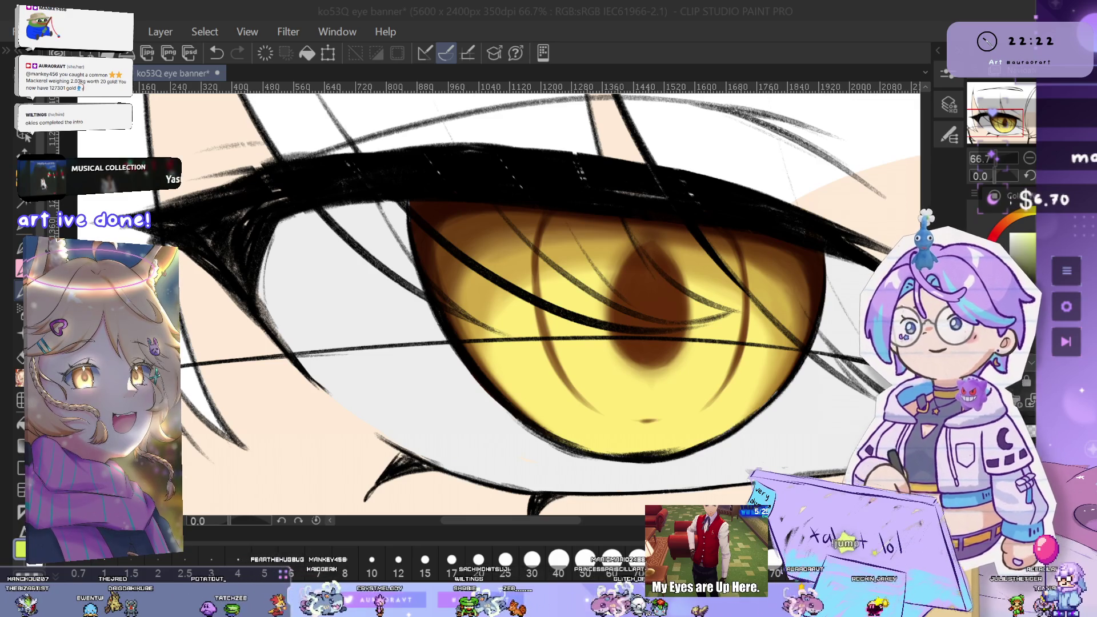
pyautogui.hotkey('ctrl', 'z')
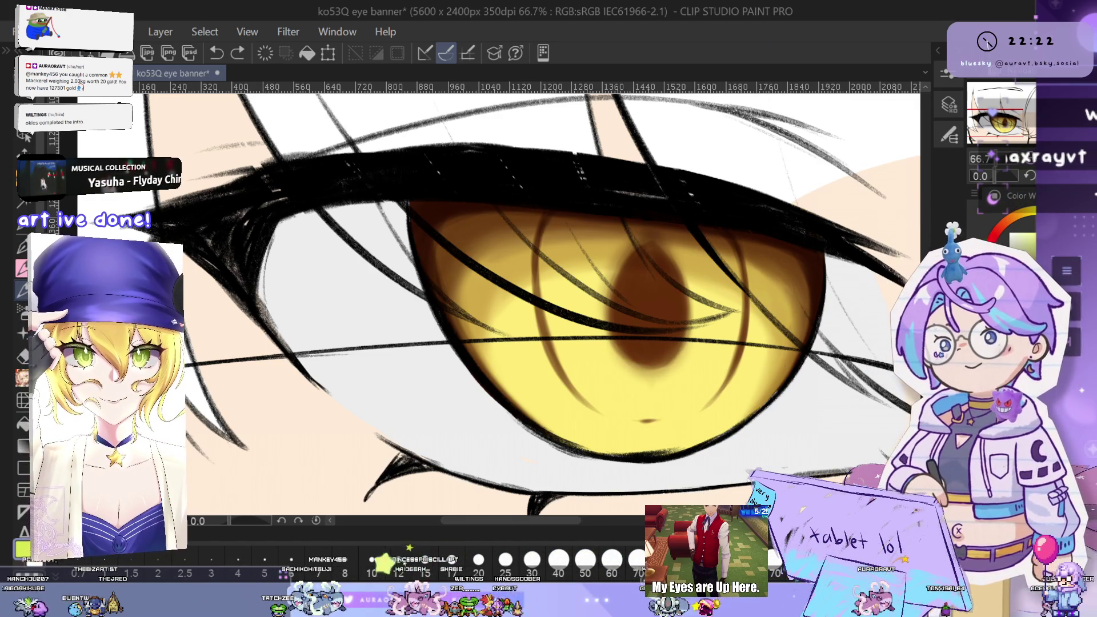
pyautogui.moveTo(631, 446); pyautogui.dragTo(663, 443)
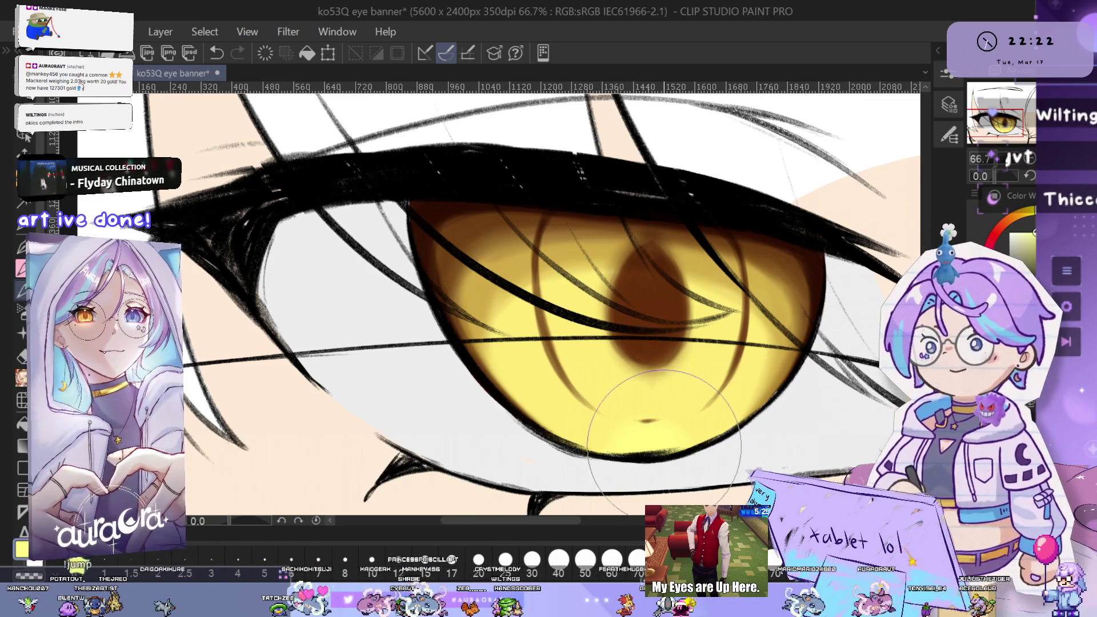
pyautogui.scroll(4, 662, 445)
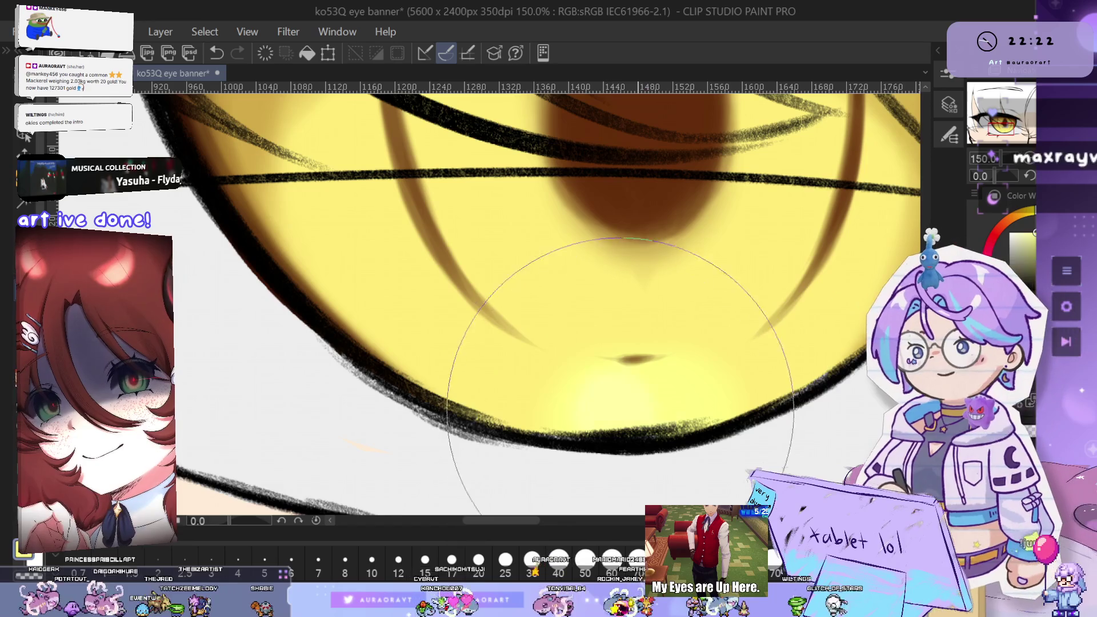
pyautogui.scroll(-1, 657, 434)
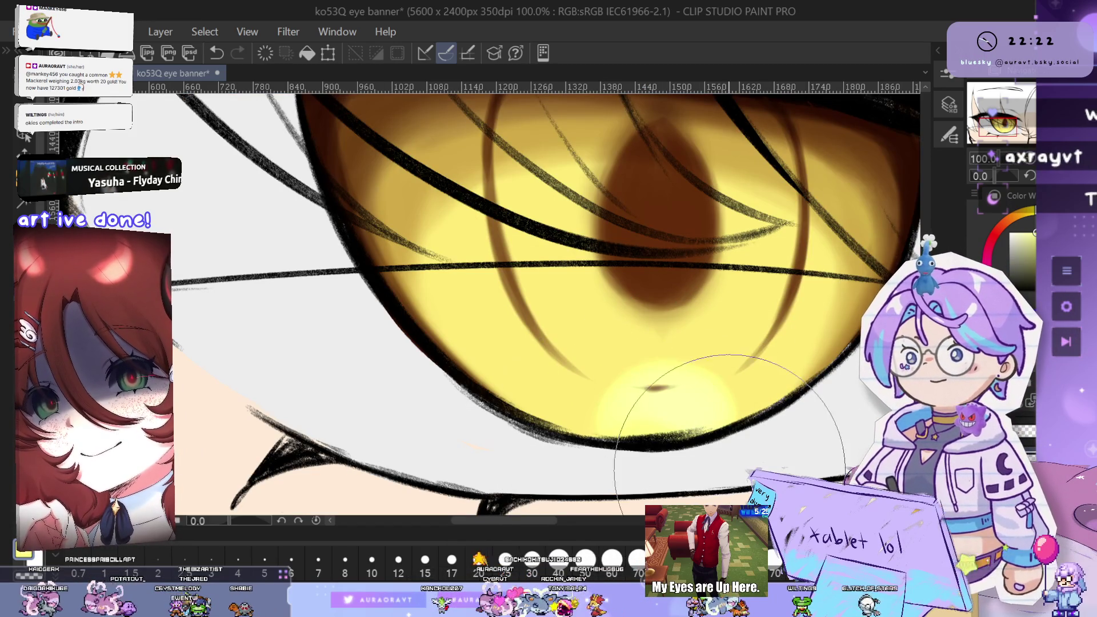
pyautogui.scroll(-2, 728, 451)
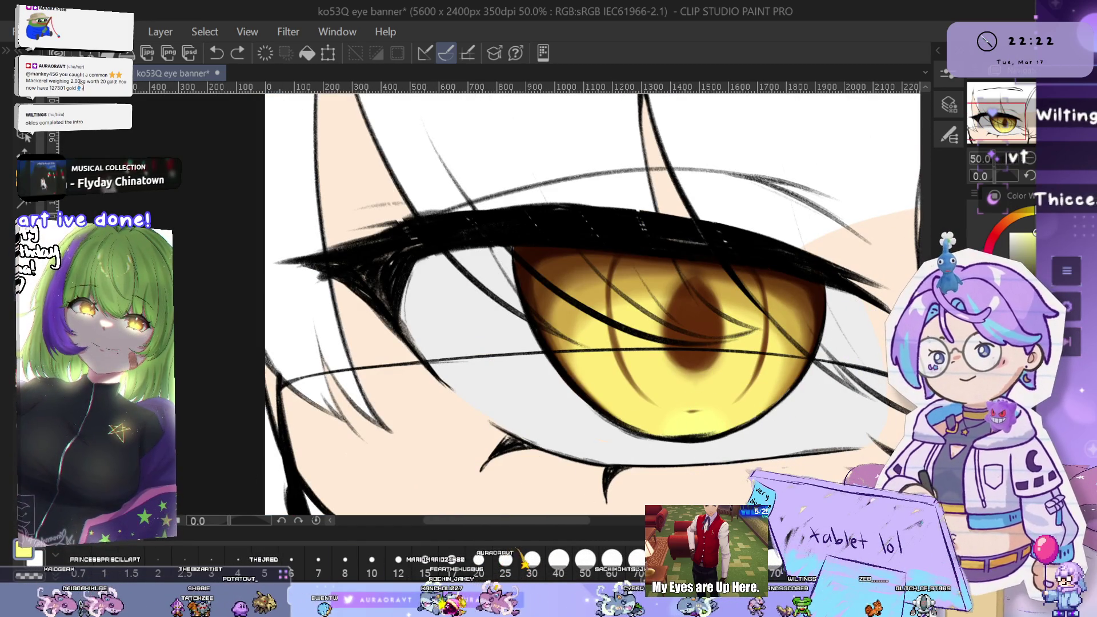
# Replace a highlight dab with a subtle glow on the lower iris, then fit the banner
pyautogui.click(704, 420)
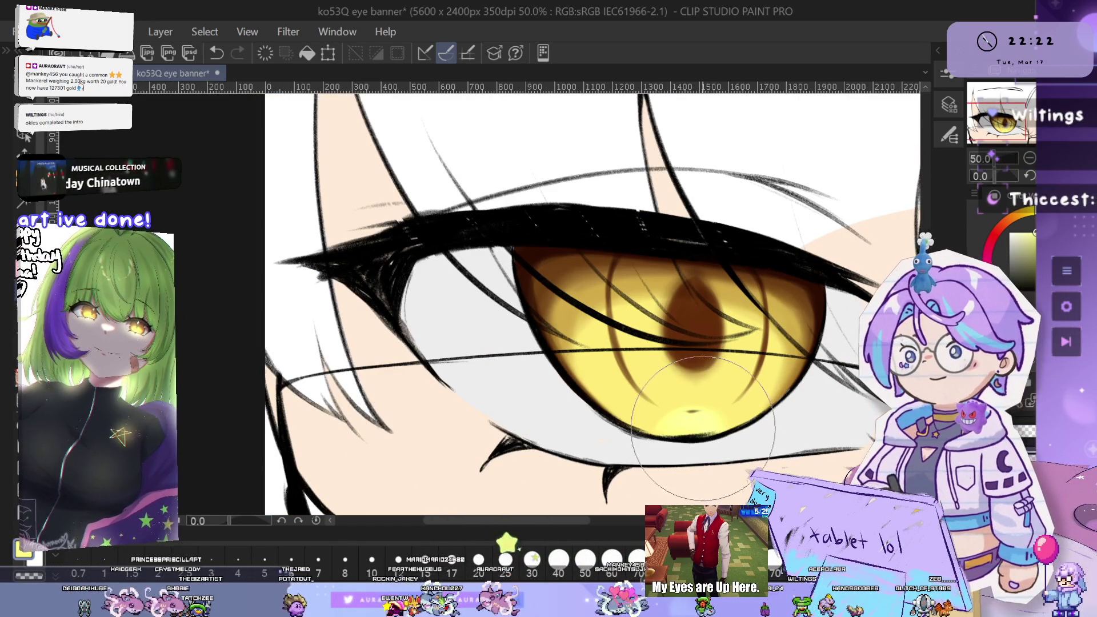
pyautogui.scroll(1, 695, 439)
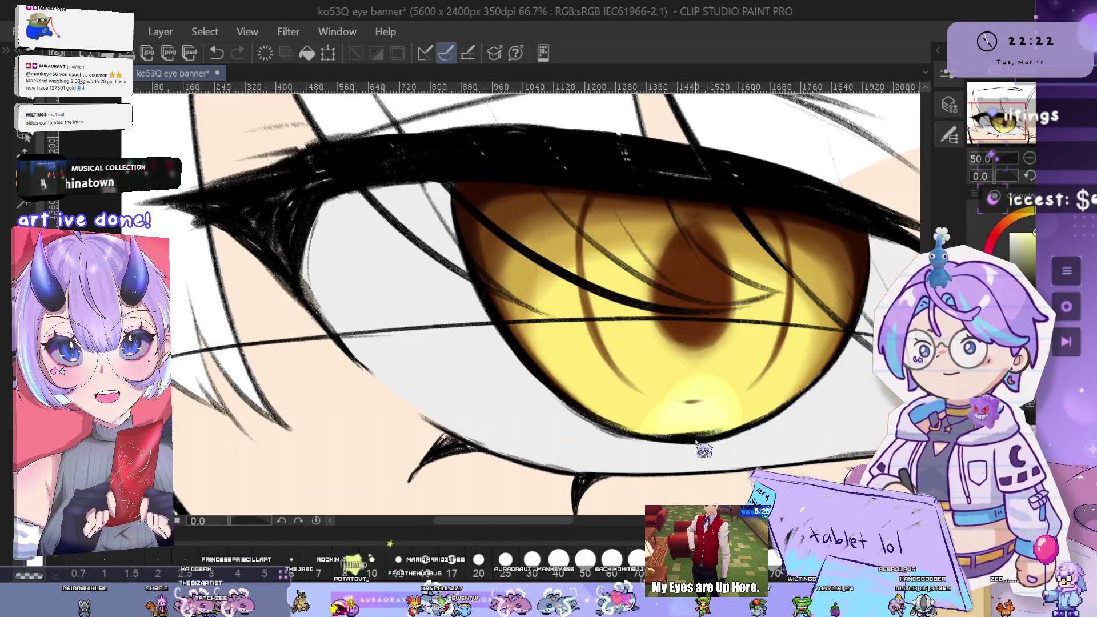
pyautogui.hotkey('ctrl', 'z')
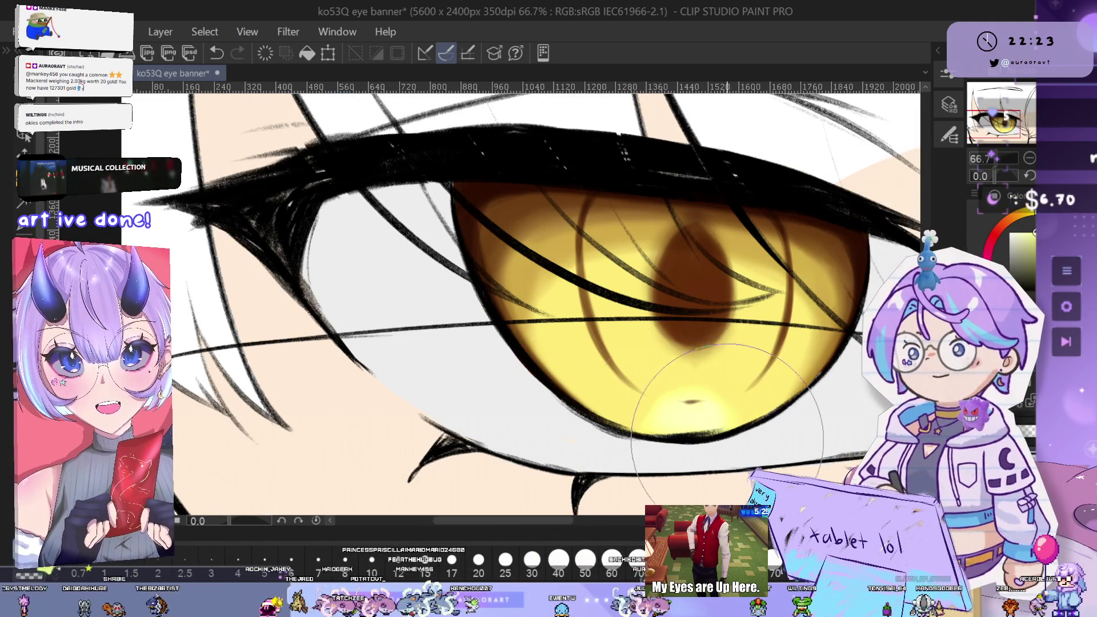
pyautogui.moveTo(696, 411); pyautogui.dragTo(715, 425)
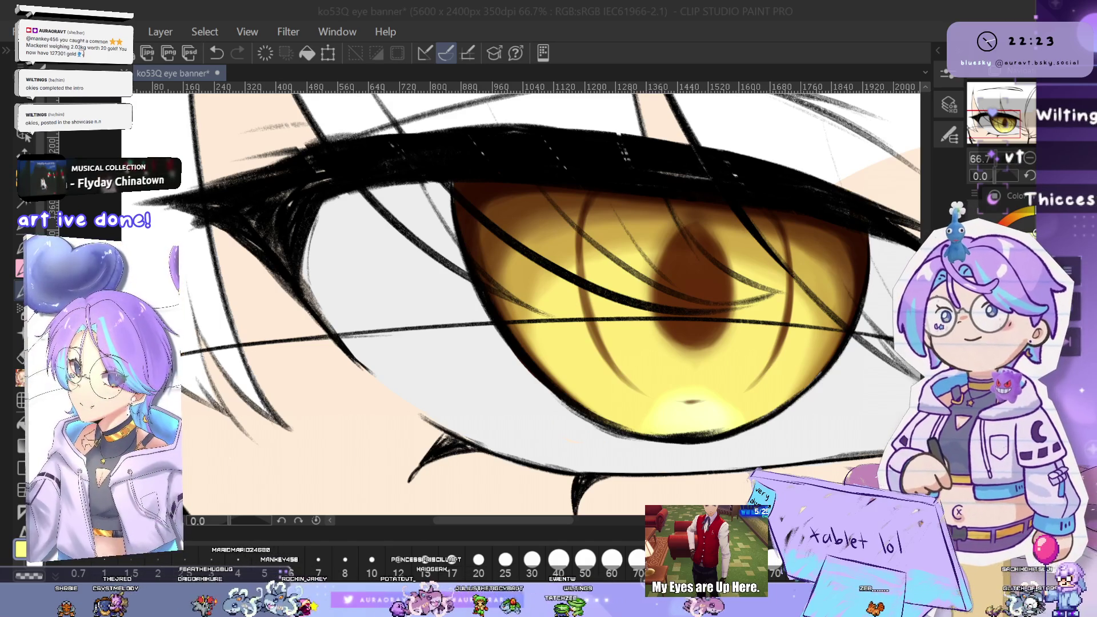
pyautogui.hotkey('ctrl', '0')
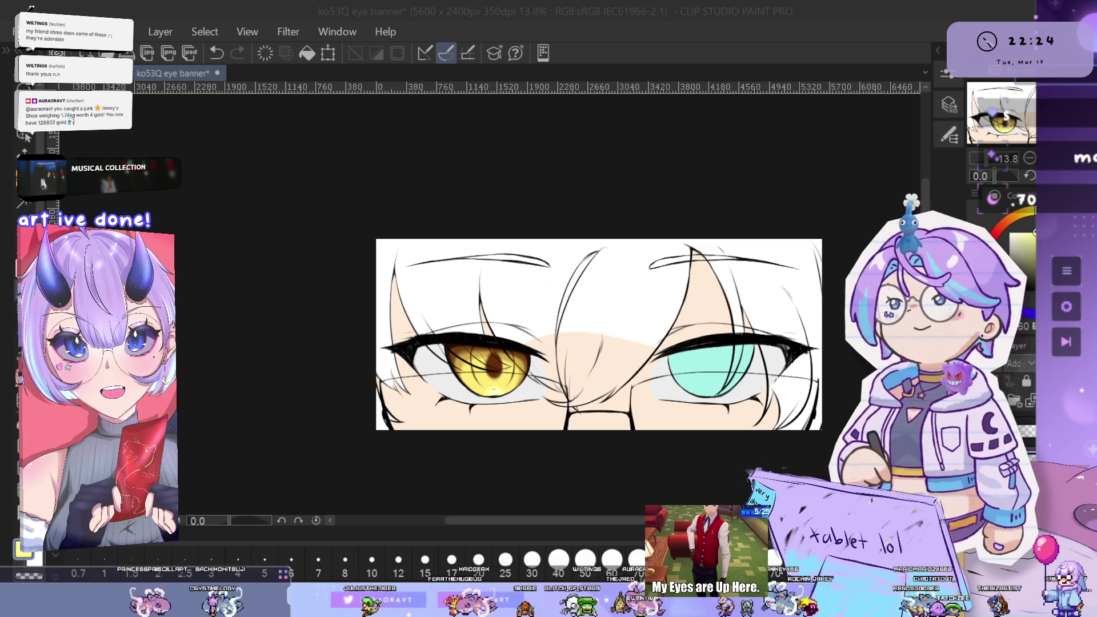
pyautogui.click(710, 42)
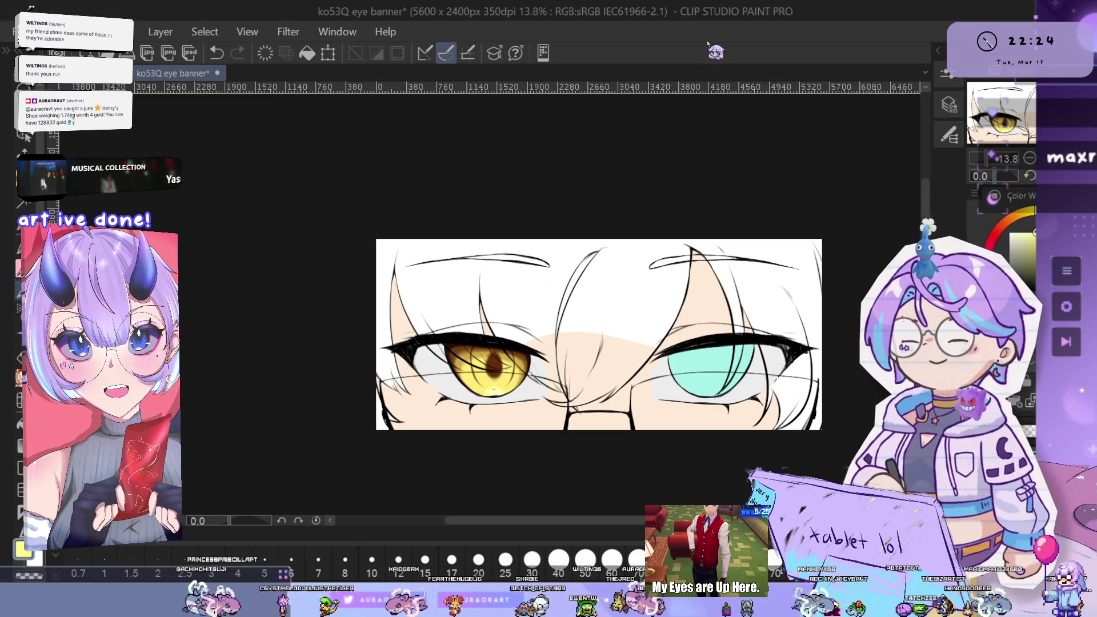
# Zoom into the golden iris and undo the last stroke around the pupil
pyautogui.scroll(8, 587, 371)
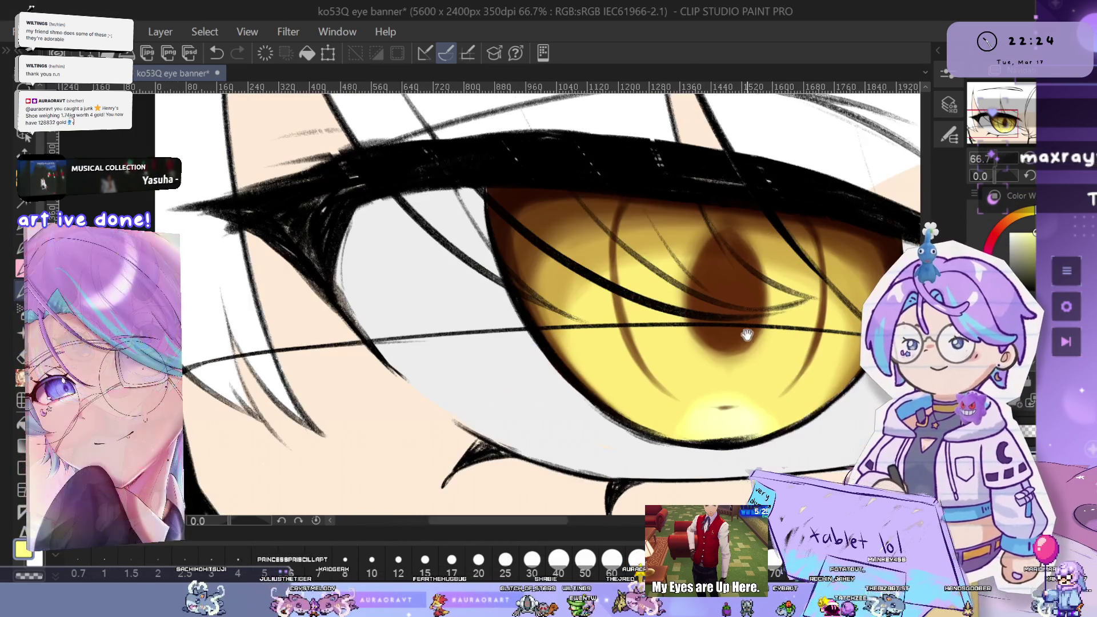
pyautogui.scroll(1, 671, 324)
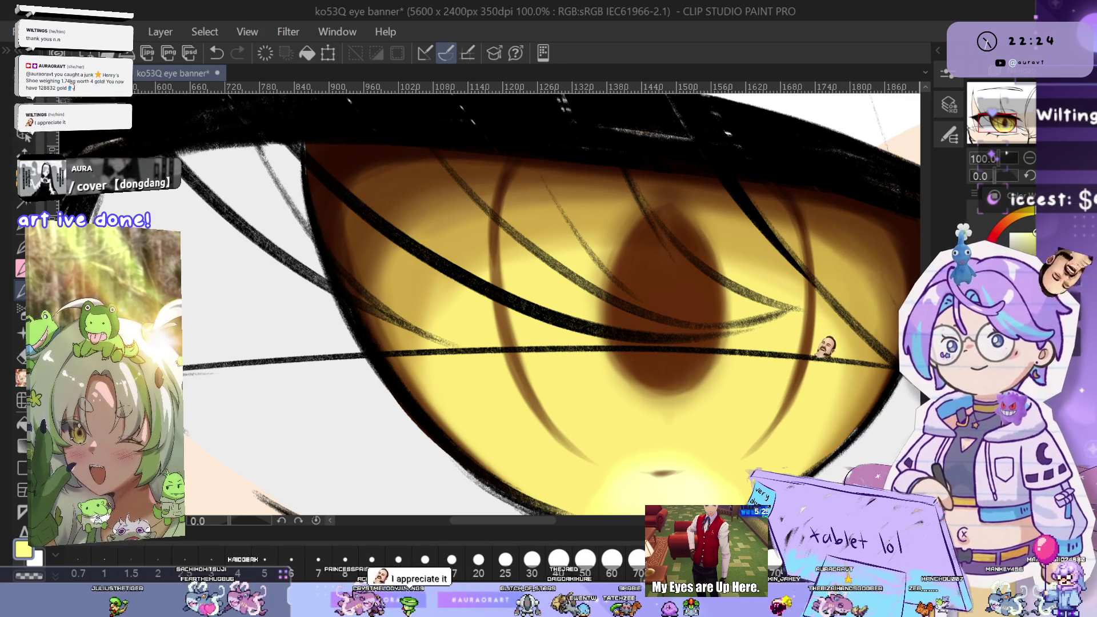
pyautogui.moveTo(676, 337); pyautogui.dragTo(627, 314)
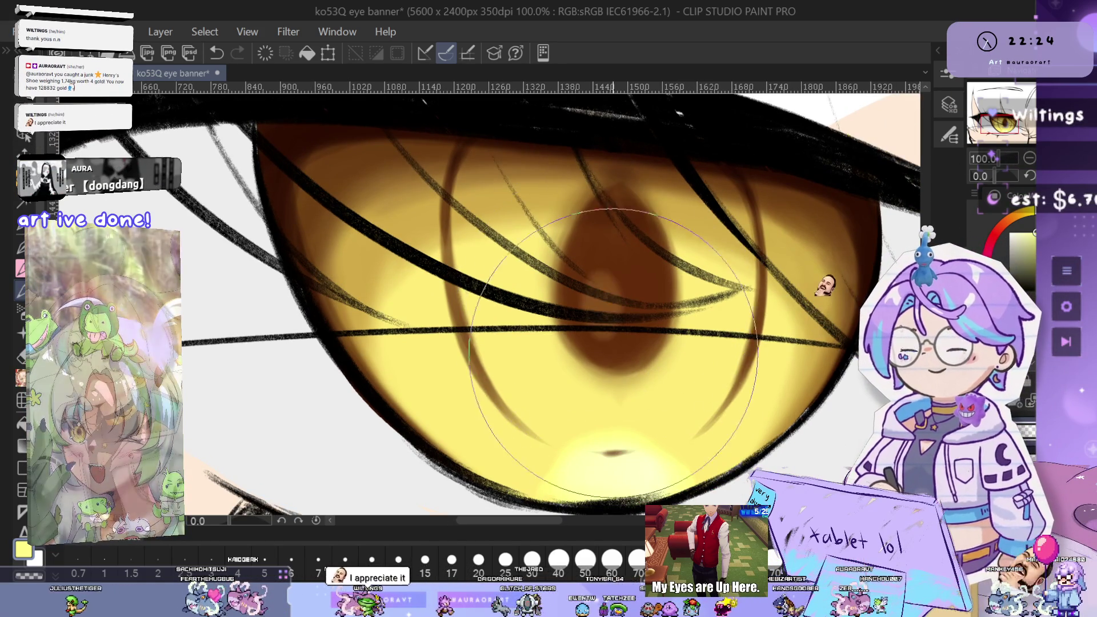
pyautogui.hotkey('ctrl', 'z')
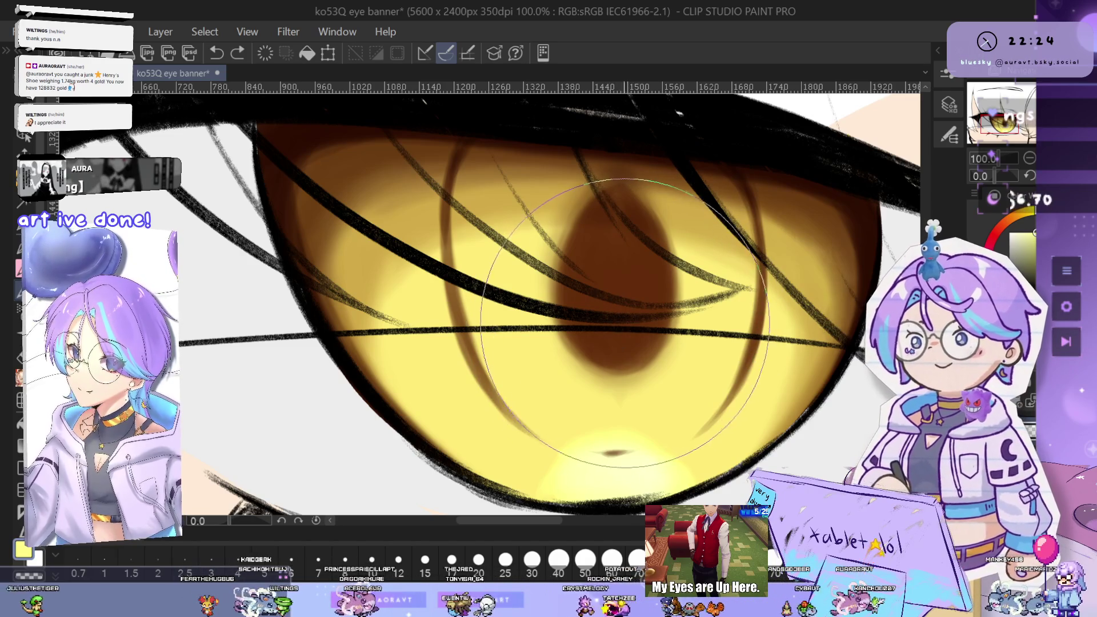
pyautogui.scroll(1, 612, 330)
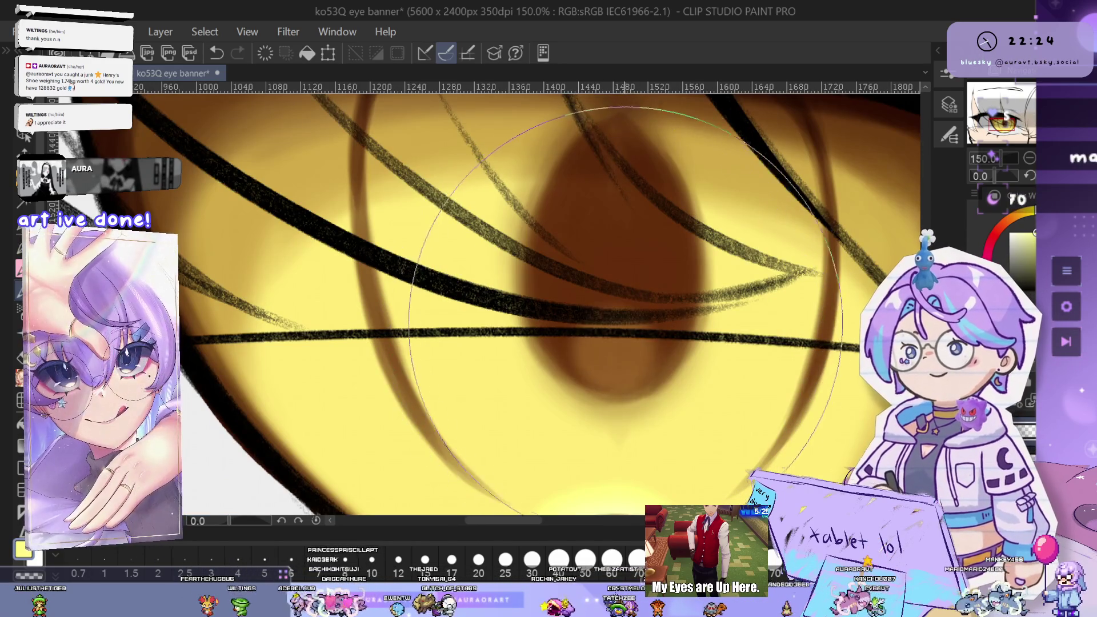
pyautogui.scroll(-4, 609, 317)
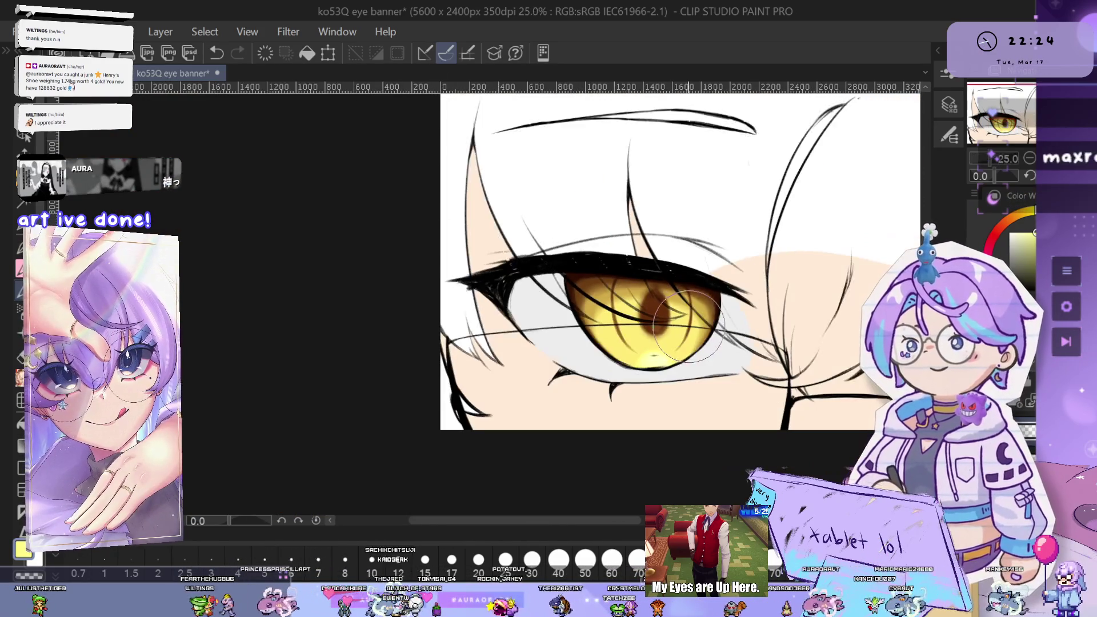
pyautogui.scroll(3, 655, 363)
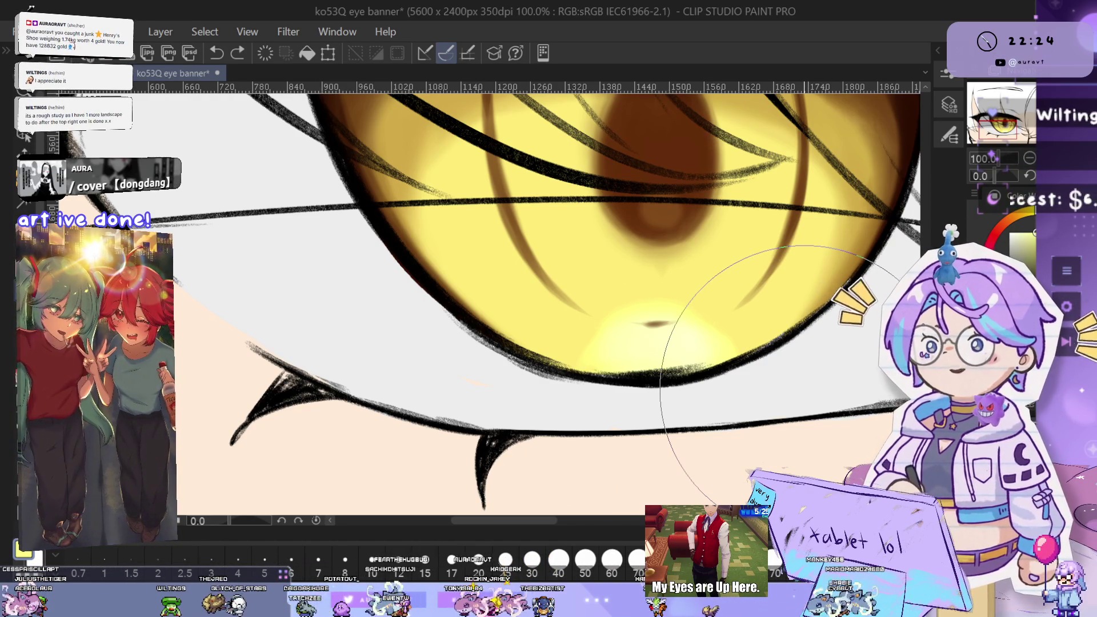
# Undo and repaint the bright glow along the iris's lower edge
pyautogui.moveTo(577, 394); pyautogui.dragTo(529, 383)
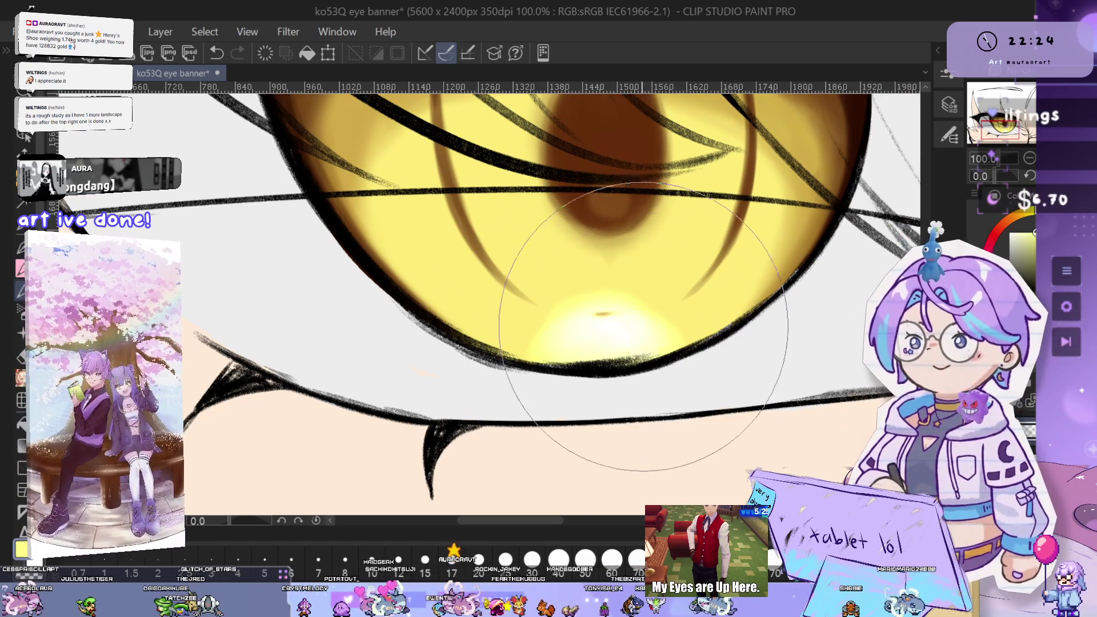
pyautogui.hotkey('ctrl', 'z')
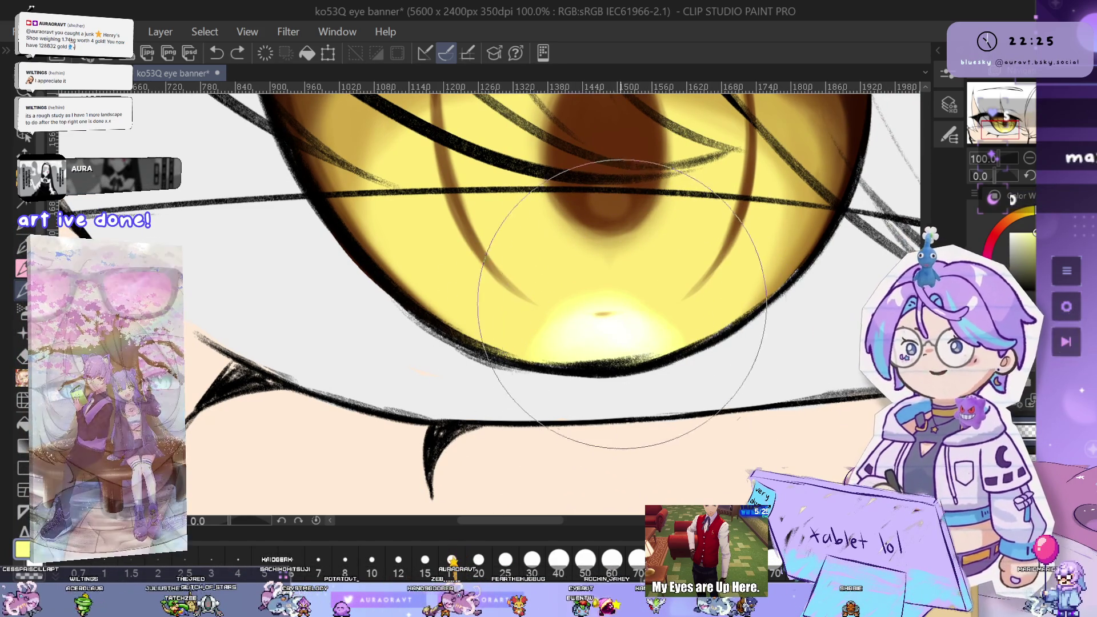
pyautogui.moveTo(599, 320); pyautogui.dragTo(622, 349)
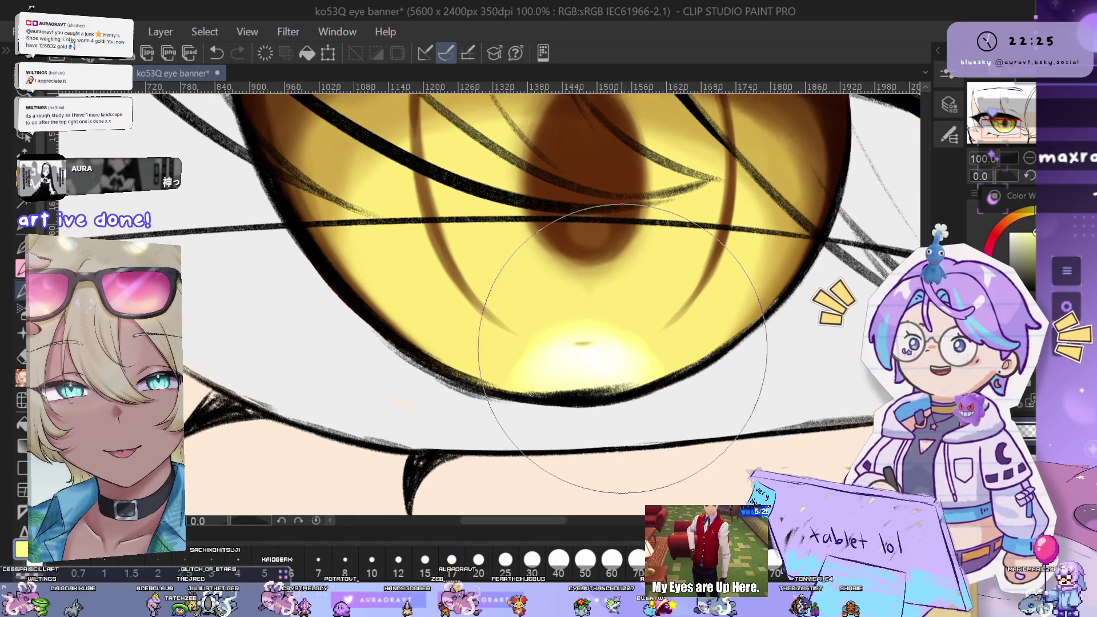
pyautogui.scroll(-10, 622, 348)
pyautogui.scroll(8, 663, 313)
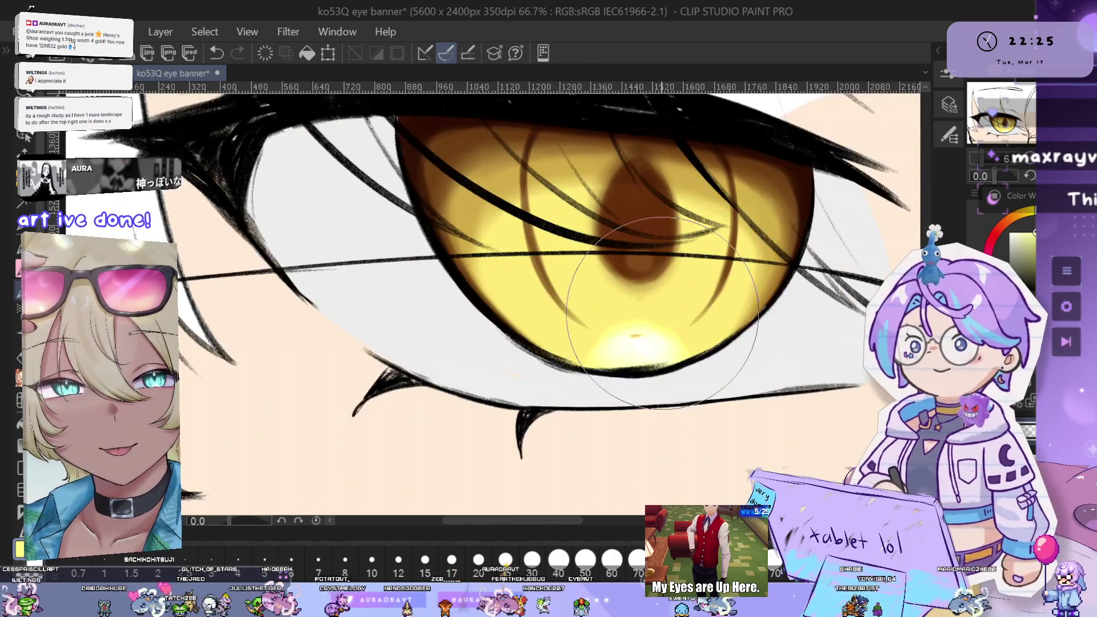
pyautogui.scroll(3, 663, 313)
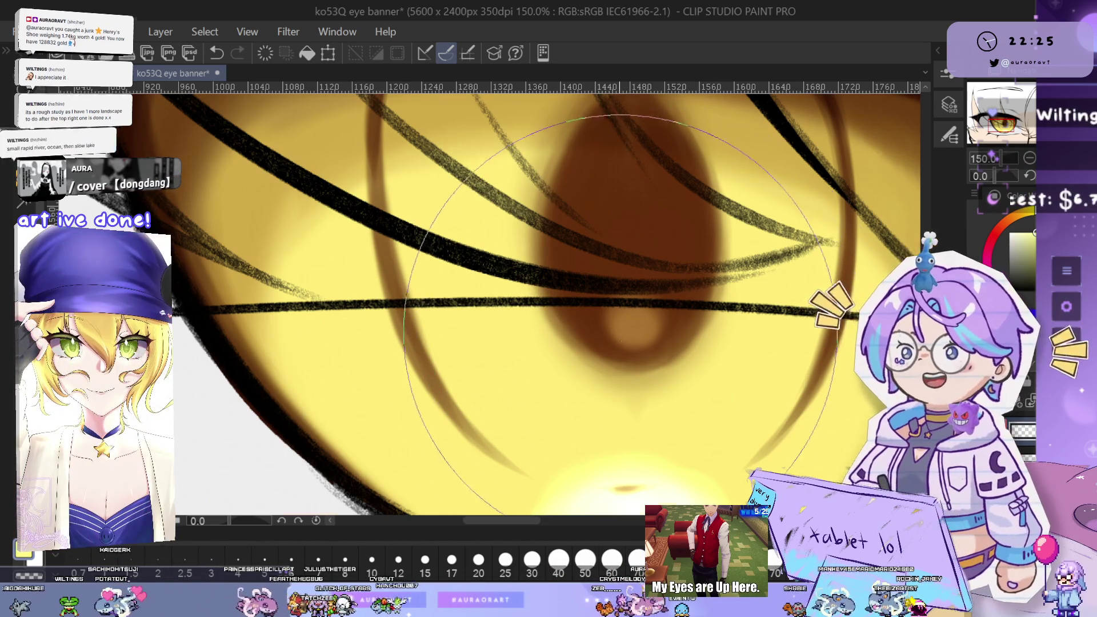
pyautogui.scroll(1, 639, 318)
pyautogui.scroll(-3, 639, 309)
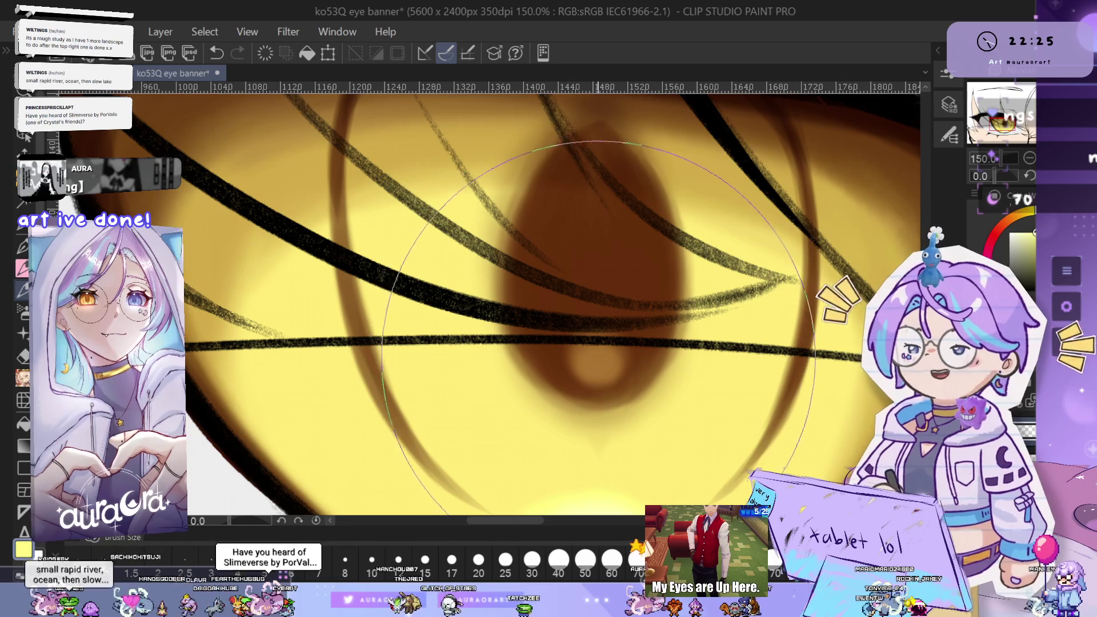
pyautogui.moveTo(605, 374); pyautogui.dragTo(599, 320)
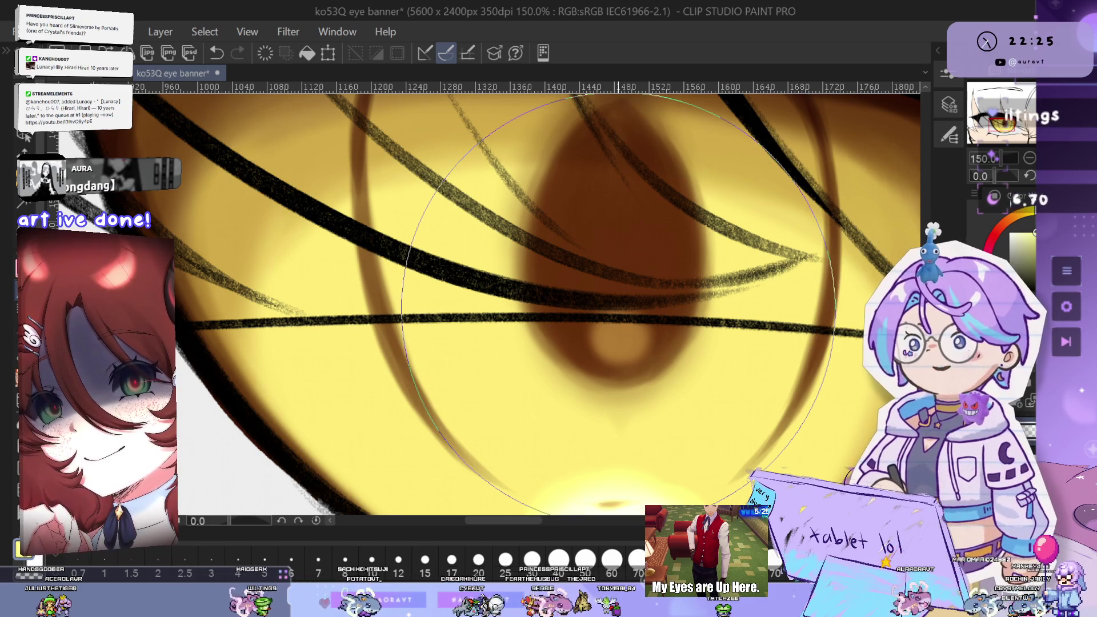
pyautogui.hotkey('ctrl', 'z')
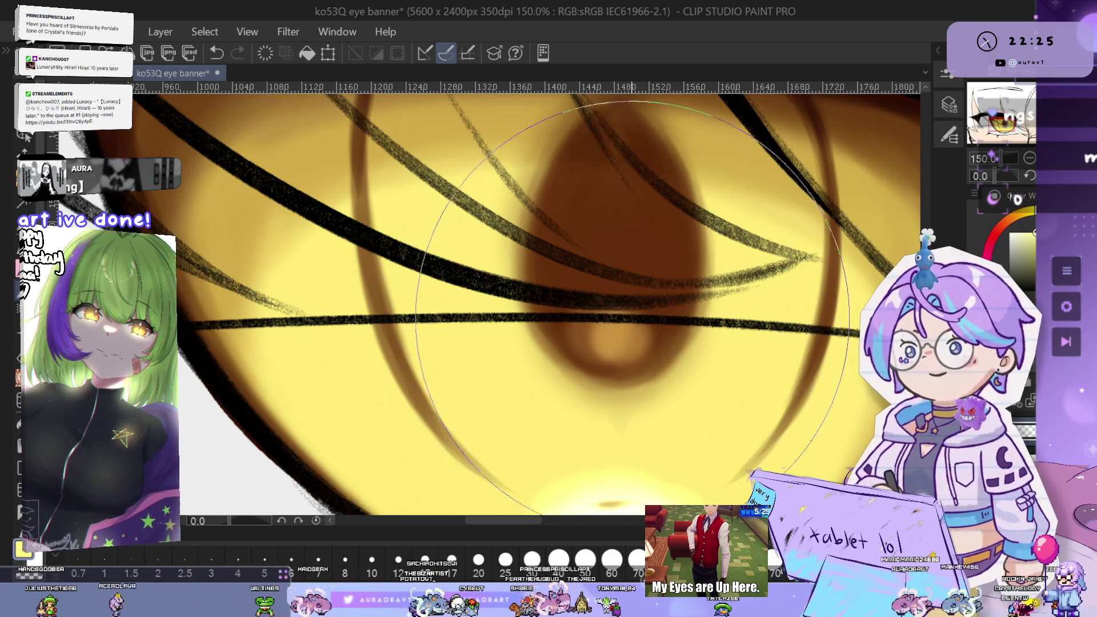
pyautogui.hotkey('ctrl', 'y')
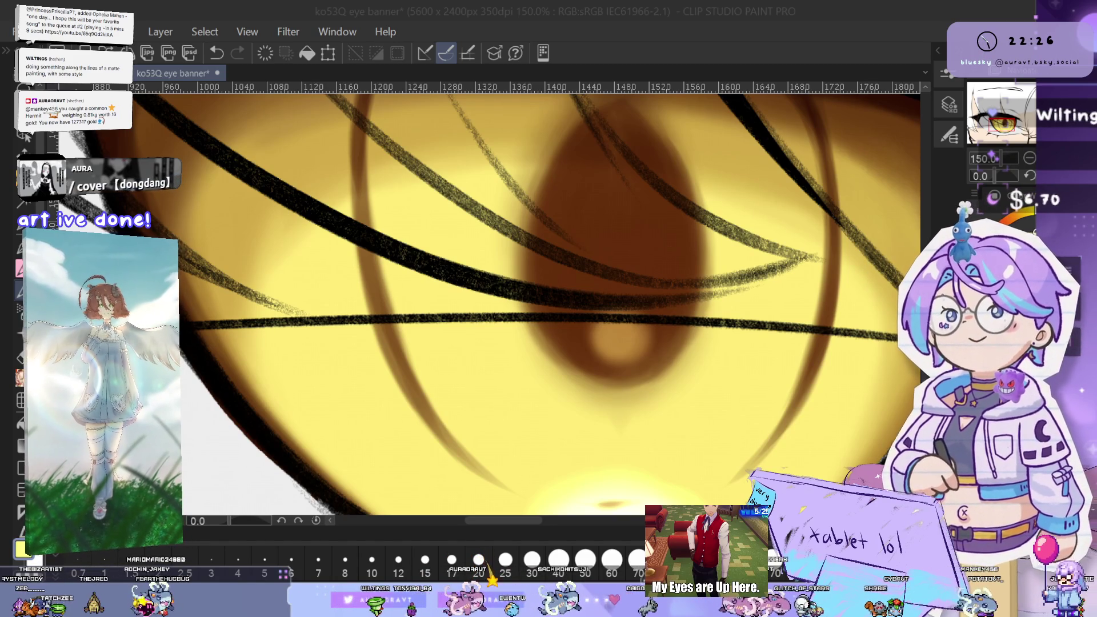
pyautogui.hotkey('ctrl', 'z')
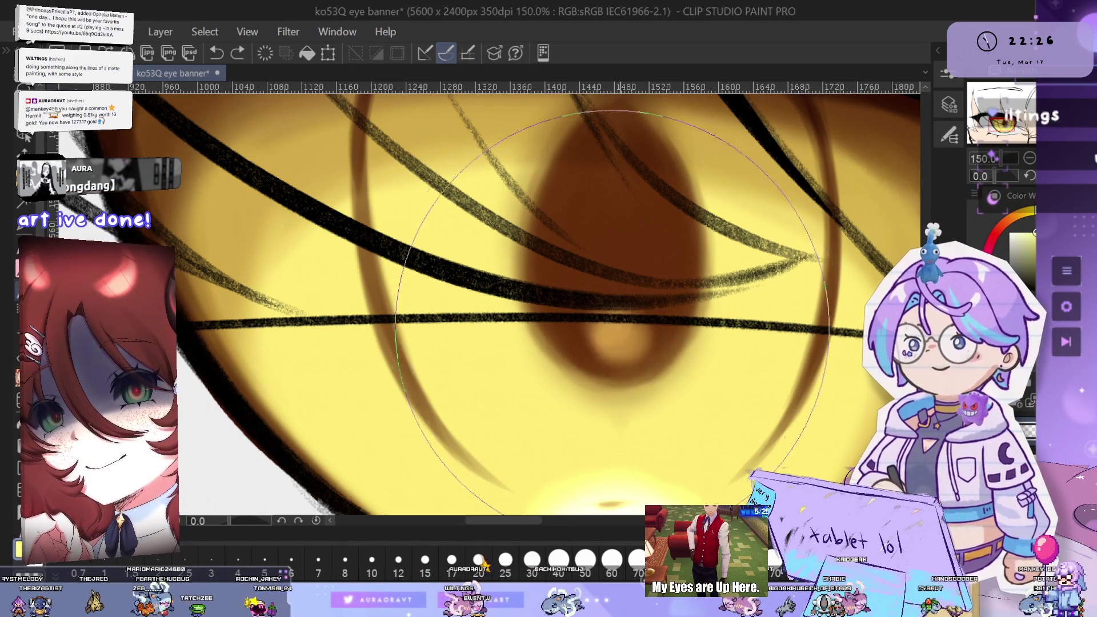
# Try a new shading stroke on the golden iris and undo it
pyautogui.moveTo(603, 308); pyautogui.dragTo(621, 309)
pyautogui.hotkey('ctrl', 'z')
pyautogui.scroll(-10, 759, 359)
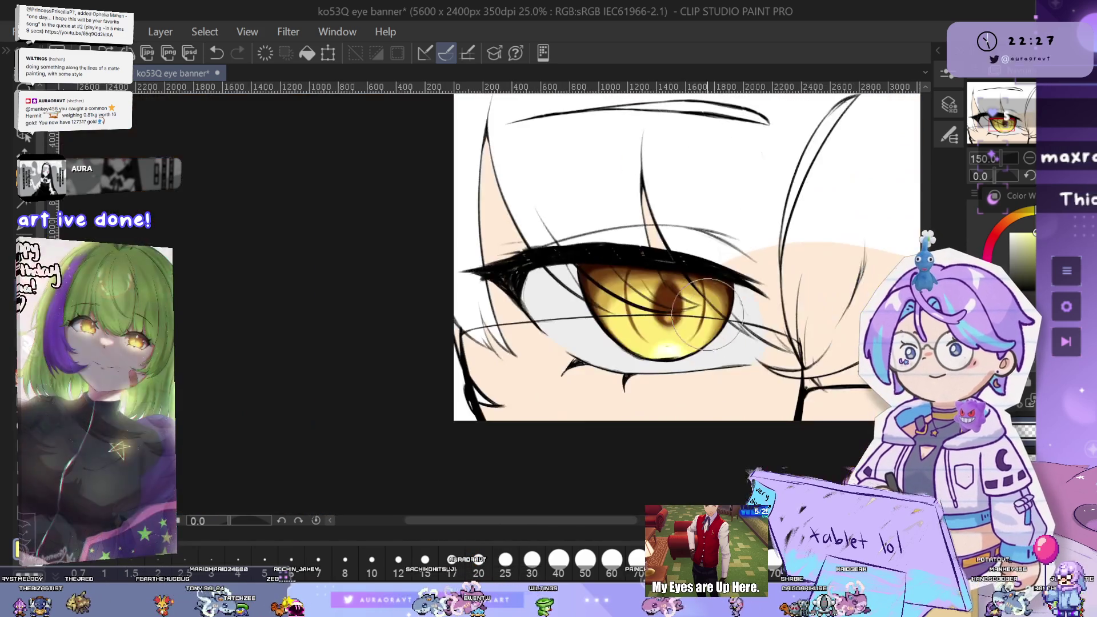
pyautogui.scroll(10, 760, 359)
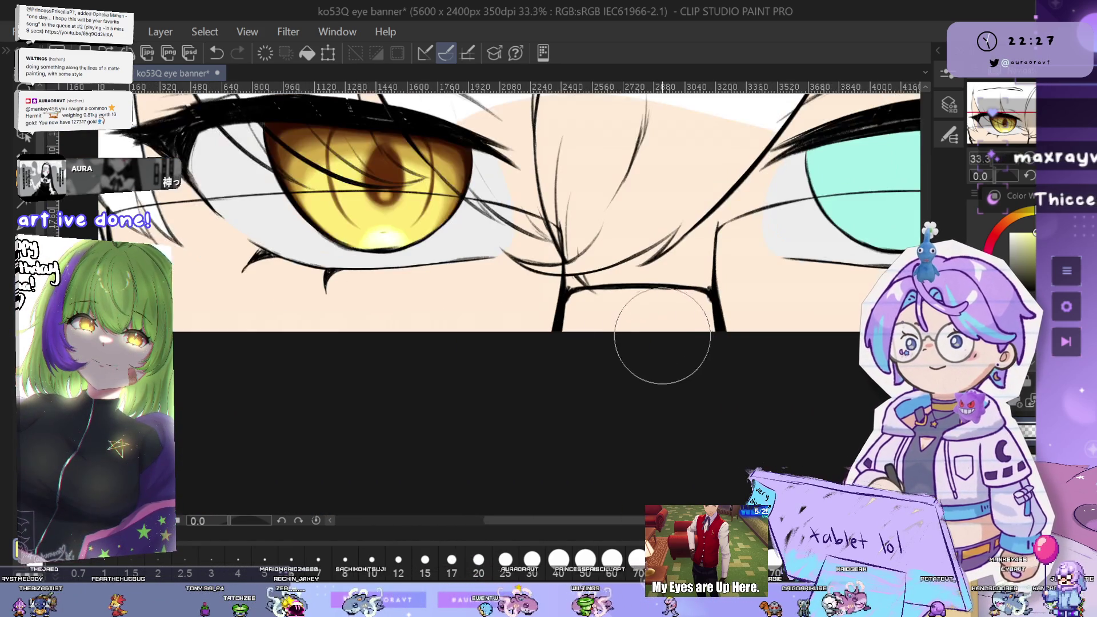
pyautogui.scroll(2, 713, 404)
pyautogui.scroll(-2, 698, 380)
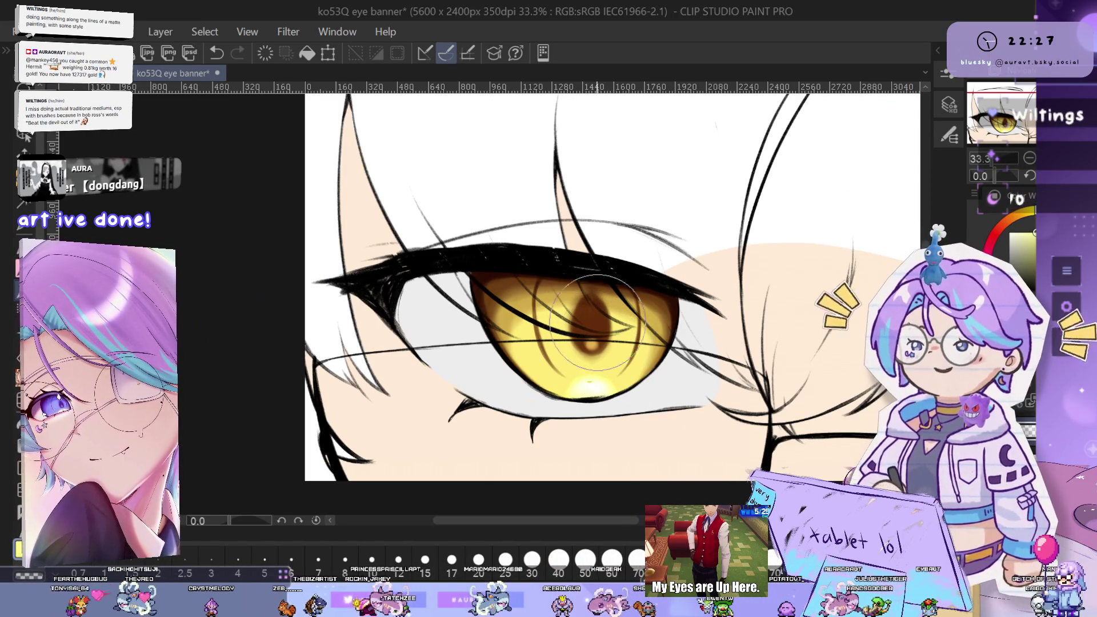
# Airbrush a light touch to brighten the golden iris centre
pyautogui.scroll(3, 594, 337)
pyautogui.scroll(1, 572, 347)
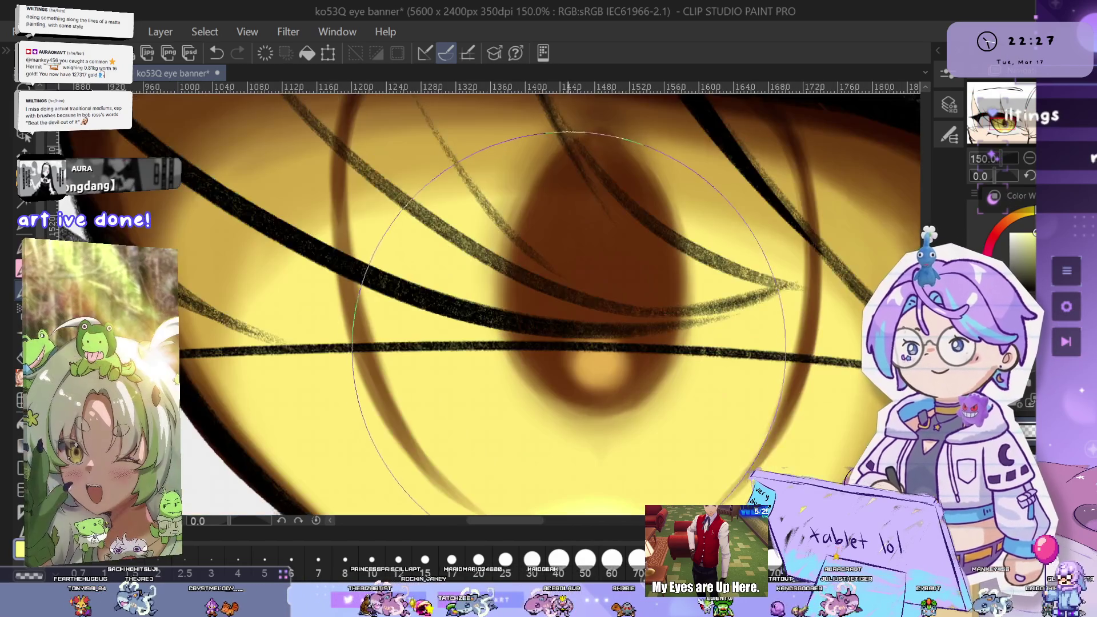
pyautogui.moveTo(571, 346); pyautogui.dragTo(605, 360)
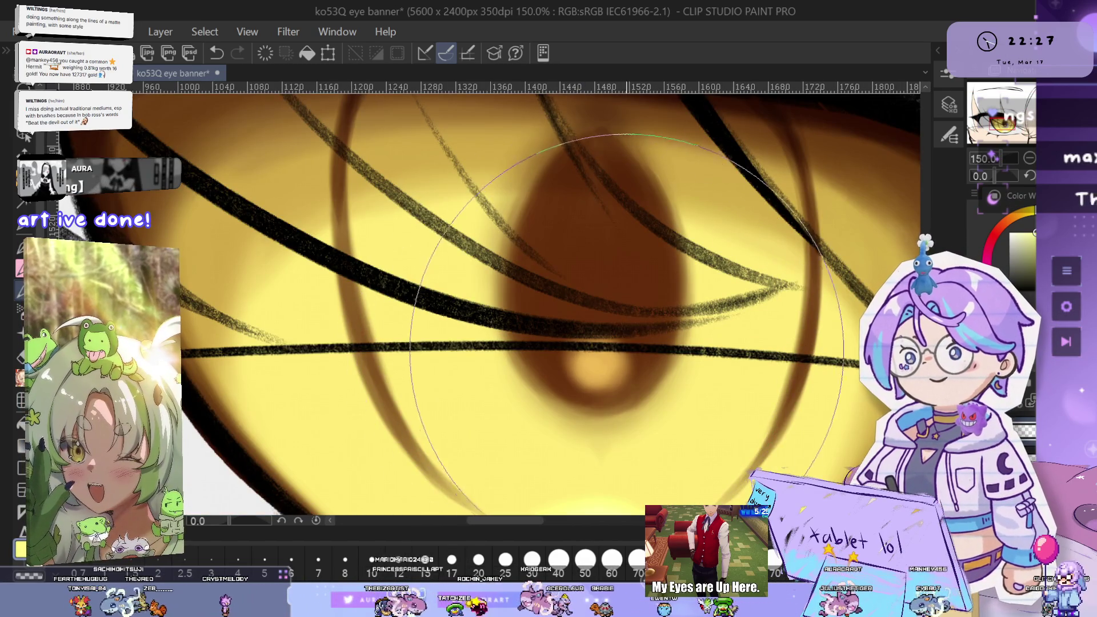
pyautogui.scroll(-7, 577, 350)
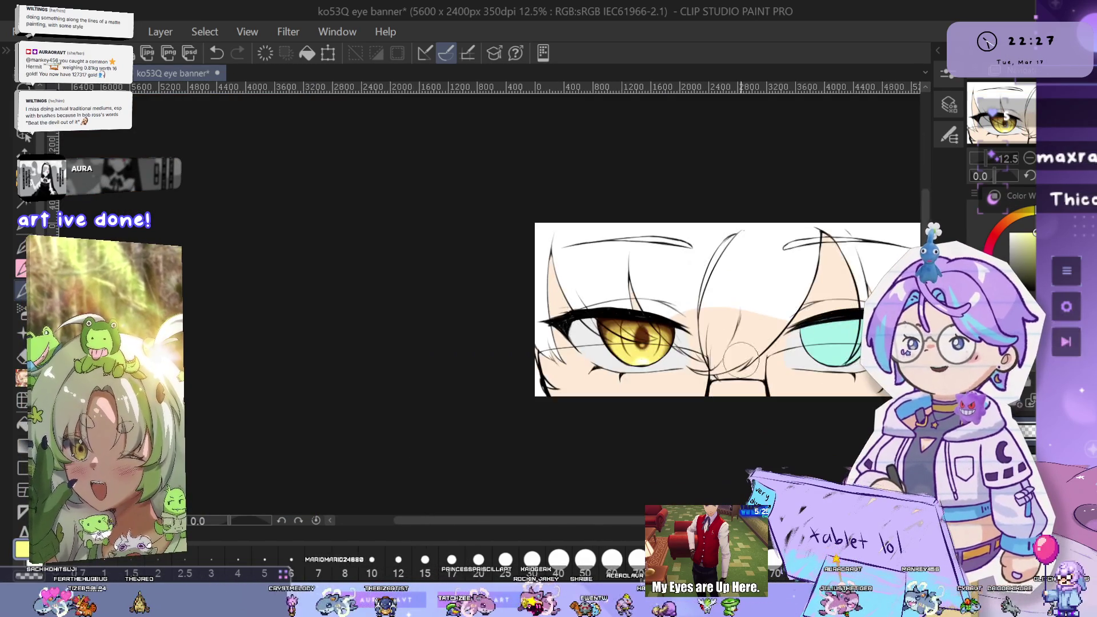
pyautogui.scroll(5, 560, 311)
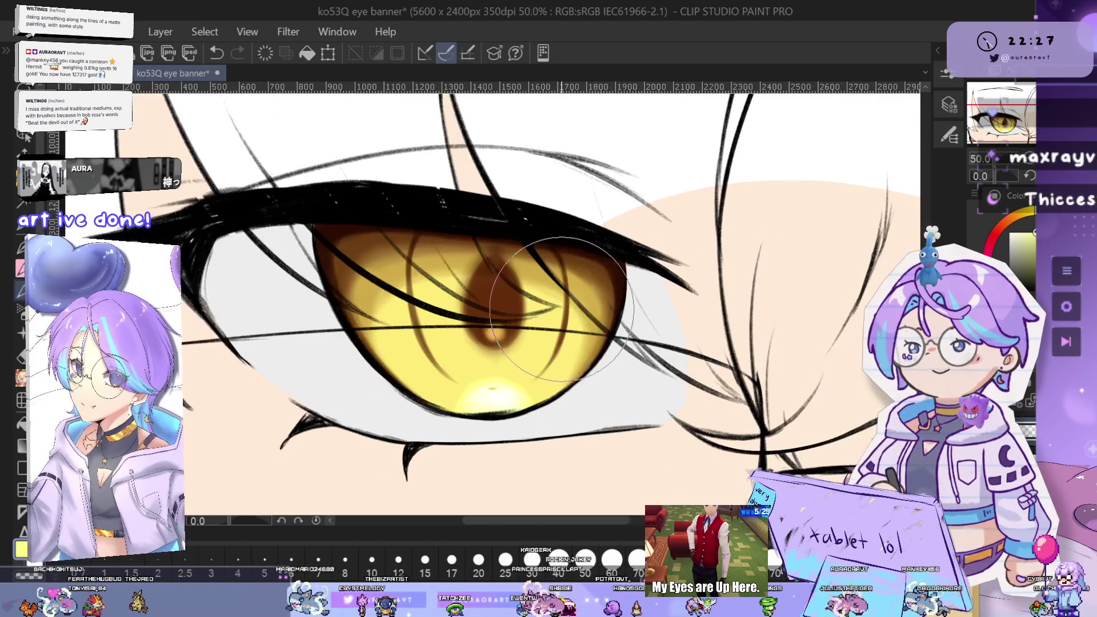
# Zoom out and pan to bring the cyan right eye into view beside the golden eye
pyautogui.moveTo(541, 335); pyautogui.dragTo(594, 332)
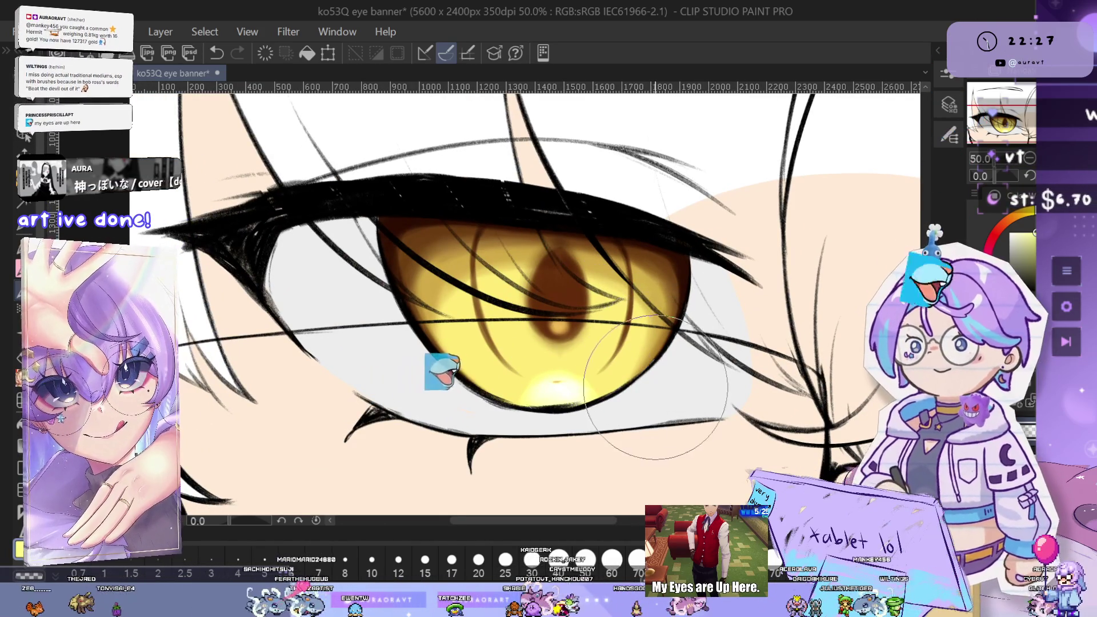
pyautogui.scroll(-2, 651, 360)
pyautogui.moveTo(662, 359); pyautogui.dragTo(371, 342)
pyautogui.scroll(-1, 706, 343)
pyautogui.scroll(1, 707, 343)
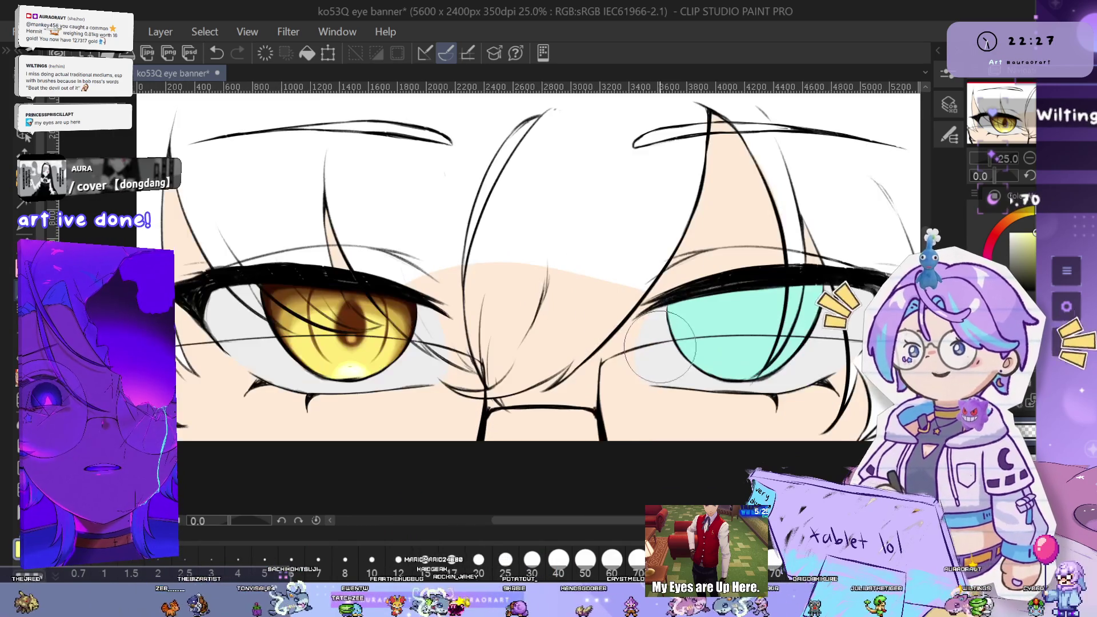
# Draw a thin white highlight stroke through the cyan eye's black upper lash
pyautogui.moveTo(588, 372); pyautogui.dragTo(679, 395)
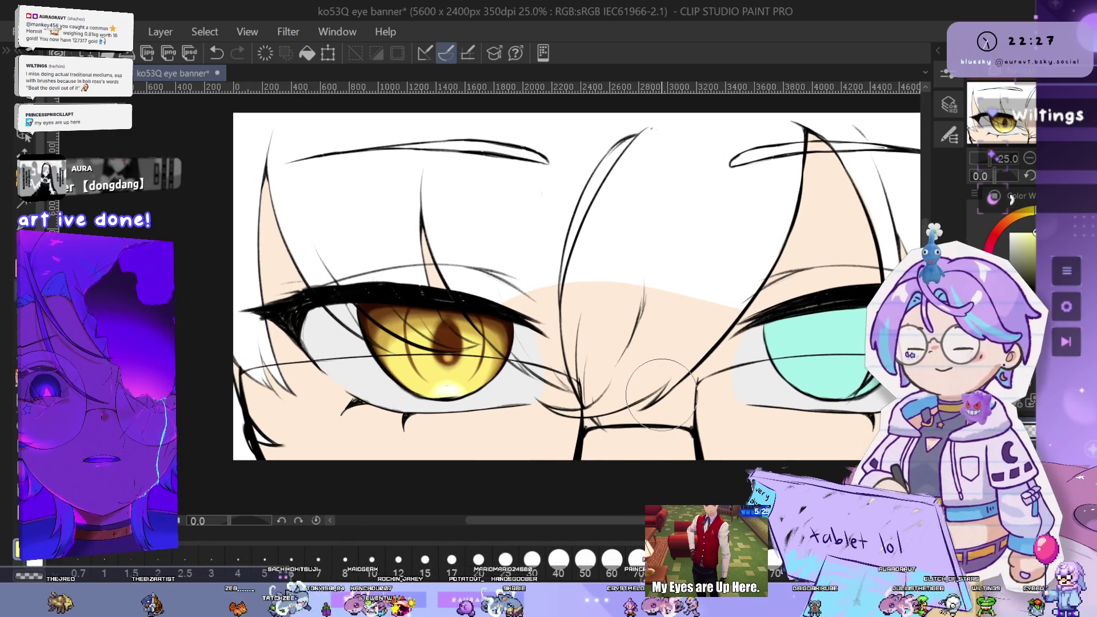
pyautogui.moveTo(502, 395); pyautogui.dragTo(657, 365)
pyautogui.scroll(3, 657, 366)
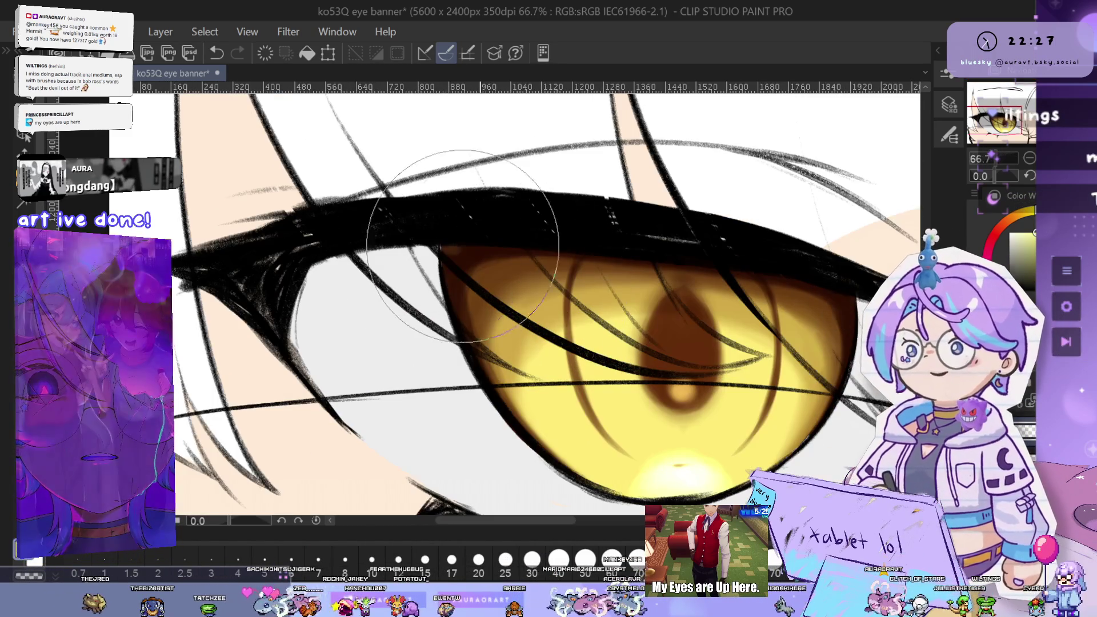
pyautogui.scroll(-1, 751, 311)
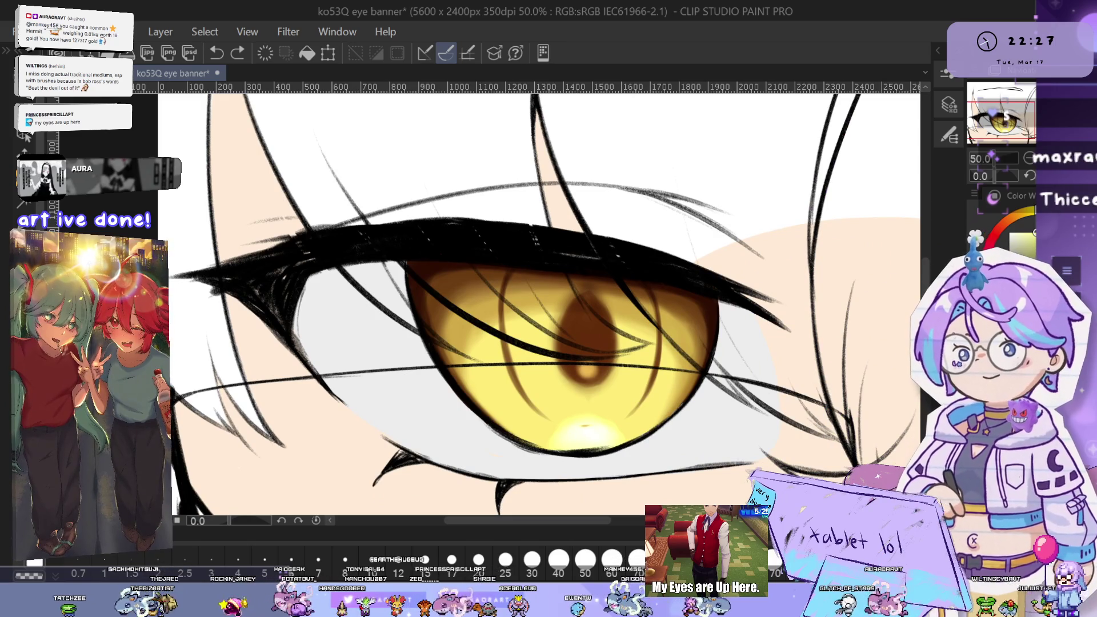
pyautogui.moveTo(925, 366)
pyautogui.mouseDown()
pyautogui.moveTo(639, 332)
pyautogui.moveTo(502, 367)
pyautogui.mouseUp()
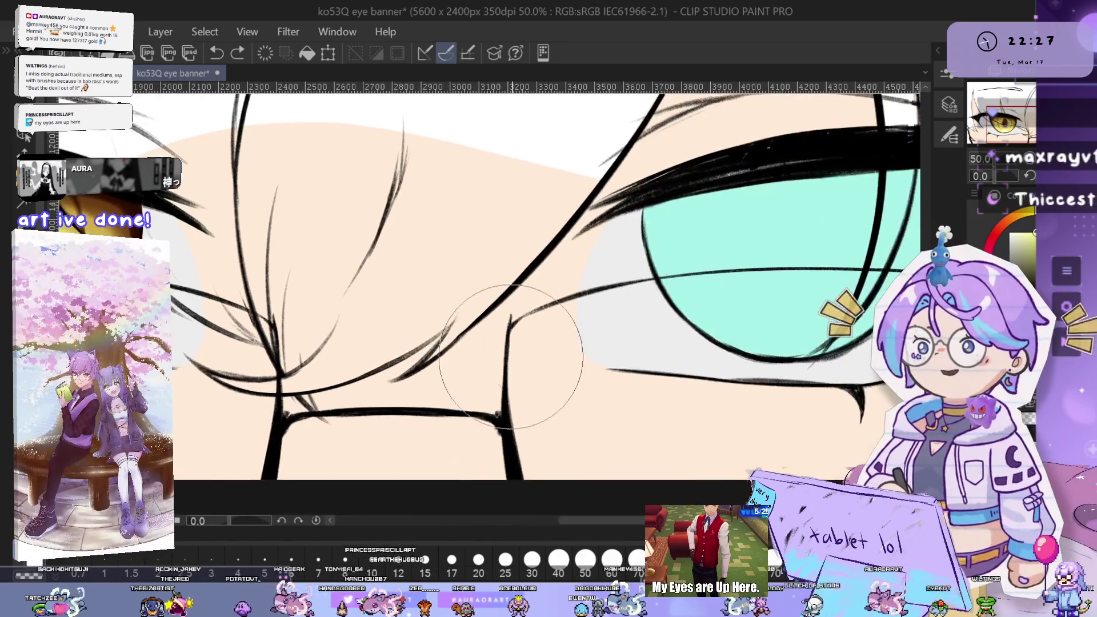
pyautogui.scroll(-2, 502, 366)
pyautogui.moveTo(774, 370)
pyautogui.mouseDown()
pyautogui.moveTo(728, 370)
pyautogui.moveTo(731, 386)
pyautogui.mouseUp()
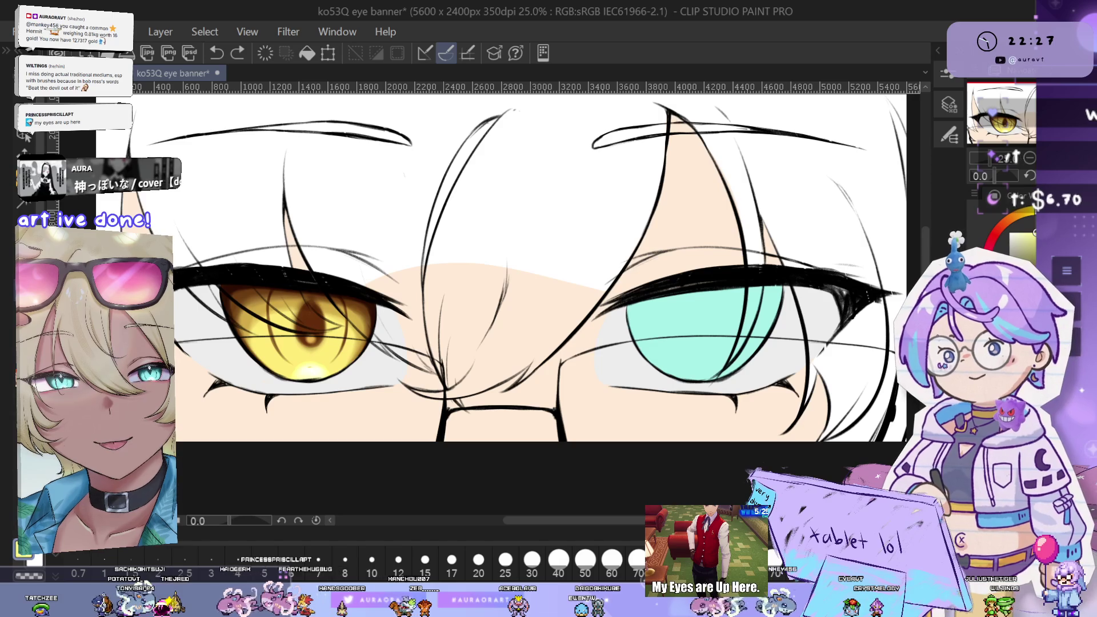
pyautogui.scroll(3, 604, 282)
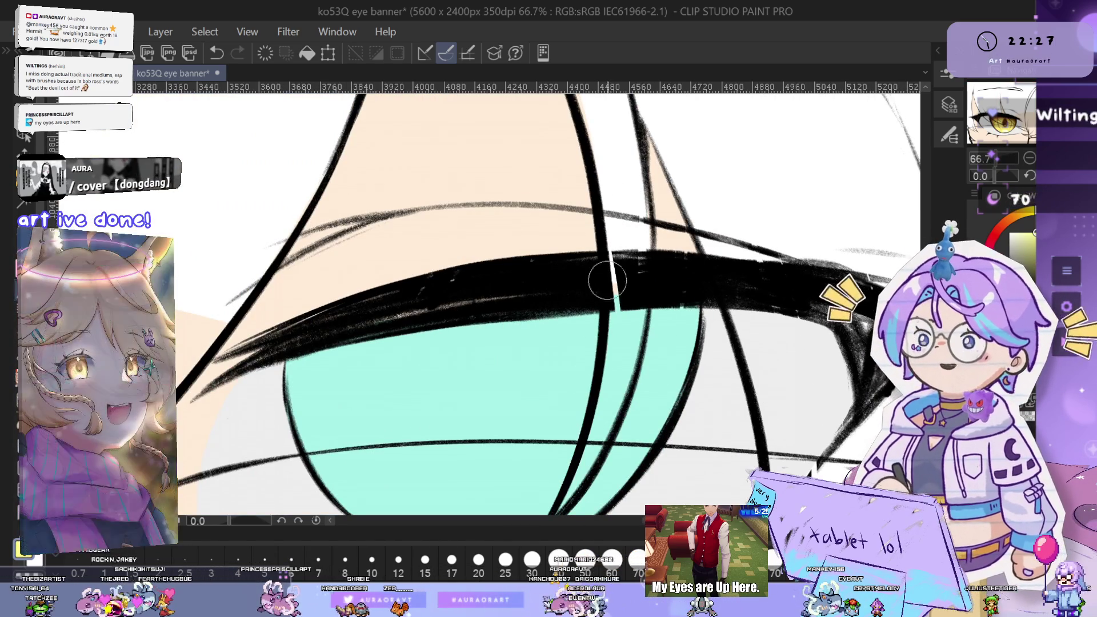
pyautogui.moveTo(609, 254); pyautogui.dragTo(608, 310)
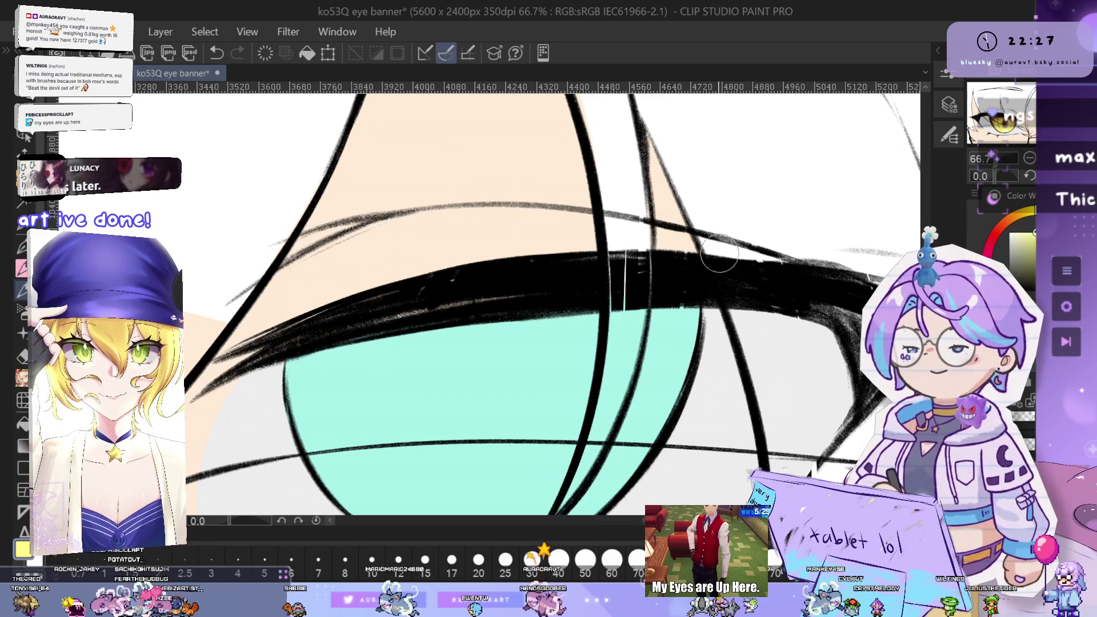
# Zoom out and pan the view back onto the golden eye
pyautogui.moveTo(788, 371)
pyautogui.mouseDown()
pyautogui.moveTo(673, 368)
pyautogui.moveTo(632, 346)
pyautogui.mouseUp()
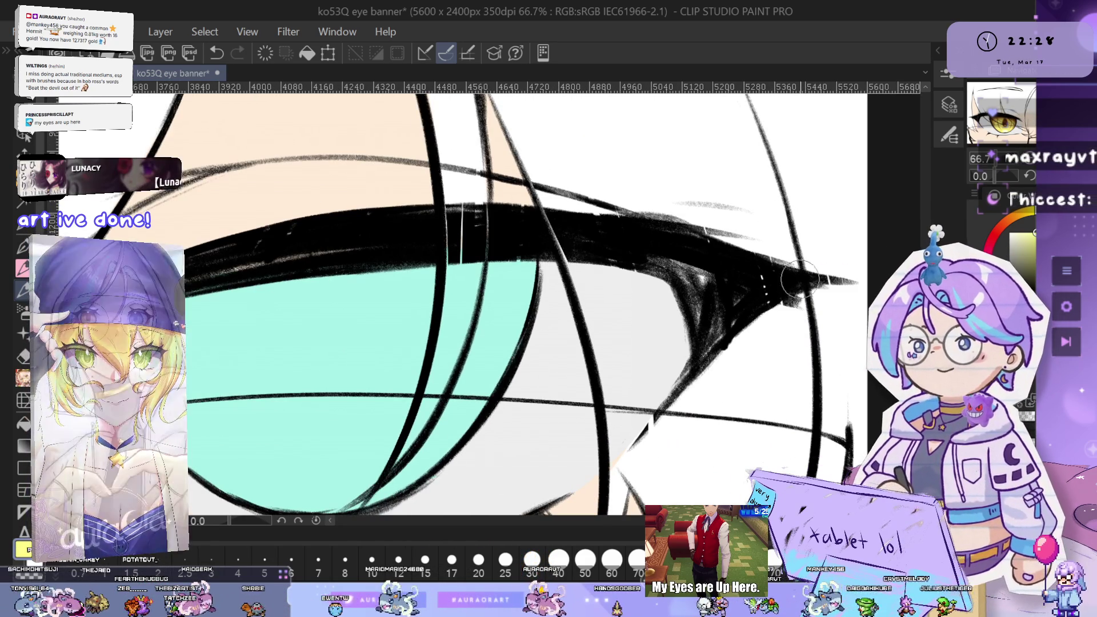
pyautogui.scroll(-3, 800, 336)
pyautogui.moveTo(742, 371); pyautogui.dragTo(914, 400)
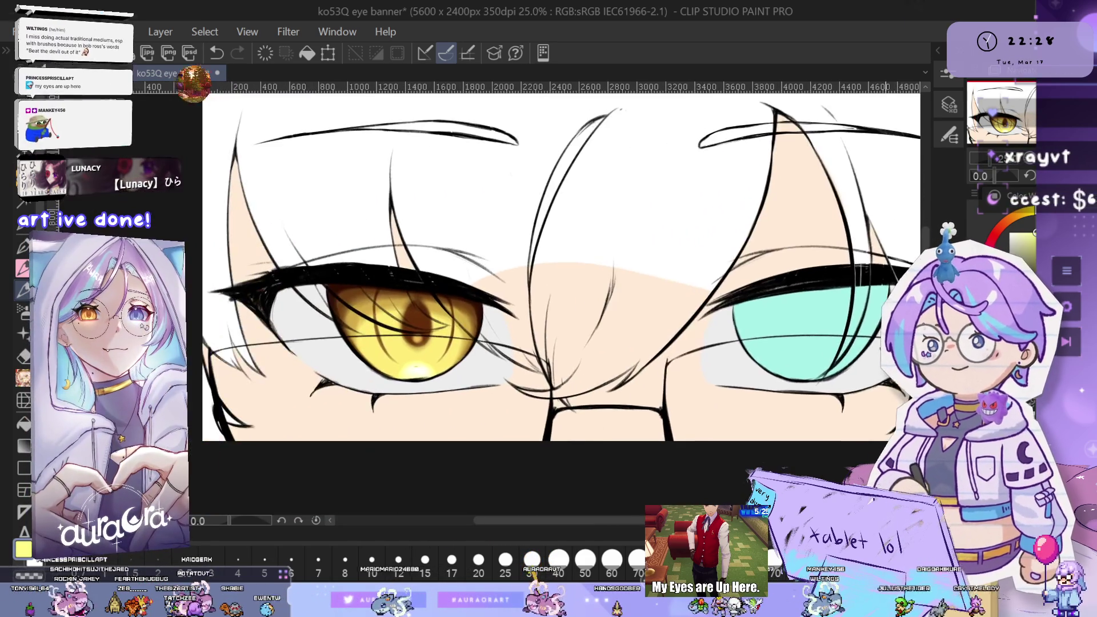
pyautogui.scroll(2, 592, 285)
pyautogui.scroll(1, 592, 285)
pyautogui.moveTo(593, 286); pyautogui.dragTo(662, 321)
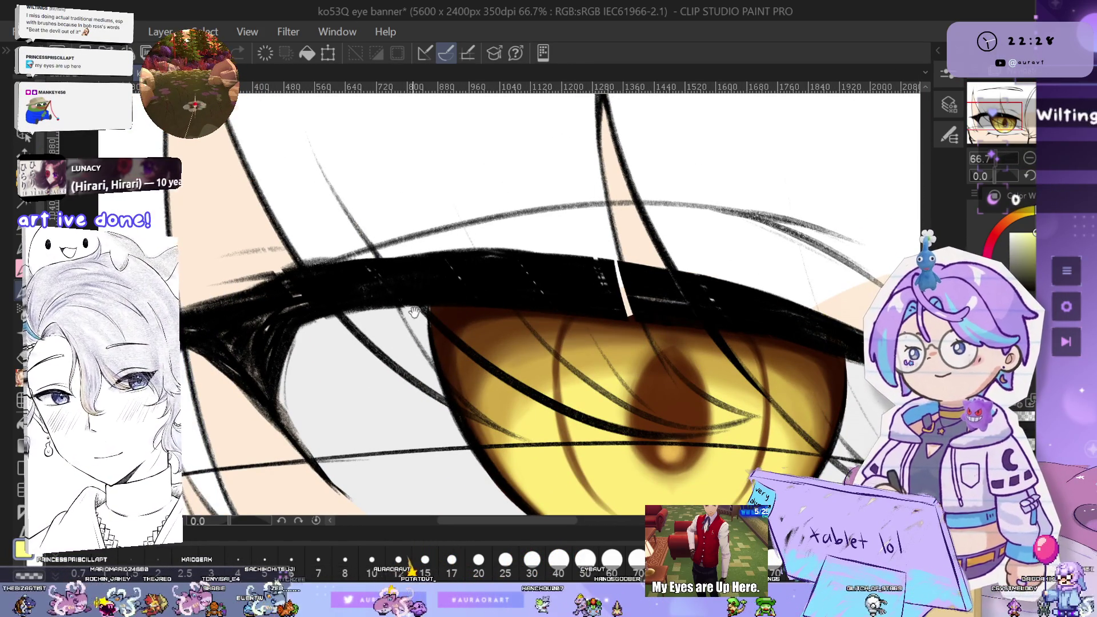
# Lighten the inner edge of the golden eye's upper lash with one soft stroke
pyautogui.moveTo(413, 311); pyautogui.dragTo(504, 328)
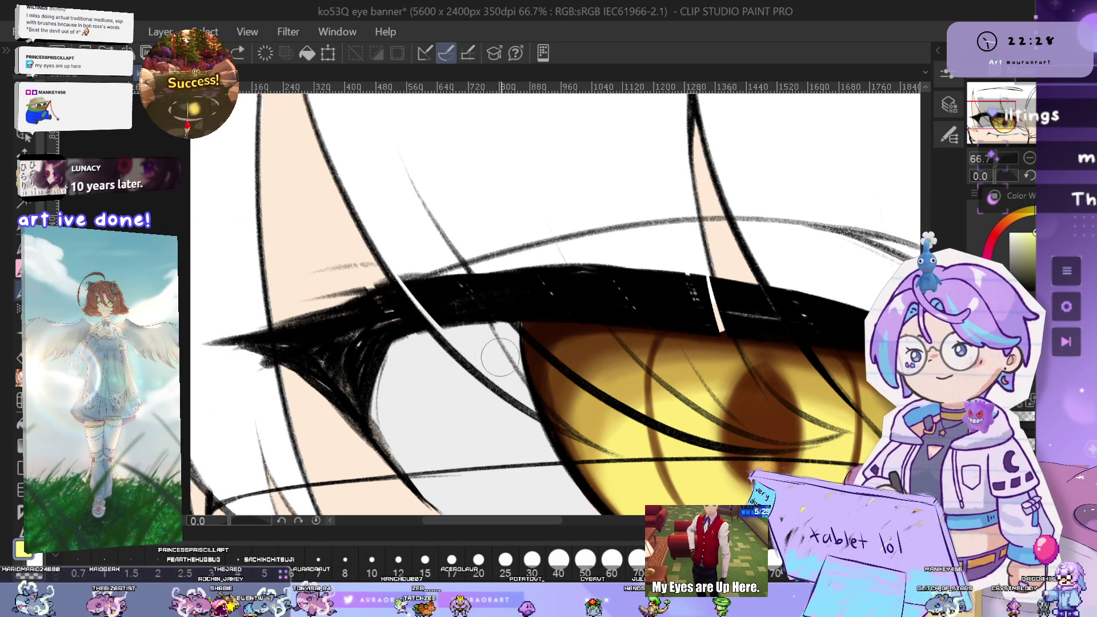
pyautogui.moveTo(464, 216); pyautogui.dragTo(520, 322)
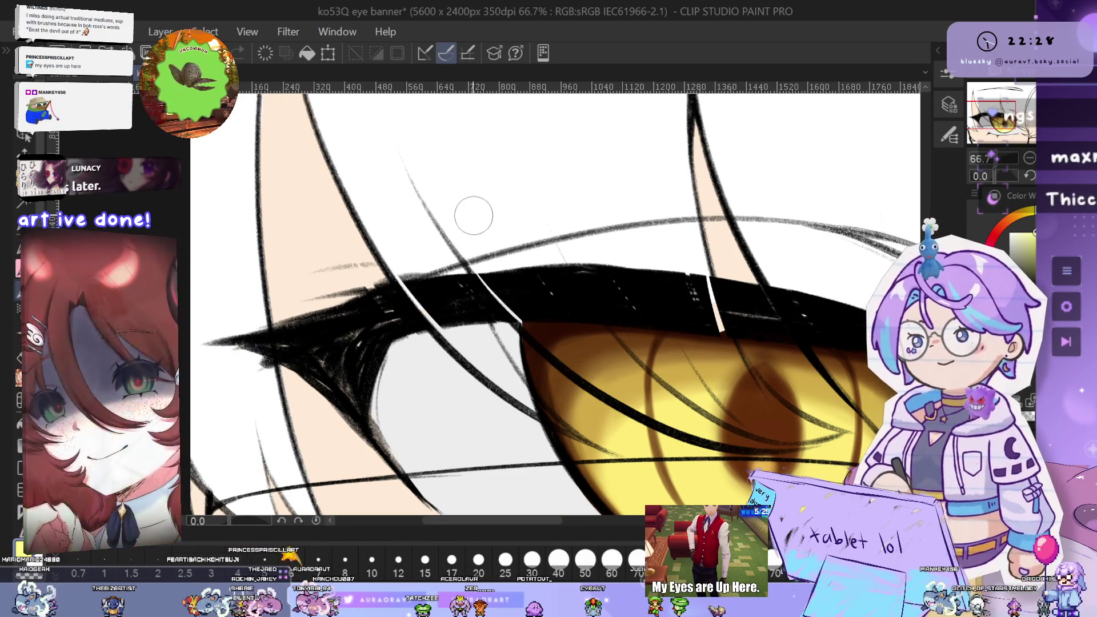
pyautogui.moveTo(906, 345); pyautogui.dragTo(676, 338)
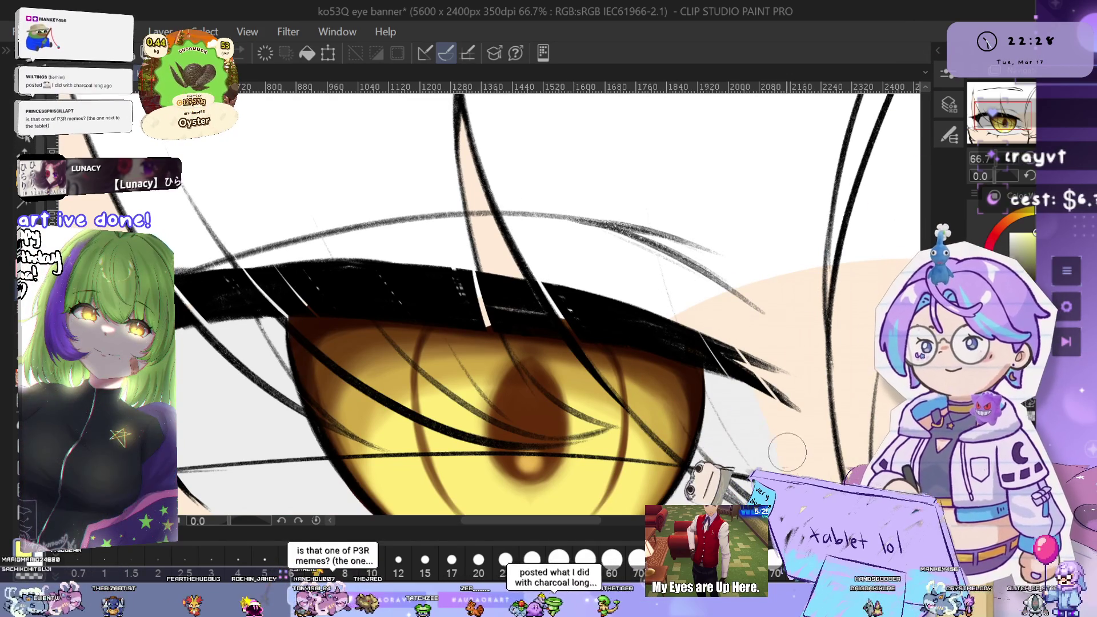
pyautogui.hotkey('ctrl', '-')
pyautogui.hotkey('ctrl', '-')
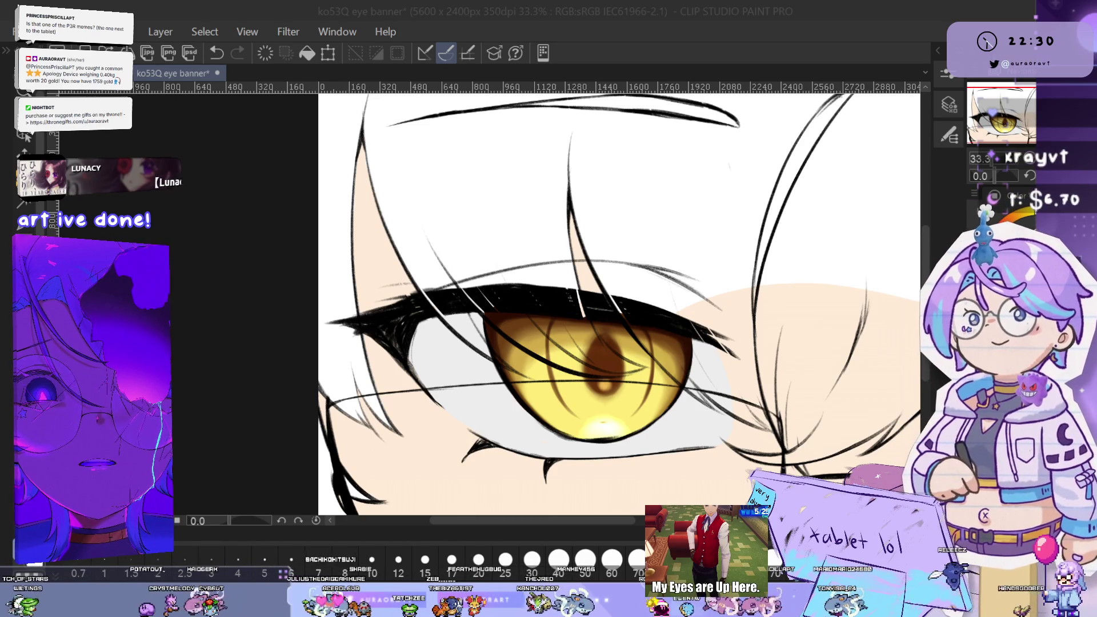
pyautogui.hotkey('ctrl', '-')
pyautogui.hotkey('ctrl', '-')
pyautogui.hotkey('ctrl', '-')
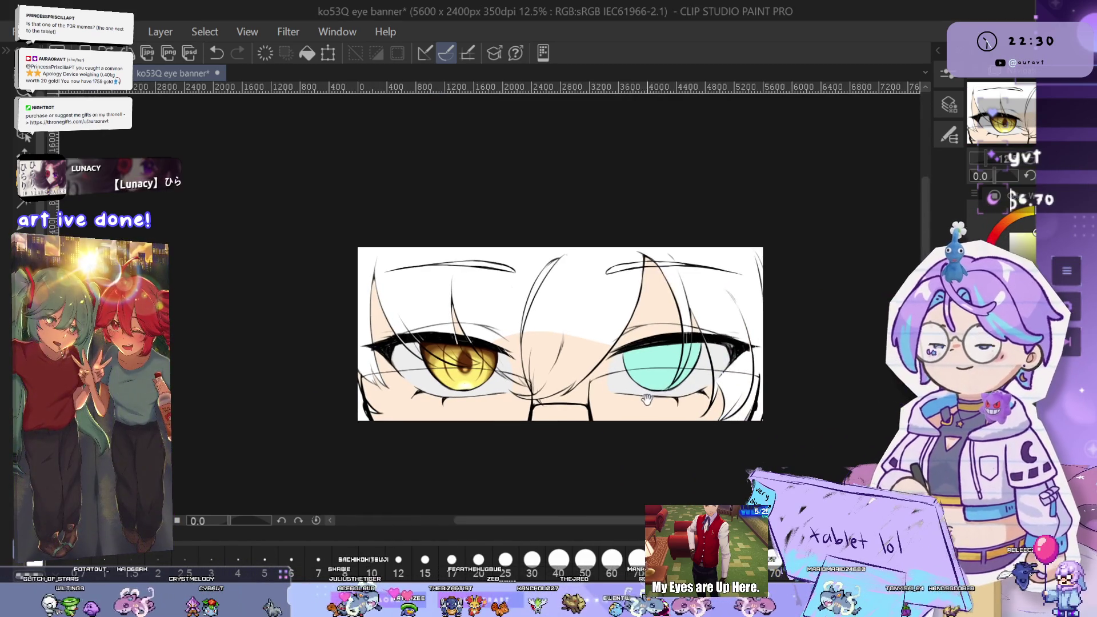
pyautogui.scroll(4, 771, 386)
pyautogui.scroll(-3, 770, 342)
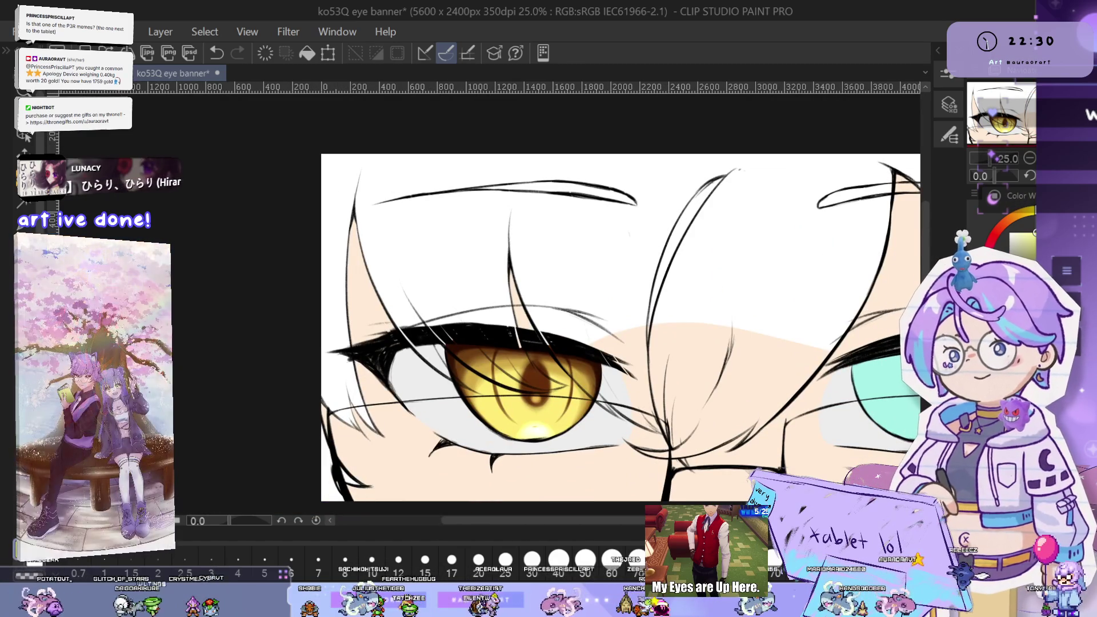
pyautogui.scroll(4, 547, 350)
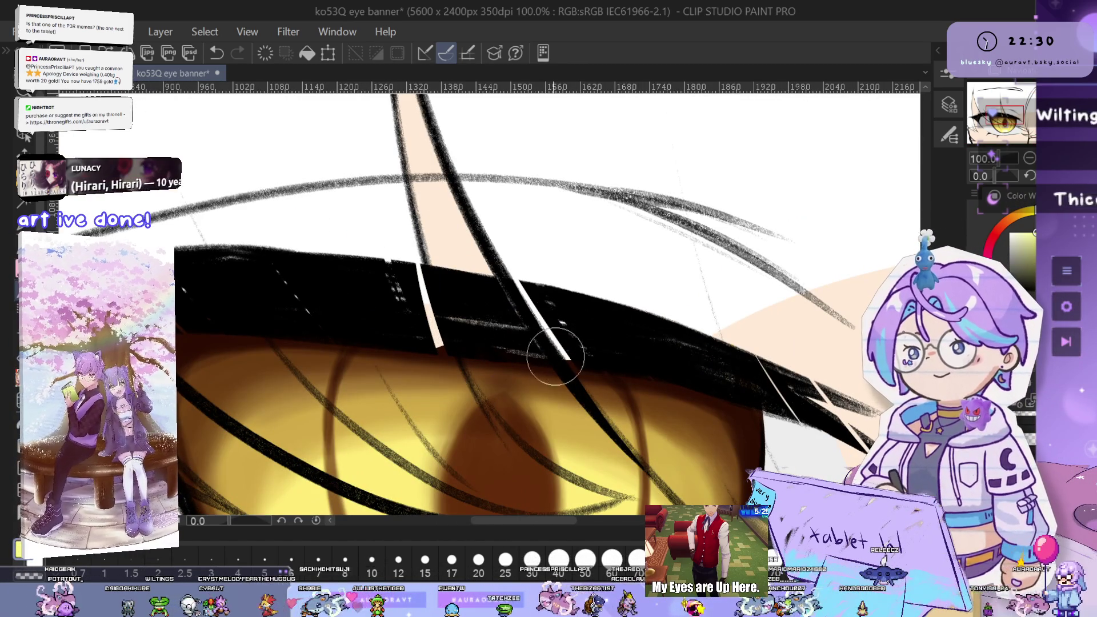
pyautogui.hscroll(-3, 589, 342)
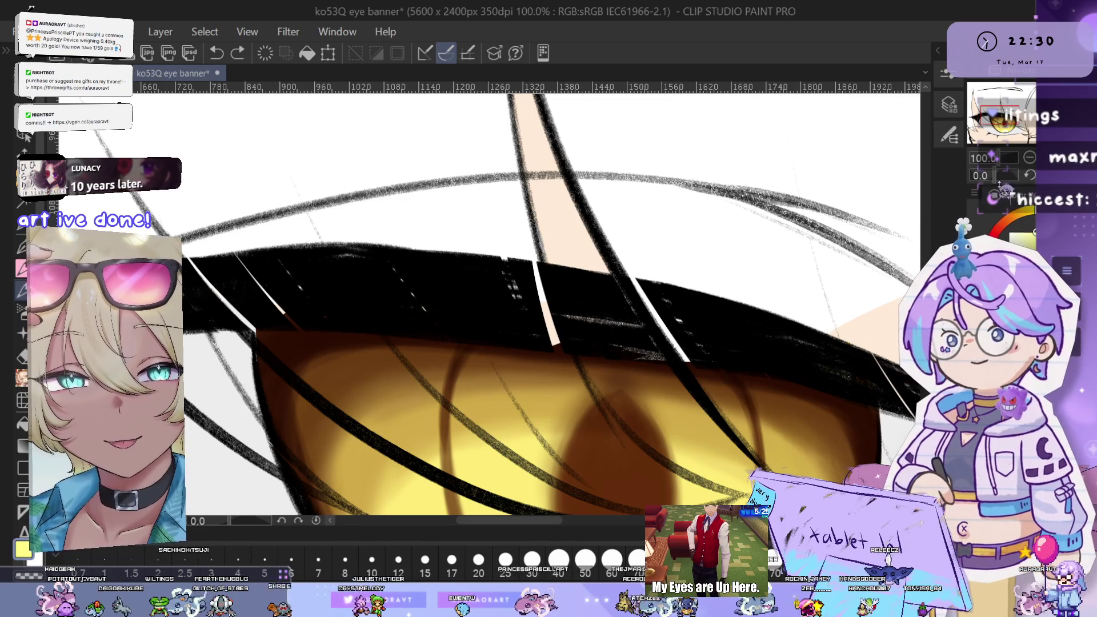
pyautogui.moveTo(657, 303)
pyautogui.mouseDown()
pyautogui.moveTo(634, 394)
pyautogui.moveTo(577, 417)
pyautogui.moveTo(547, 311)
pyautogui.mouseUp()
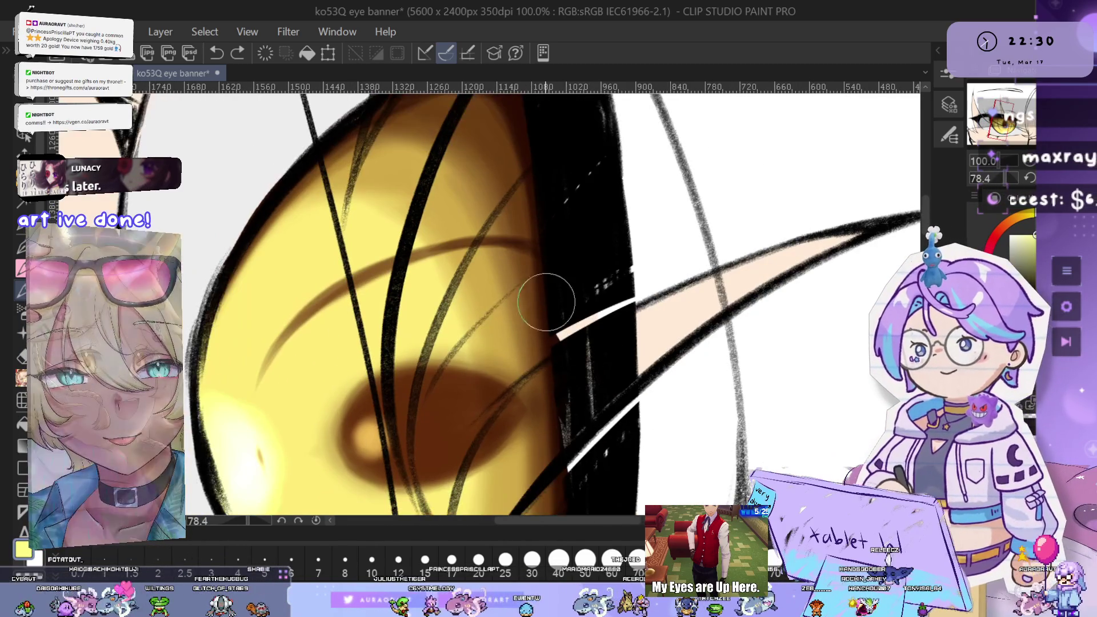
pyautogui.scroll(-2, 562, 278)
pyautogui.moveTo(663, 480); pyautogui.dragTo(672, 305)
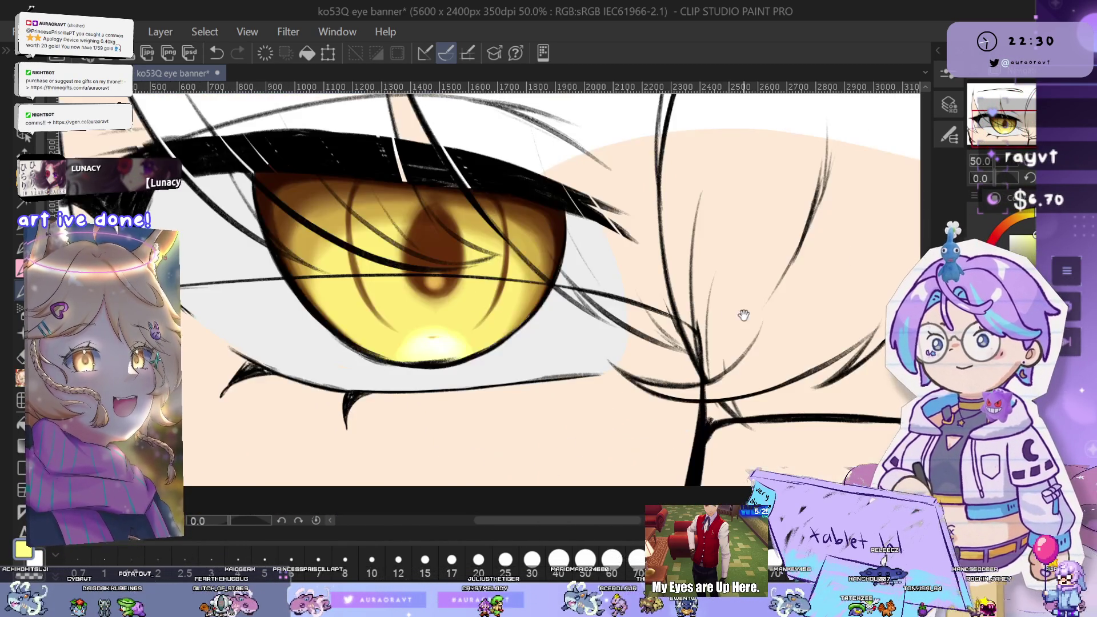
pyautogui.moveTo(891, 320)
pyautogui.mouseDown()
pyautogui.moveTo(754, 343)
pyautogui.moveTo(880, 274)
pyautogui.moveTo(658, 264)
pyautogui.mouseUp()
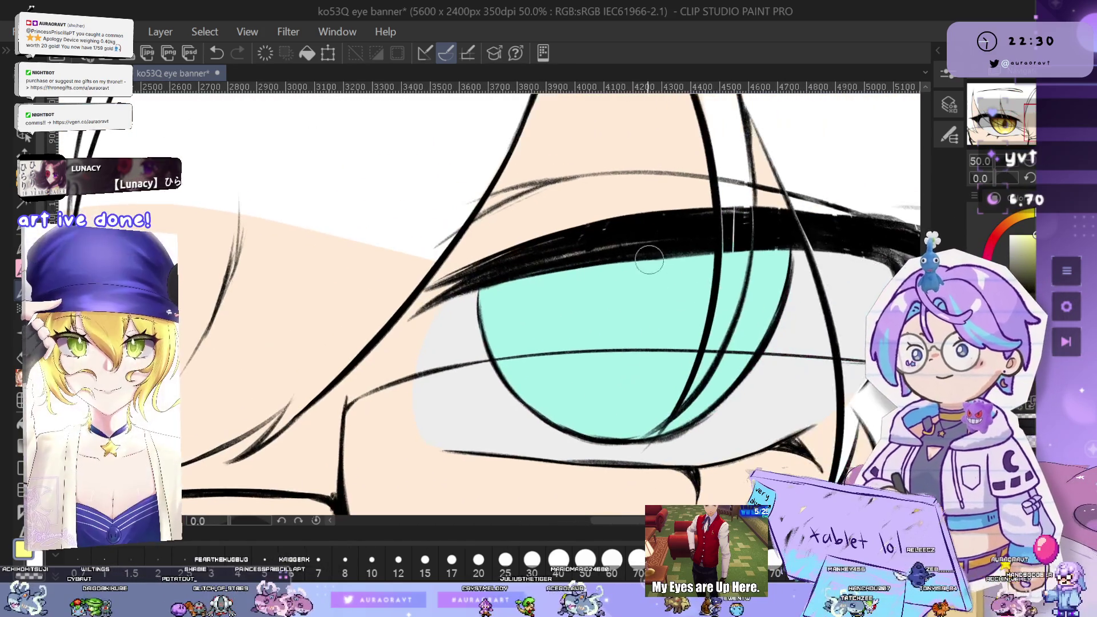
pyautogui.scroll(4, 658, 264)
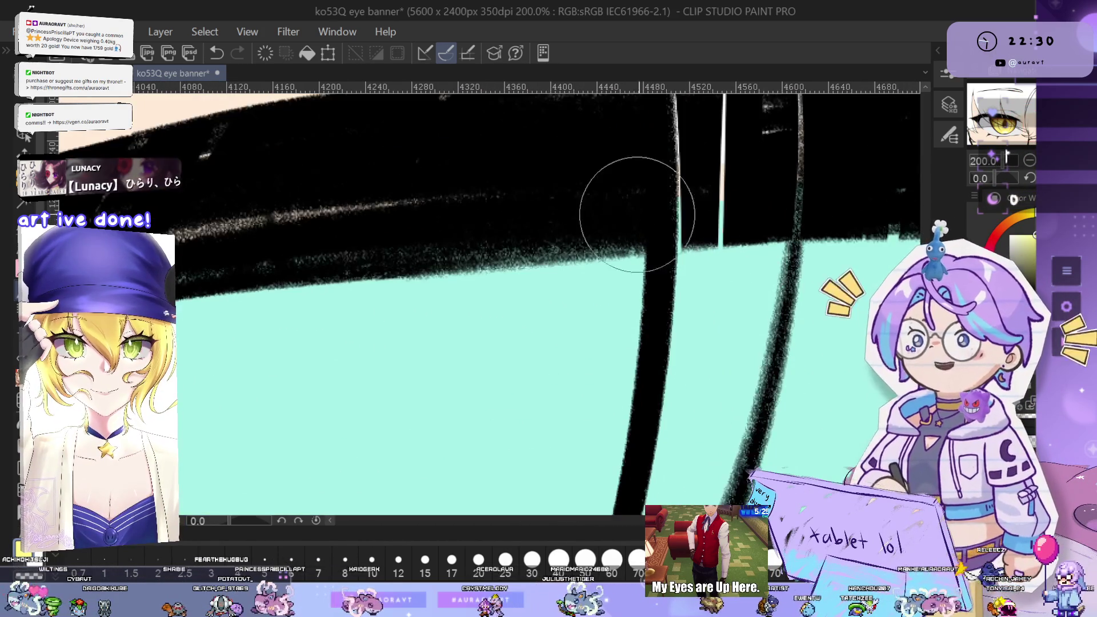
pyautogui.moveTo(794, 228); pyautogui.dragTo(682, 232)
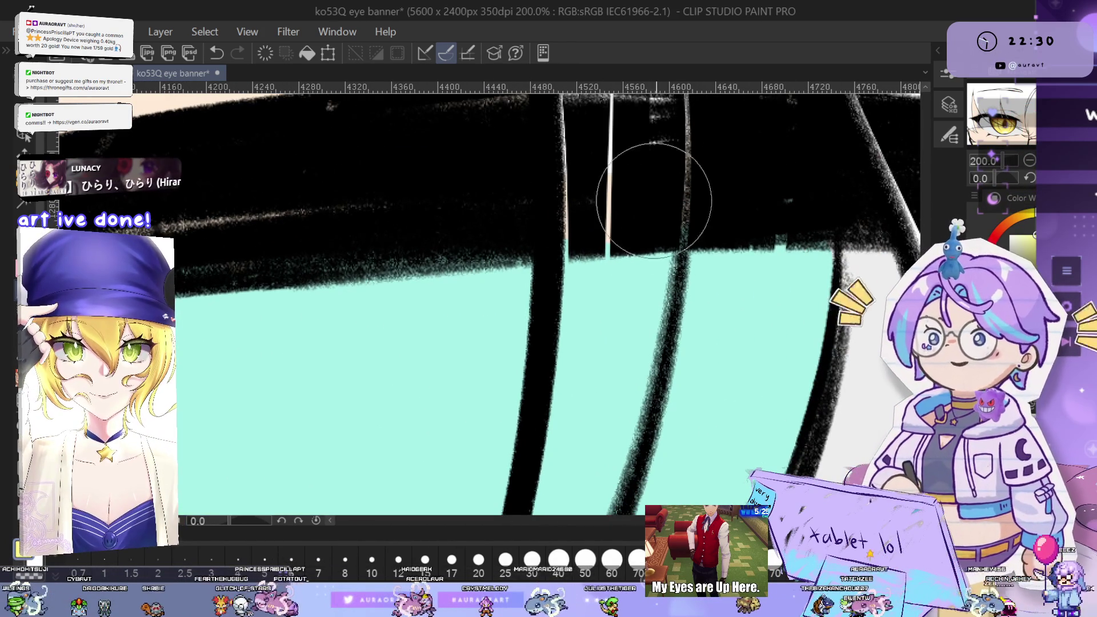
pyautogui.moveTo(775, 226); pyautogui.dragTo(697, 222)
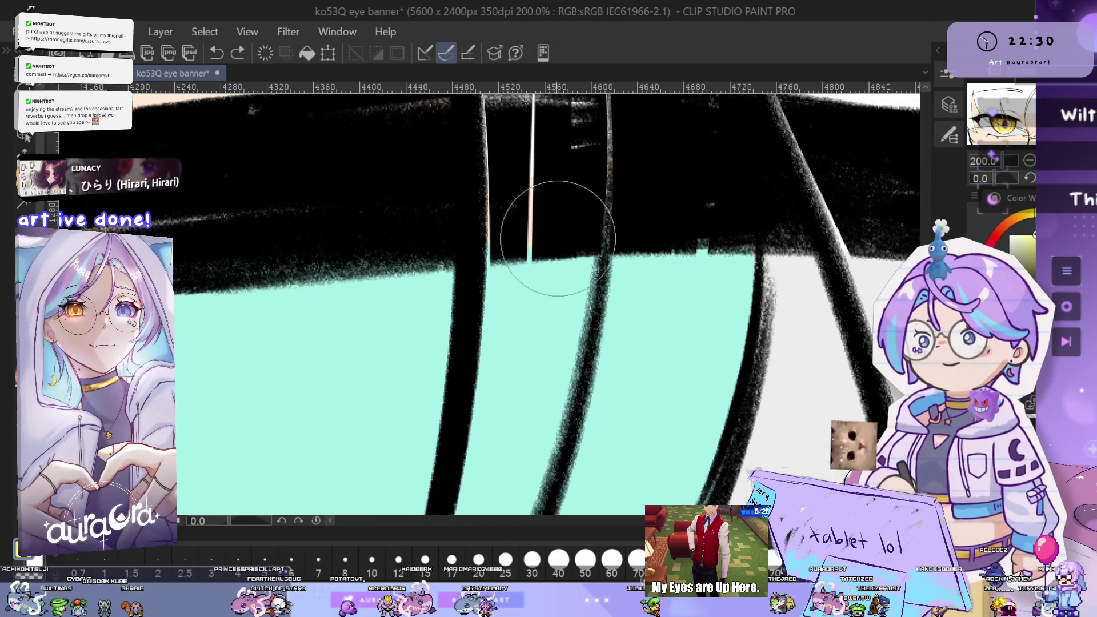
pyautogui.hotkey('ctrl', 'z')
pyautogui.scroll(-6, 737, 222)
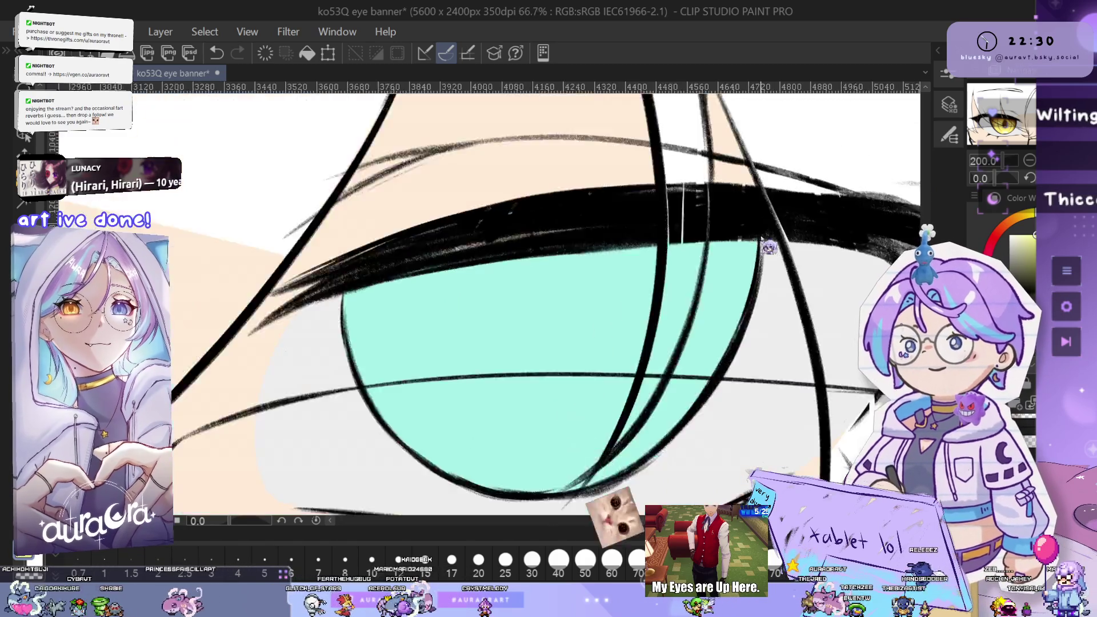
pyautogui.moveTo(672, 341); pyautogui.dragTo(842, 357)
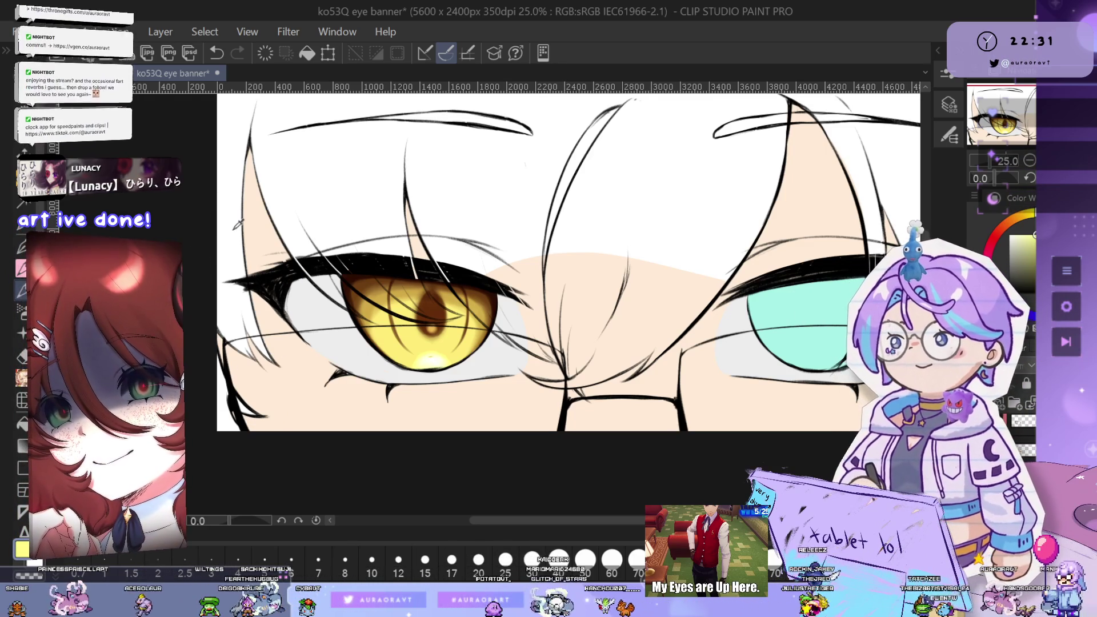
# Brush darker, muted shading along the top band of the cyan iris
pyautogui.scroll(2, 719, 344)
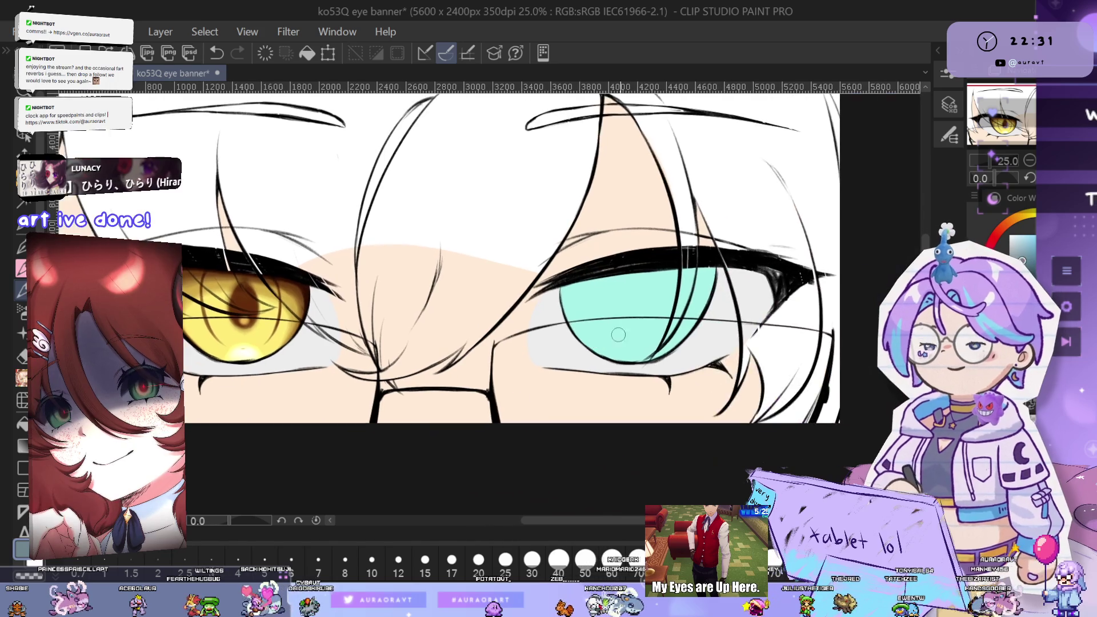
pyautogui.moveTo(768, 322); pyautogui.dragTo(719, 344)
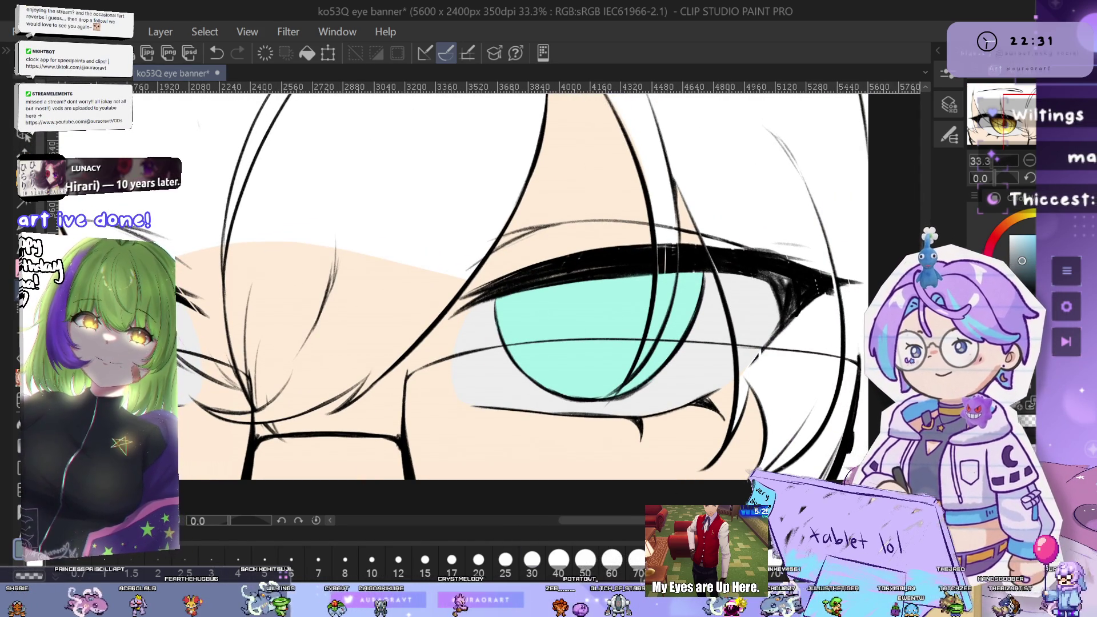
pyautogui.moveTo(691, 294)
pyautogui.mouseDown()
pyautogui.moveTo(503, 303)
pyautogui.moveTo(752, 304)
pyautogui.mouseUp()
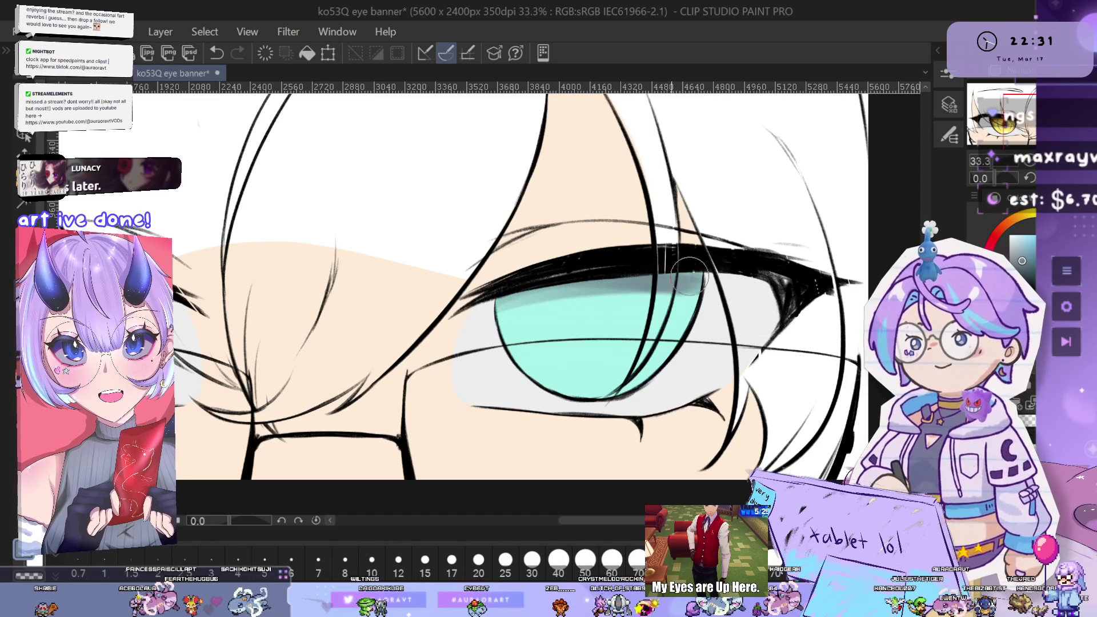
# Rotate the canvas -19.1° to follow the iris curve and undo the last shading stroke
pyautogui.moveTo(604, 393); pyautogui.dragTo(678, 399)
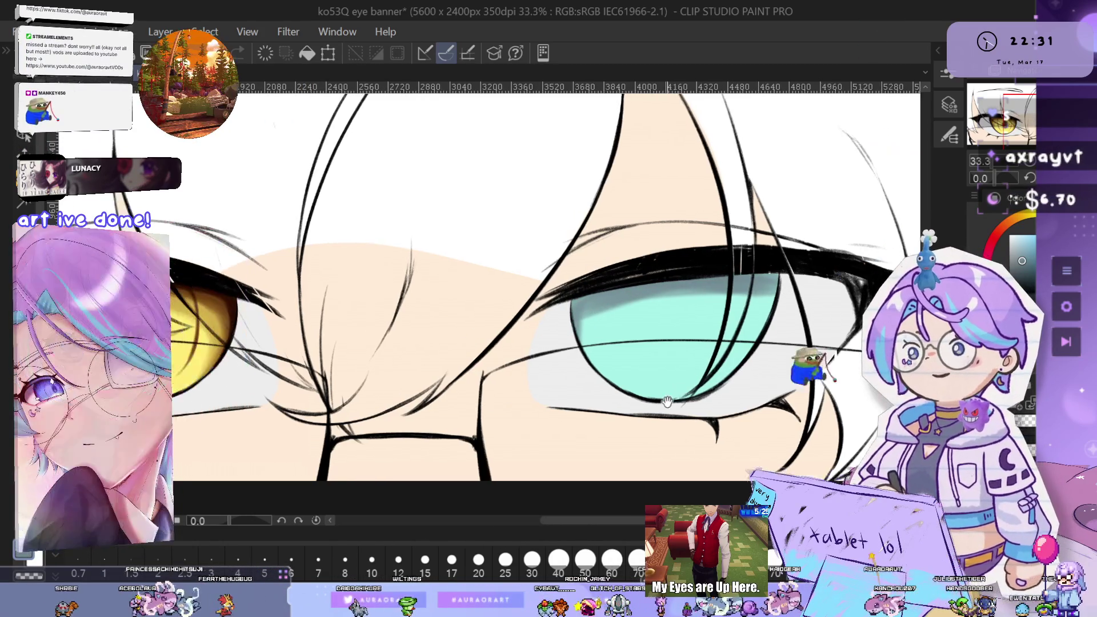
pyautogui.scroll(2, 678, 398)
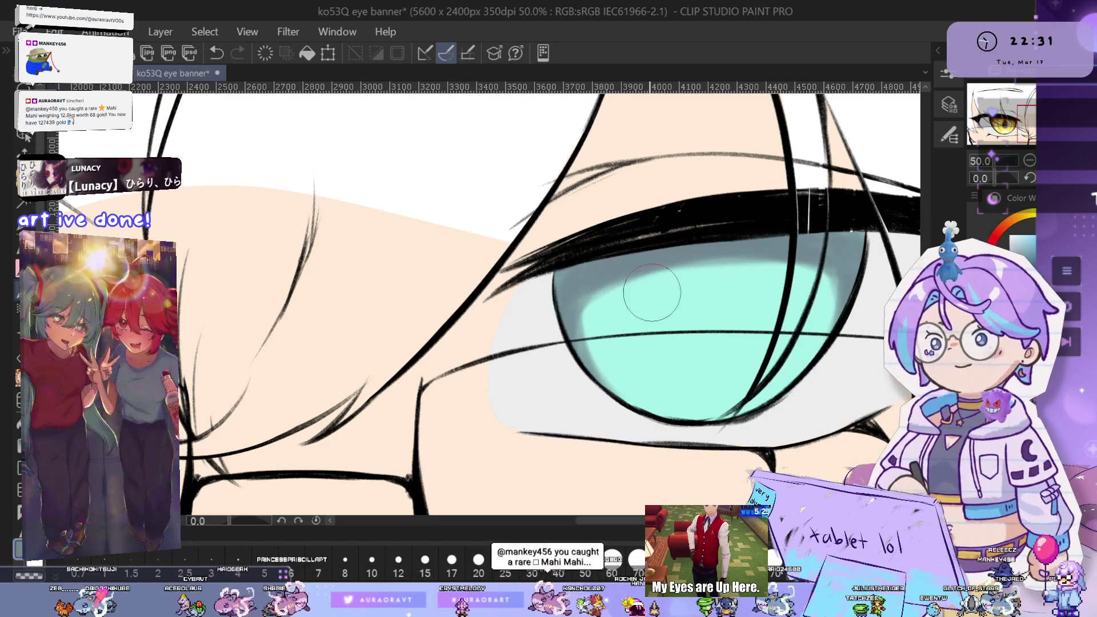
pyautogui.scroll(-3, 806, 260)
pyautogui.scroll(3, 816, 256)
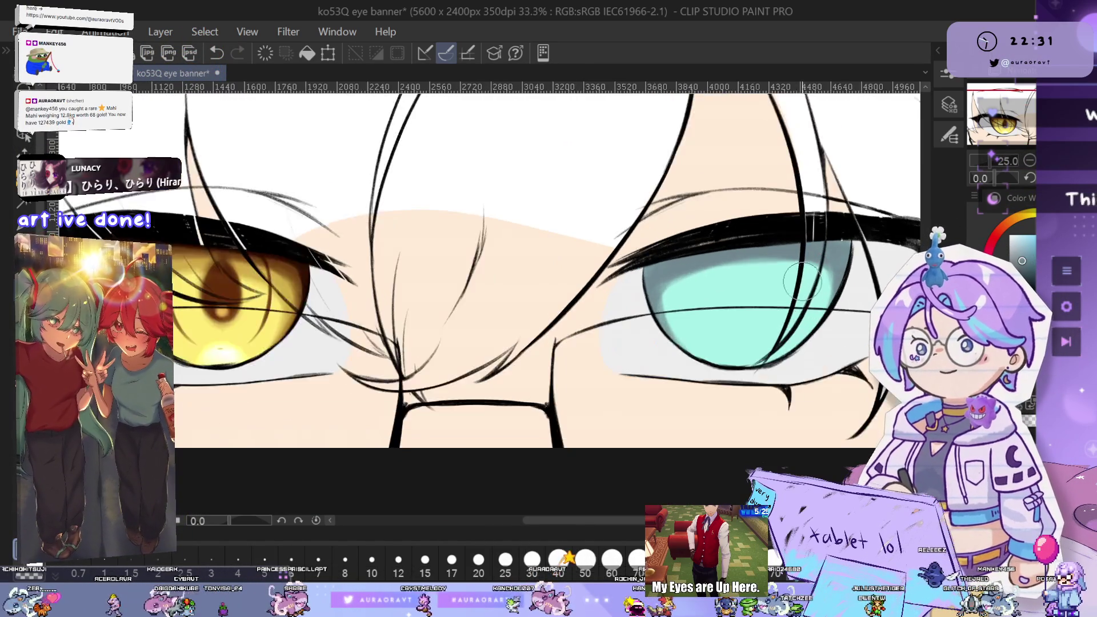
pyautogui.moveTo(628, 240); pyautogui.dragTo(685, 325)
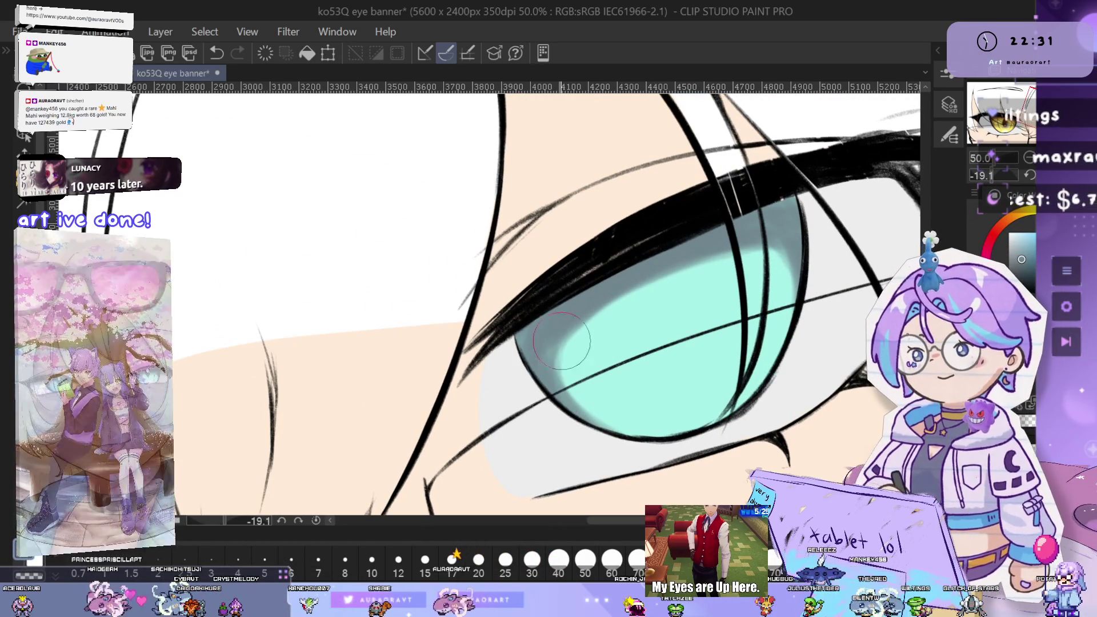
pyautogui.hotkey('ctrl', 'z')
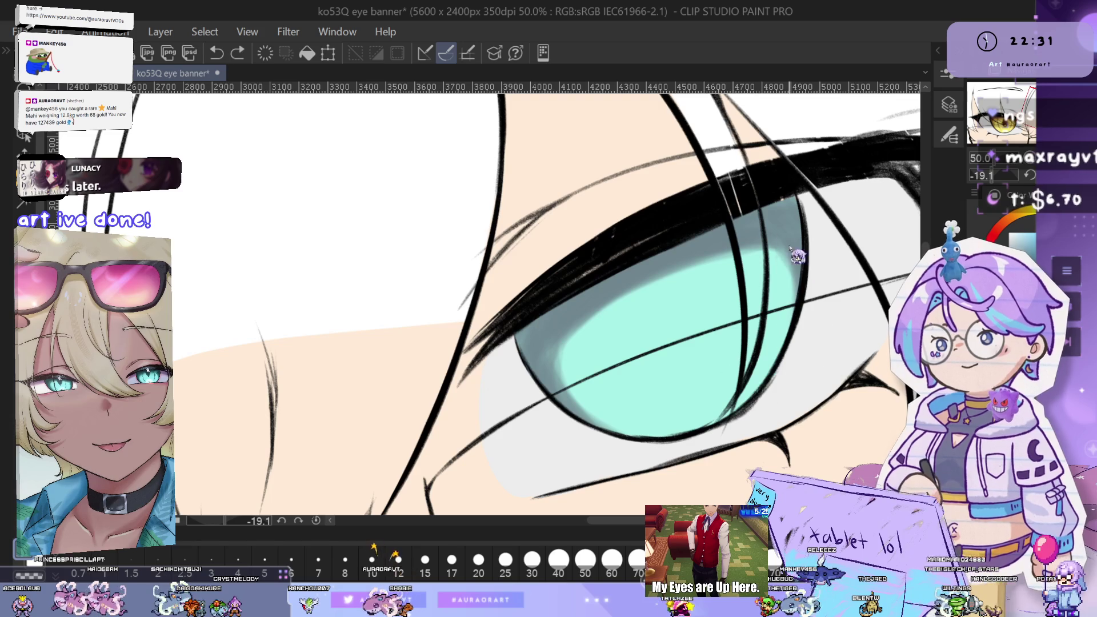
# Frame the cyan iris rim and undo the stray stroke near its upper edge
pyautogui.hotkey('ctrl', '-')
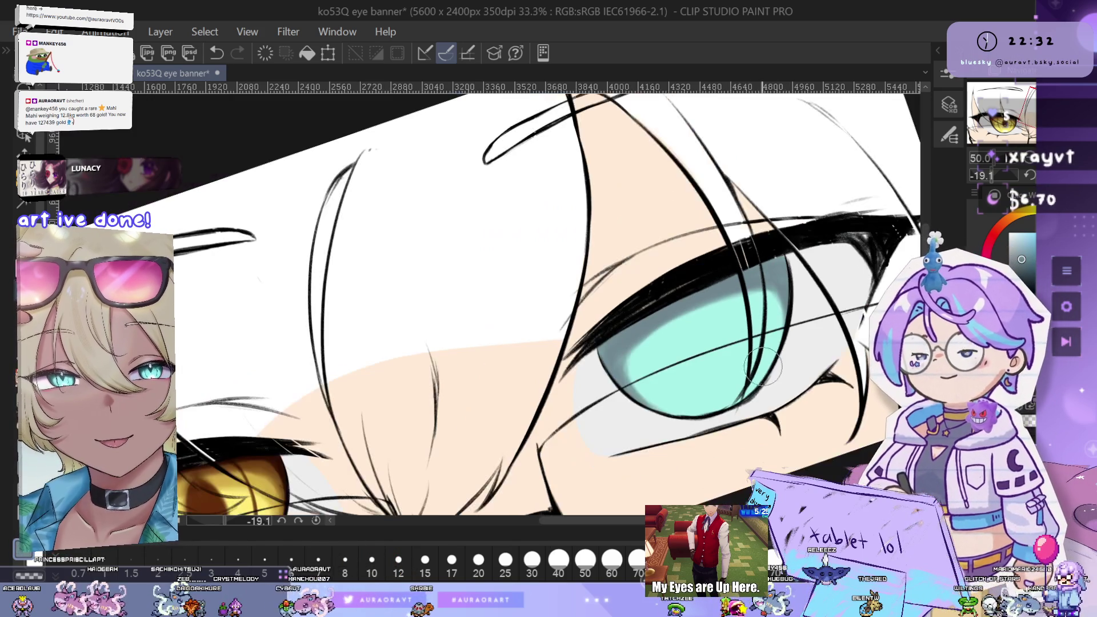
pyautogui.moveTo(755, 406)
pyautogui.mouseDown()
pyautogui.moveTo(817, 386)
pyautogui.moveTo(766, 412)
pyautogui.mouseUp()
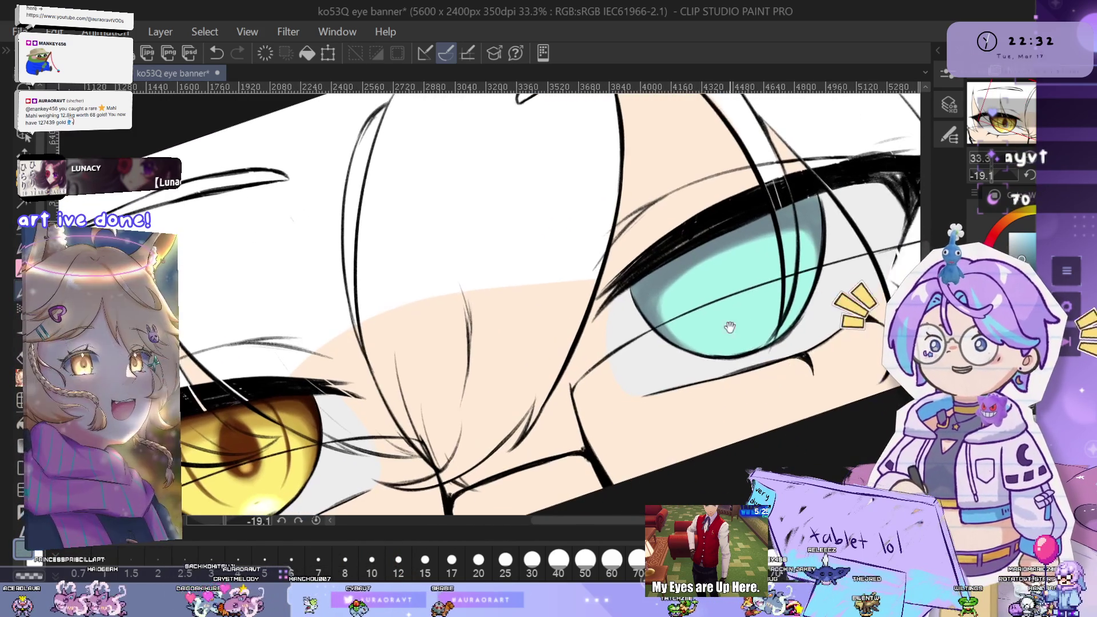
pyautogui.hotkey('ctrl', '+')
pyautogui.moveTo(762, 327); pyautogui.dragTo(728, 341)
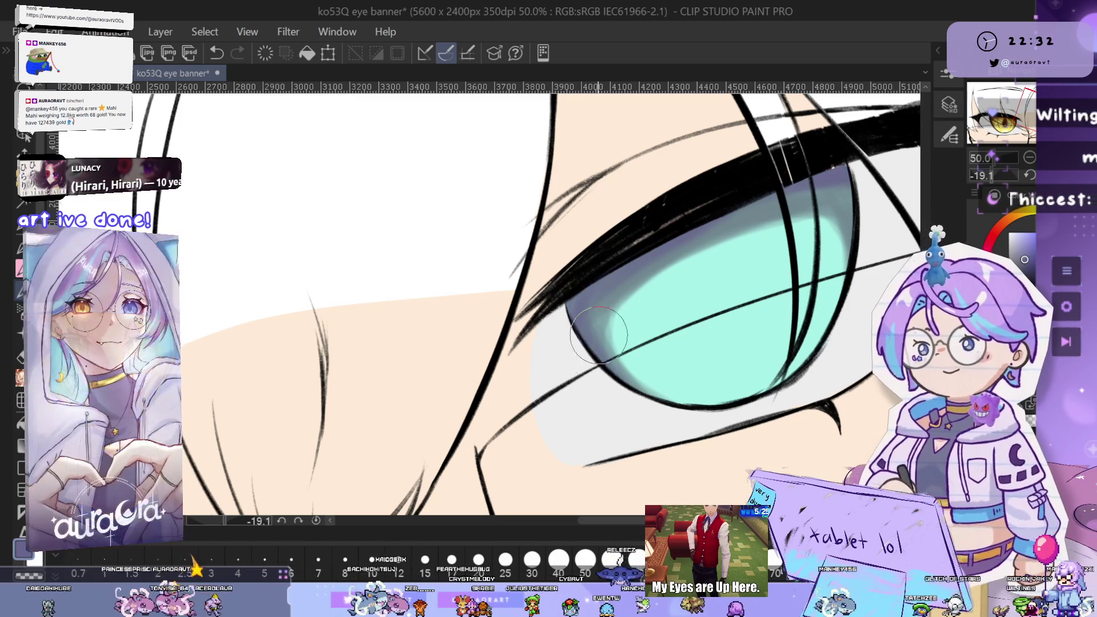
pyautogui.hotkey('ctrl', 'z')
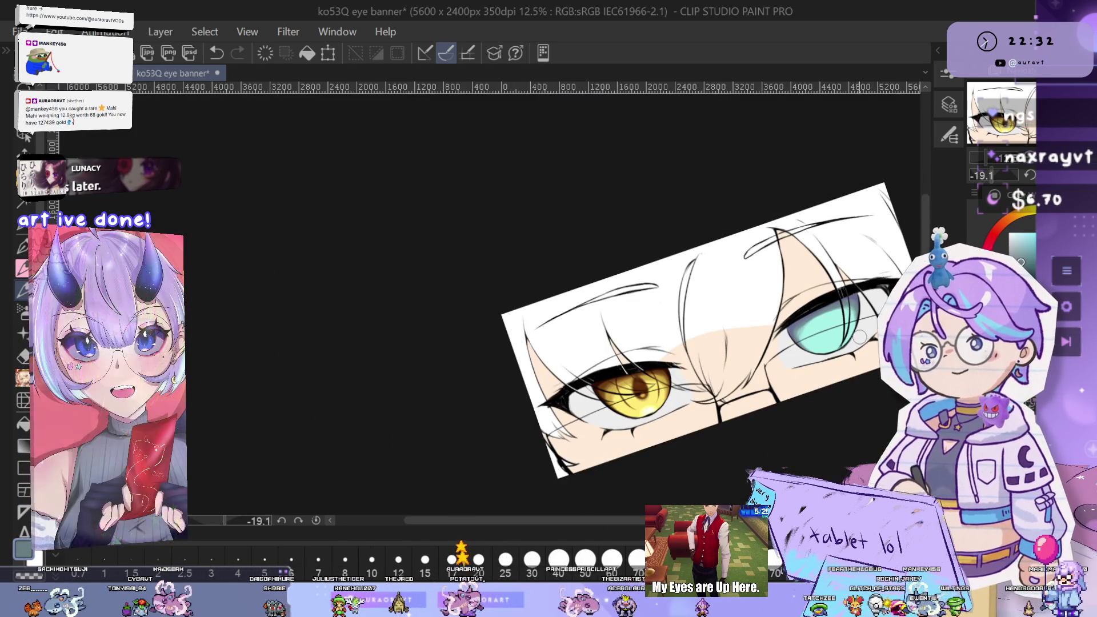
# Reset the canvas rotation to show the whole banner, then pan between the golden and cyan eyes
pyautogui.scroll(2, 854, 348)
pyautogui.scroll(3, 829, 398)
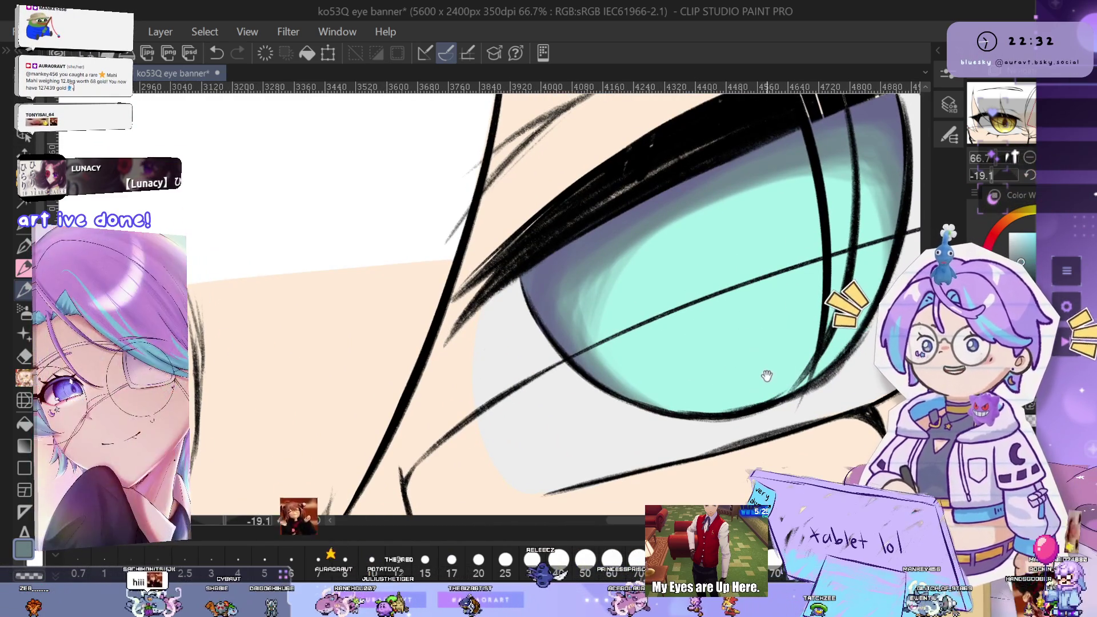
pyautogui.moveTo(767, 375)
pyautogui.mouseDown()
pyautogui.moveTo(768, 361)
pyautogui.moveTo(732, 356)
pyautogui.mouseUp()
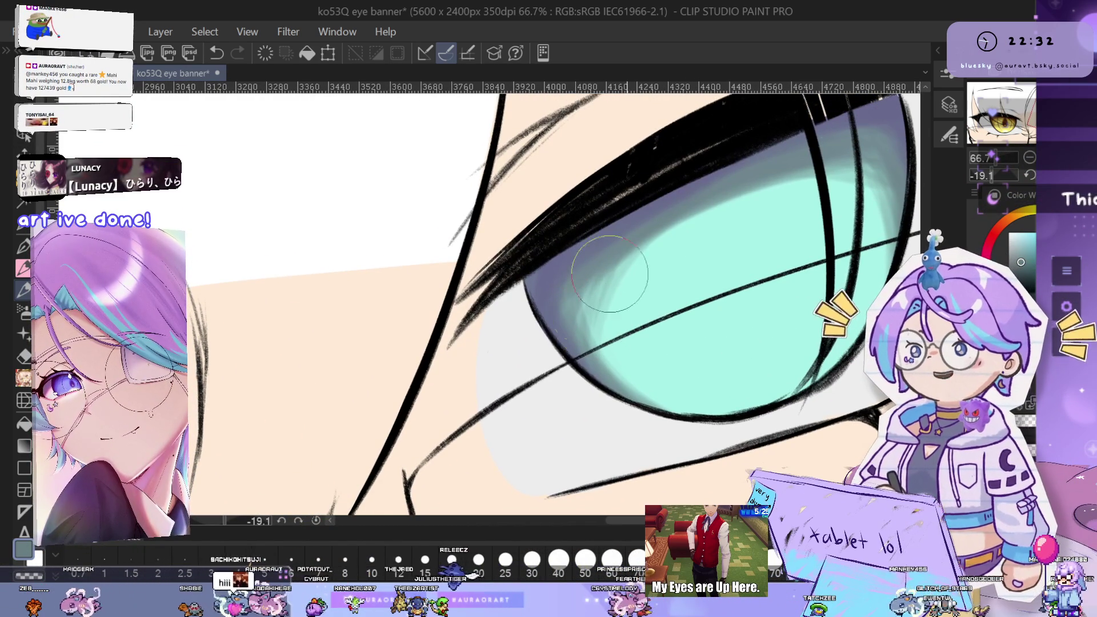
pyautogui.moveTo(577, 311)
pyautogui.mouseDown()
pyautogui.moveTo(514, 315)
pyautogui.moveTo(731, 206)
pyautogui.moveTo(605, 245)
pyautogui.moveTo(742, 194)
pyautogui.moveTo(720, 197)
pyautogui.mouseUp()
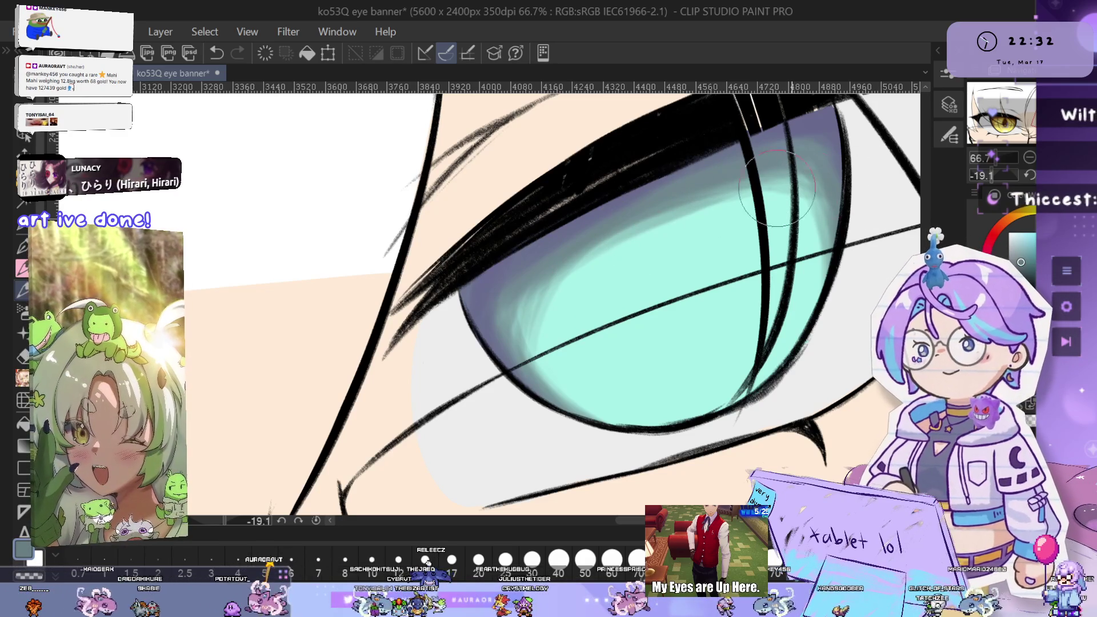
pyautogui.scroll(-5, 806, 200)
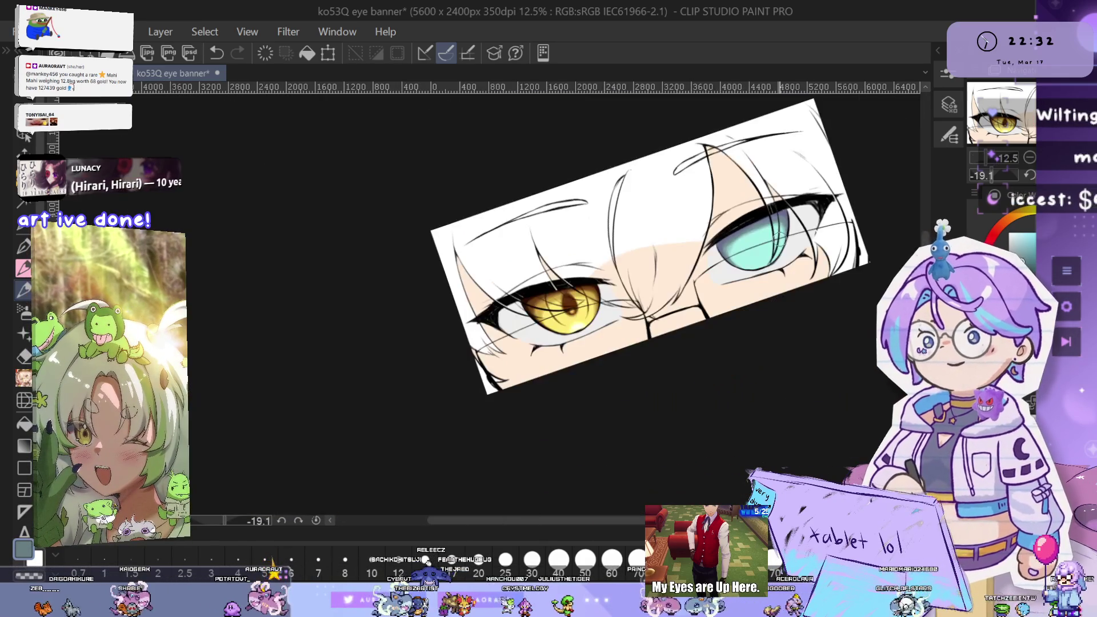
pyautogui.scroll(3, 883, 262)
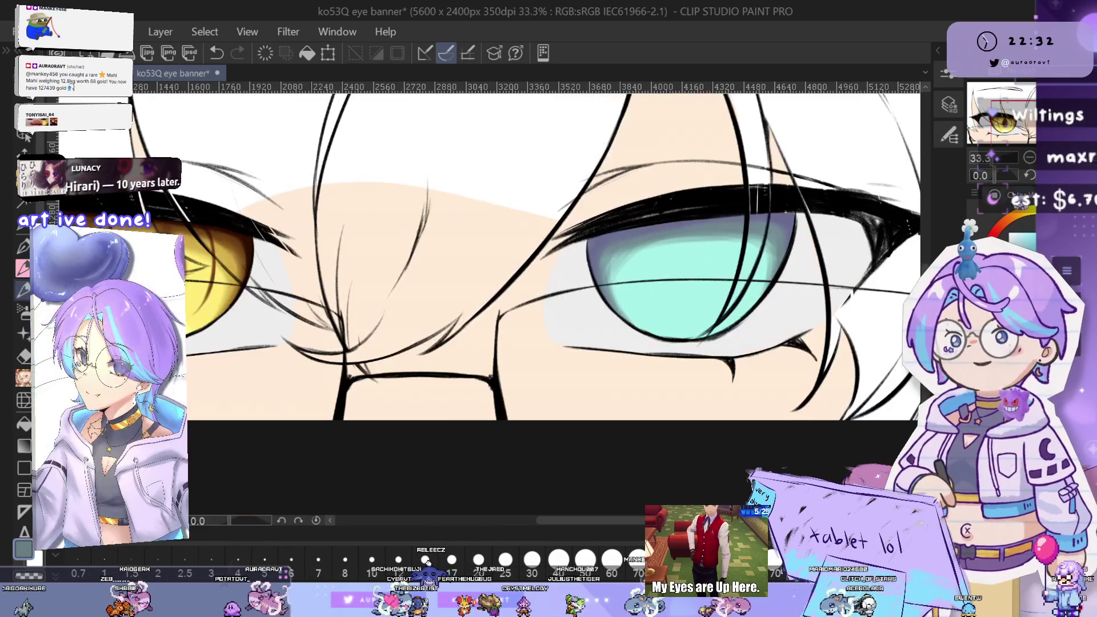
pyautogui.hotkey('ctrl', '0')
pyautogui.scroll(4, 701, 309)
pyautogui.moveTo(662, 377)
pyautogui.mouseDown()
pyautogui.moveTo(808, 374)
pyautogui.moveTo(830, 397)
pyautogui.moveTo(636, 374)
pyautogui.mouseUp()
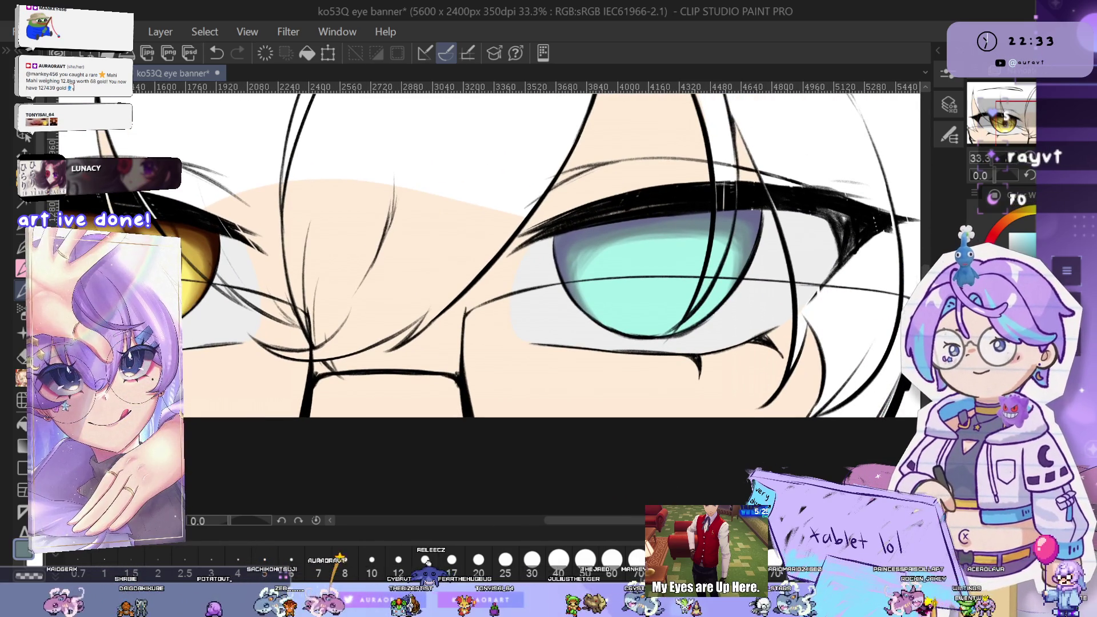
pyautogui.moveTo(593, 390); pyautogui.dragTo(855, 424)
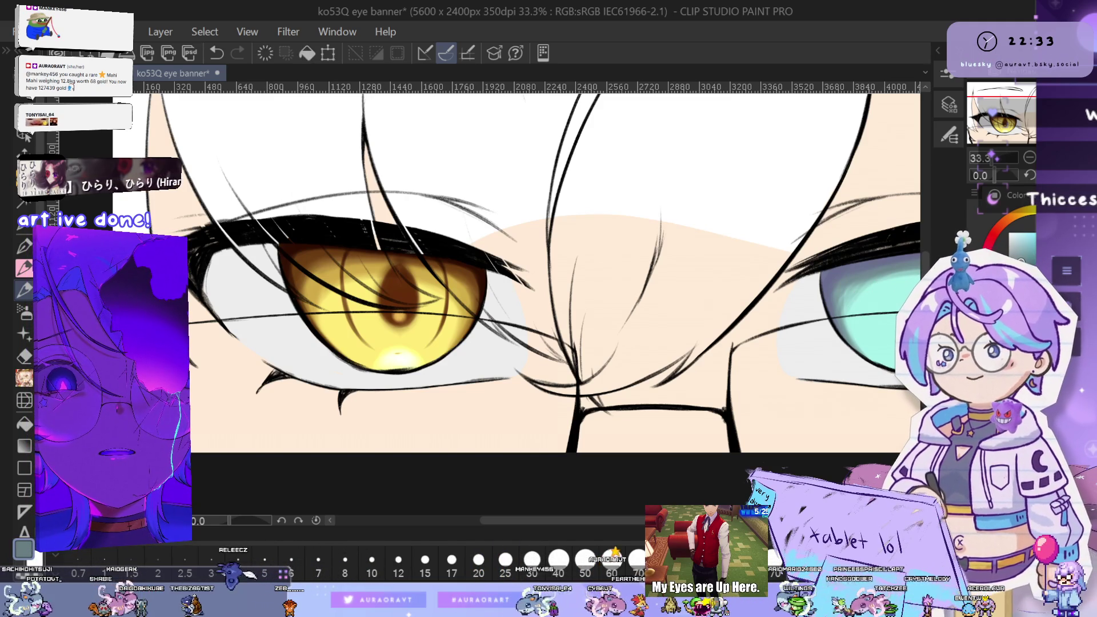
pyautogui.moveTo(786, 442)
pyautogui.mouseDown()
pyautogui.moveTo(681, 417)
pyautogui.moveTo(551, 418)
pyautogui.mouseUp()
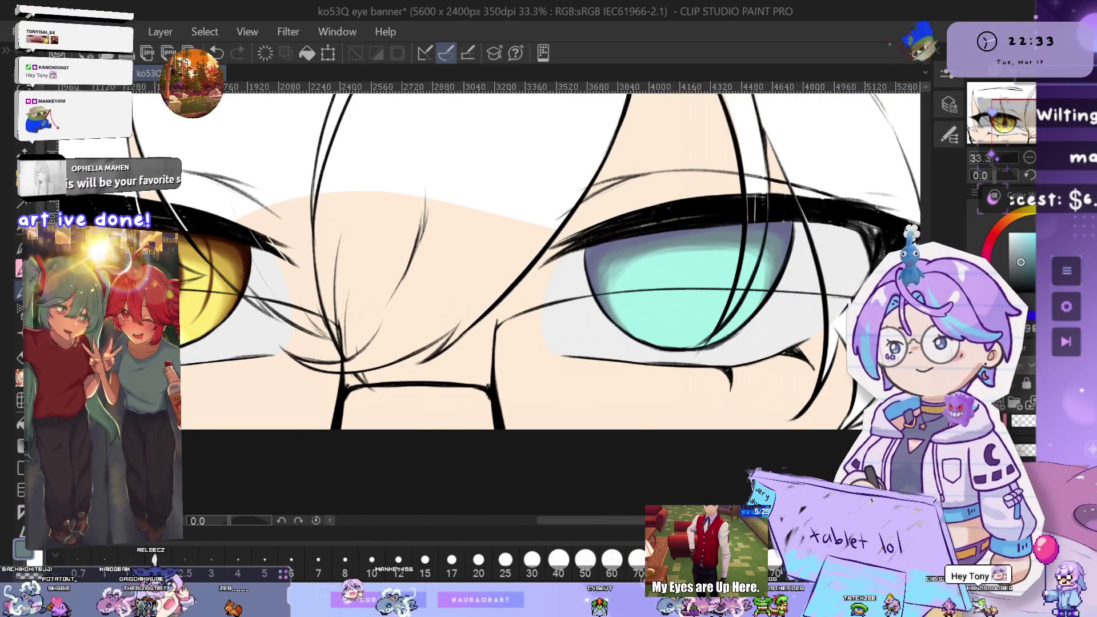
# Zoom in closer on the cyan eye and reframe the view over both eyes
pyautogui.hotkey('ctrl', '+')
pyautogui.hotkey('ctrl', '+')
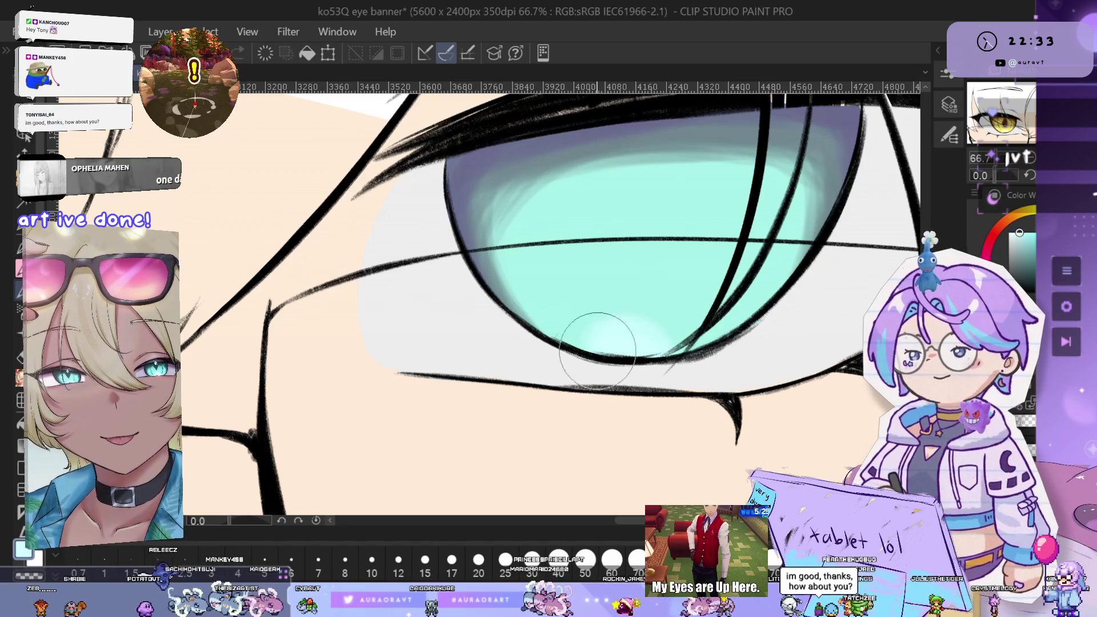
pyautogui.scroll(-1, 701, 357)
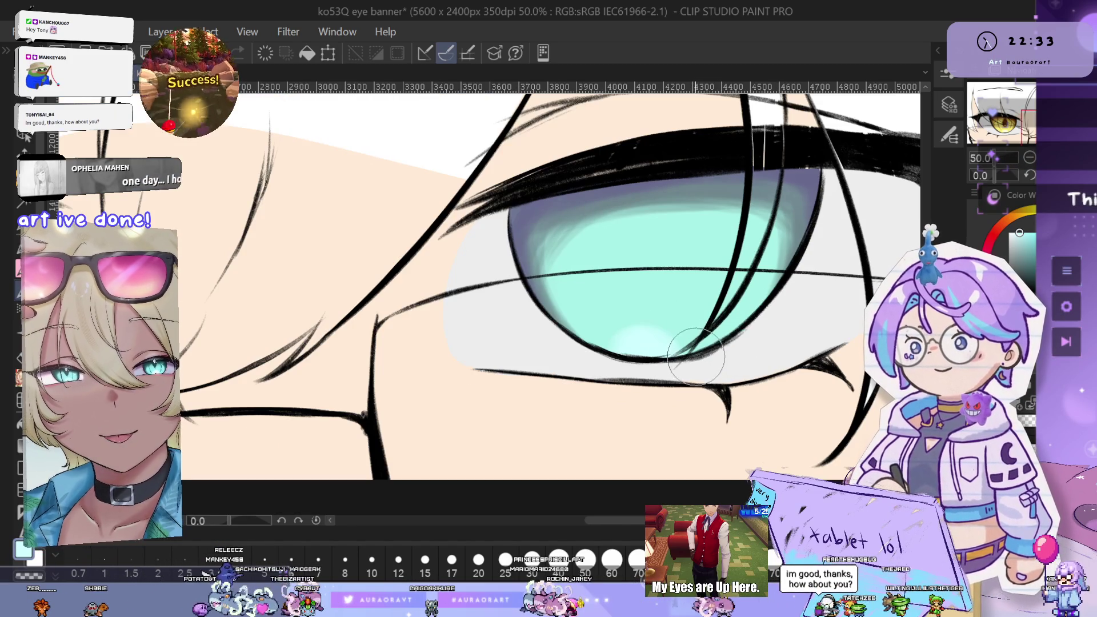
pyautogui.scroll(1, 648, 353)
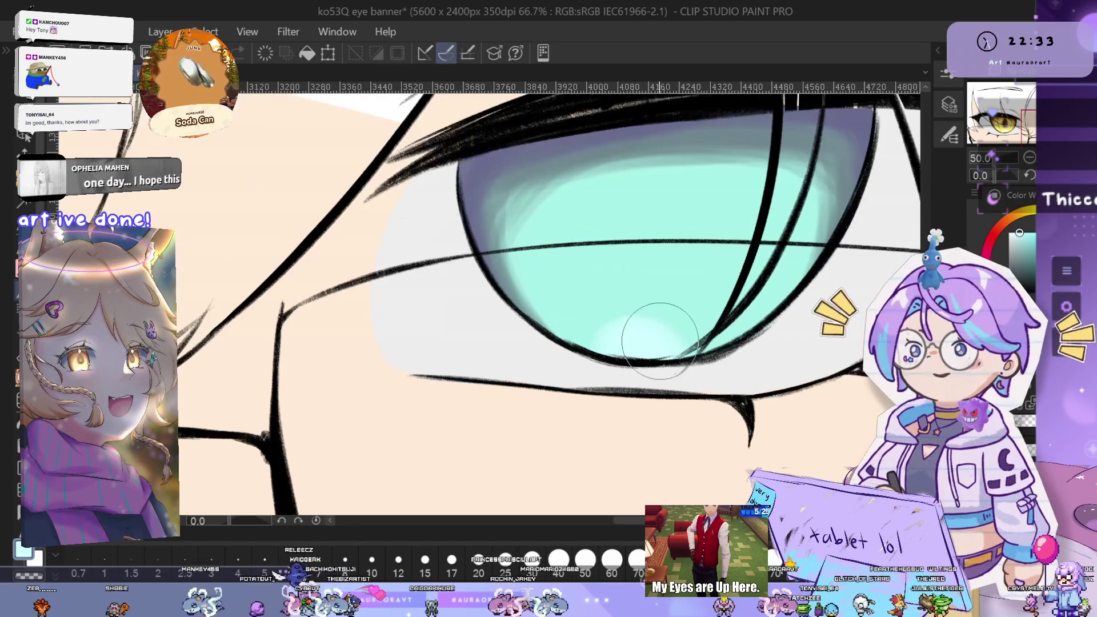
pyautogui.scroll(1, 698, 365)
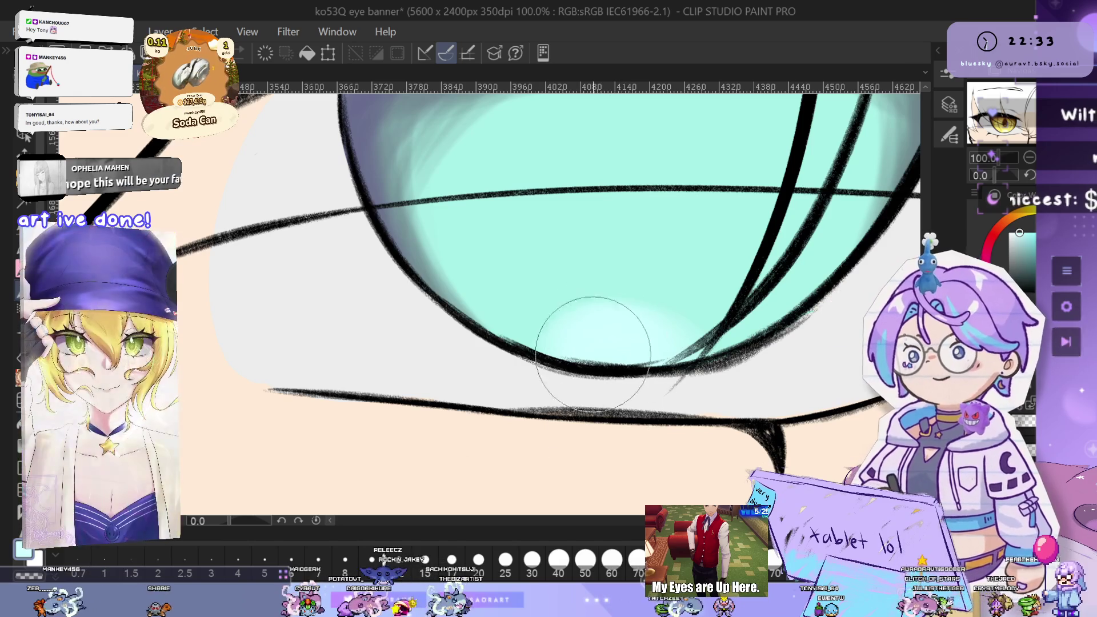
pyautogui.scroll(-3, 678, 401)
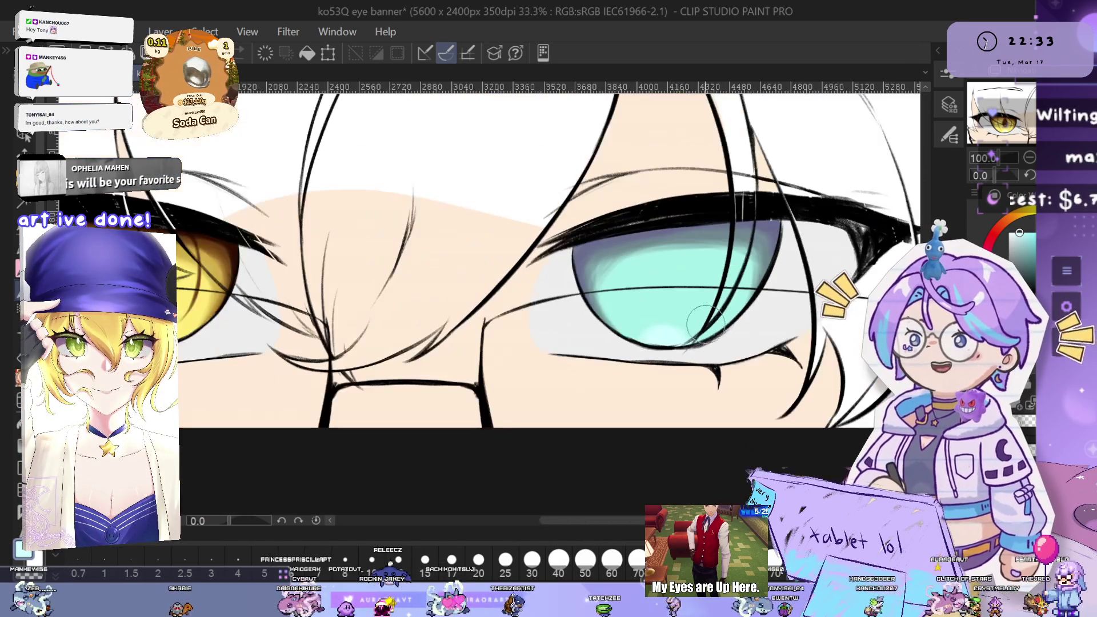
pyautogui.moveTo(660, 365); pyautogui.dragTo(784, 411)
pyautogui.scroll(3, 793, 387)
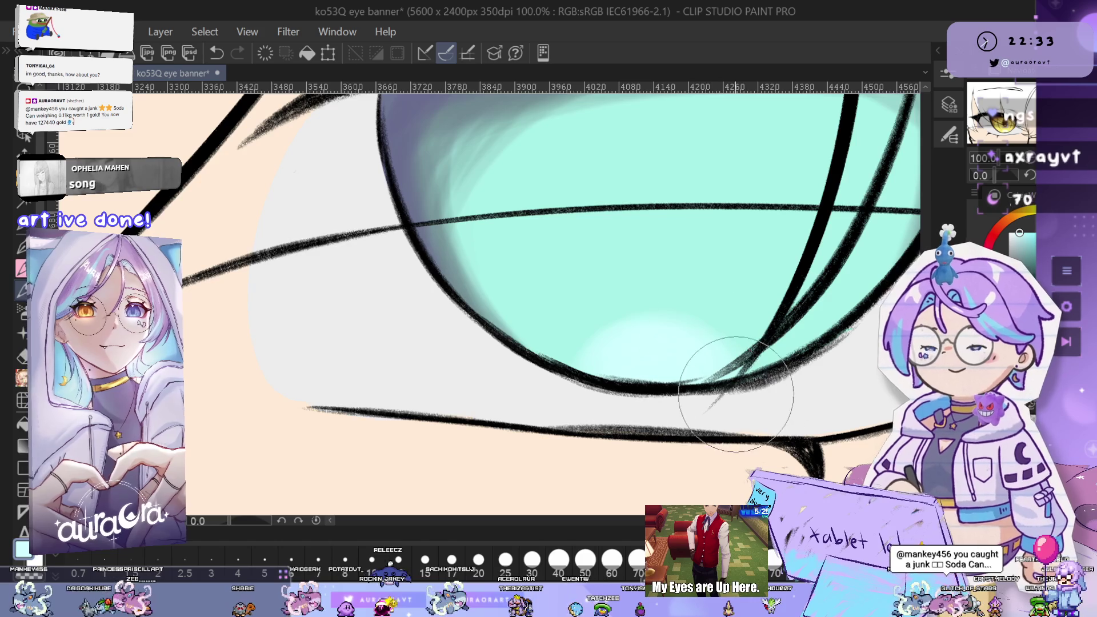
pyautogui.scroll(-3, 737, 396)
pyautogui.moveTo(740, 363)
pyautogui.mouseDown()
pyautogui.moveTo(810, 352)
pyautogui.moveTo(769, 344)
pyautogui.moveTo(788, 334)
pyautogui.mouseUp()
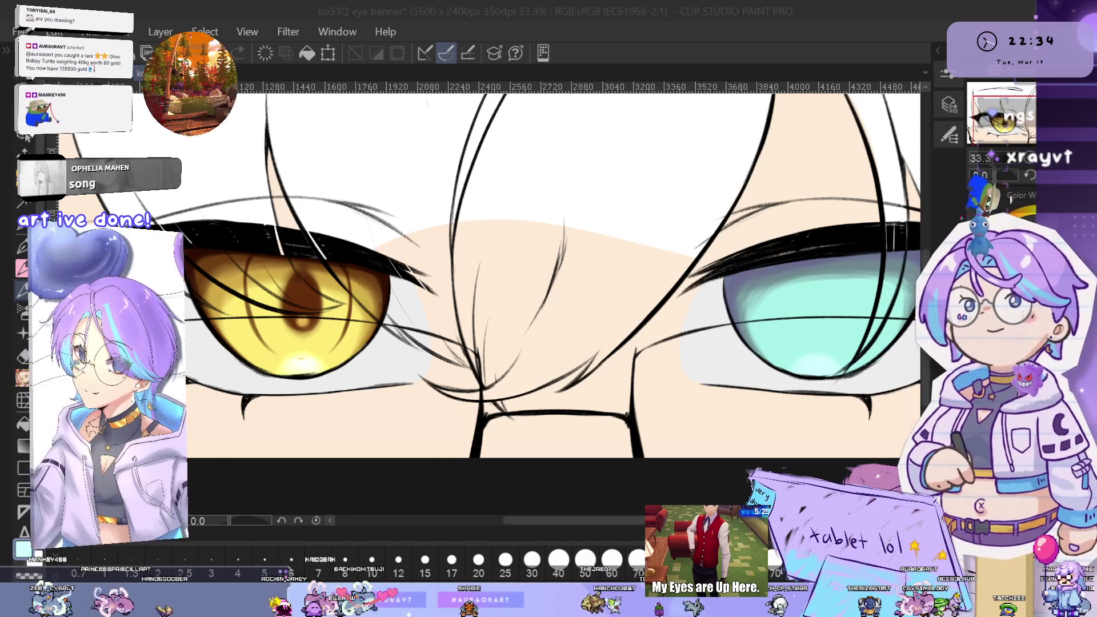
# Position the whole banner so both eyes sit centred in the view
pyautogui.scroll(-3, 639, 363)
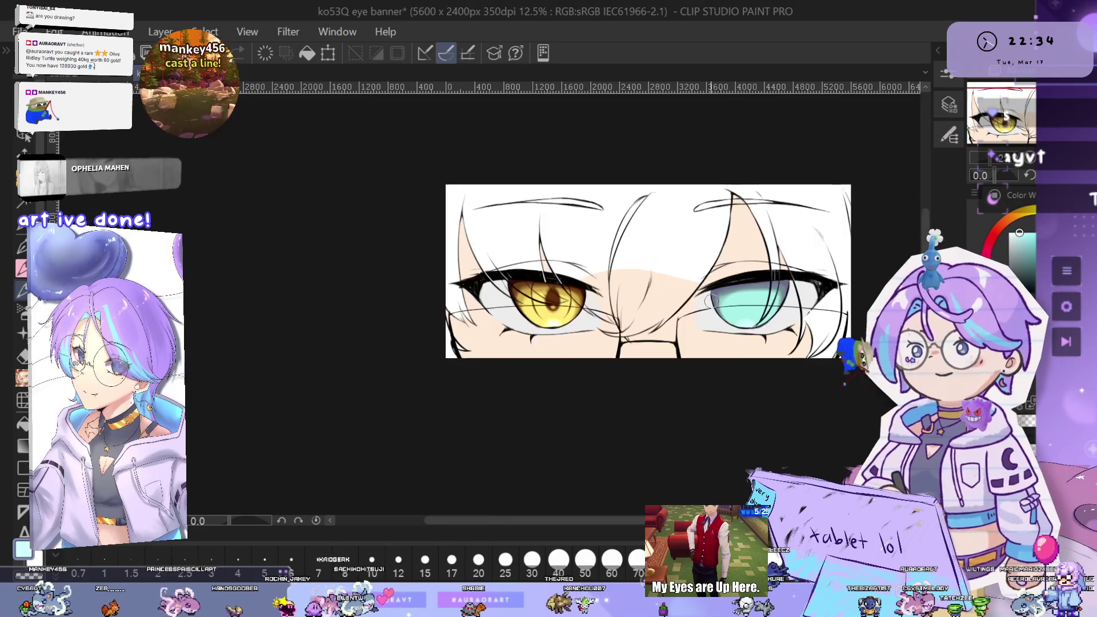
pyautogui.scroll(3, 639, 363)
pyautogui.scroll(-3, 640, 363)
pyautogui.moveTo(651, 380); pyautogui.dragTo(666, 361)
pyautogui.scroll(2, 666, 361)
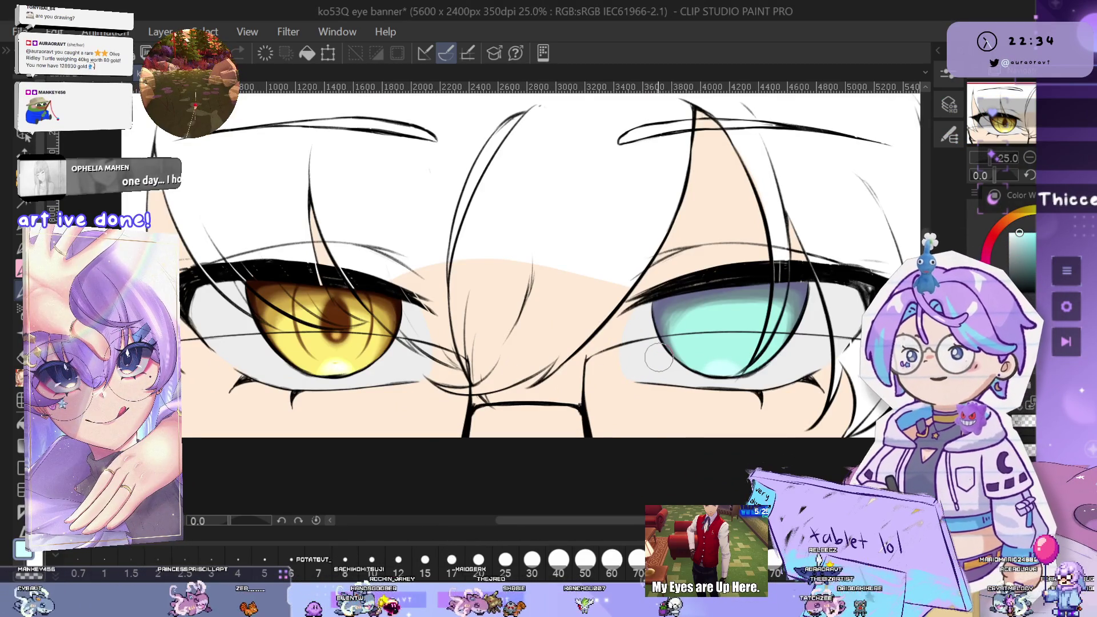
pyautogui.moveTo(731, 368); pyautogui.dragTo(752, 375)
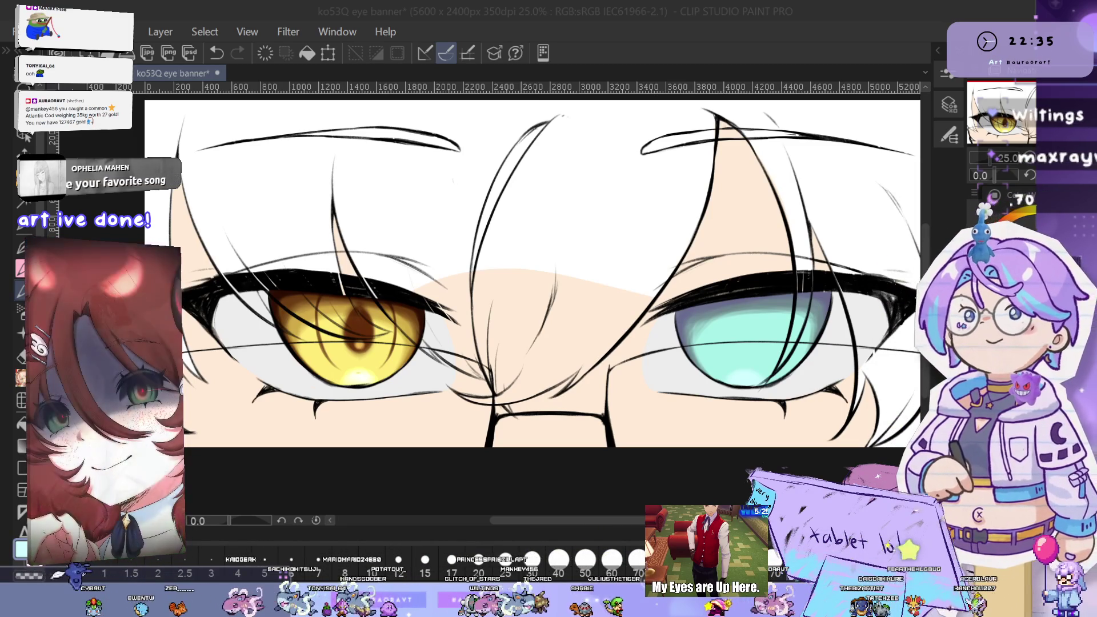
# Review both eyes at different zoom levels, then switch to the aura eye banner document
pyautogui.hotkey('ctrl', '-')
pyautogui.hotkey('ctrl', '+')
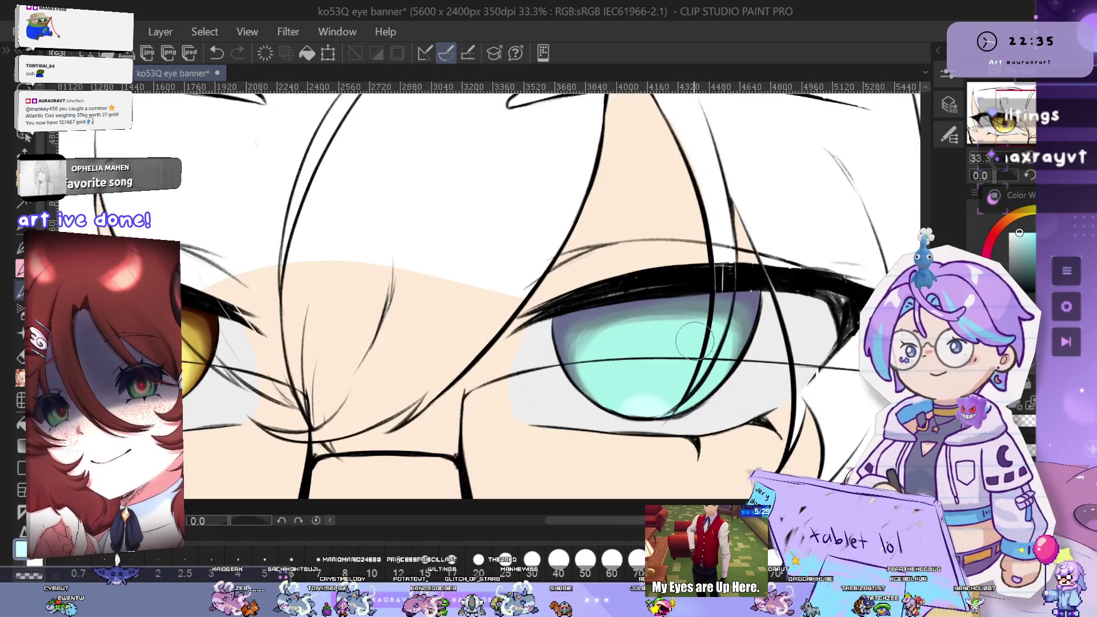
pyautogui.moveTo(634, 389)
pyautogui.mouseDown()
pyautogui.moveTo(749, 375)
pyautogui.moveTo(761, 402)
pyautogui.mouseUp()
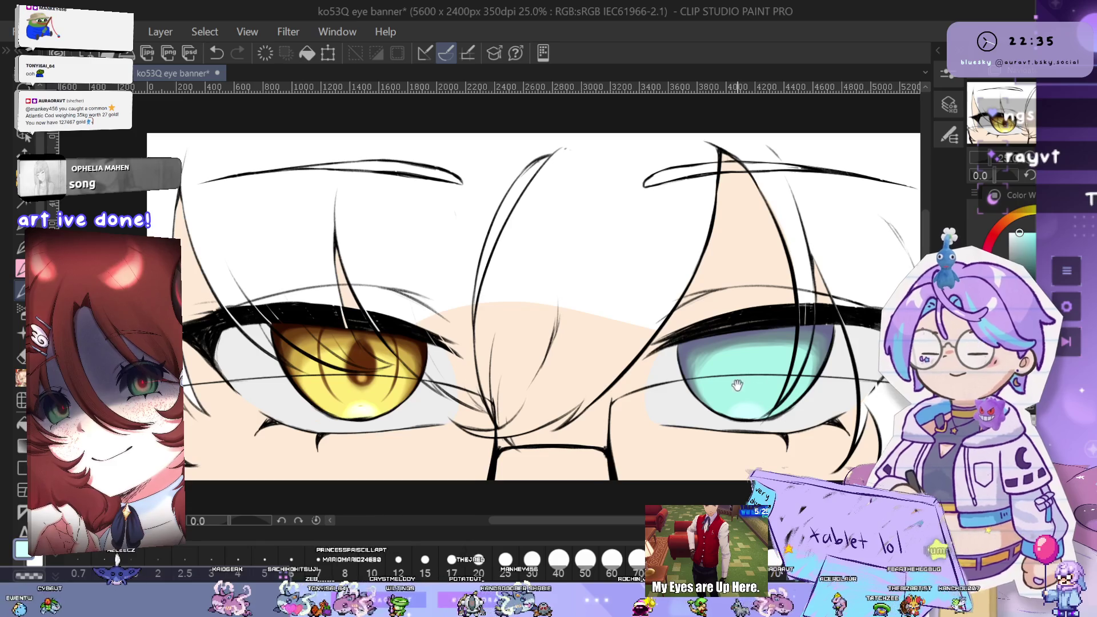
pyautogui.moveTo(581, 365); pyautogui.dragTo(598, 374)
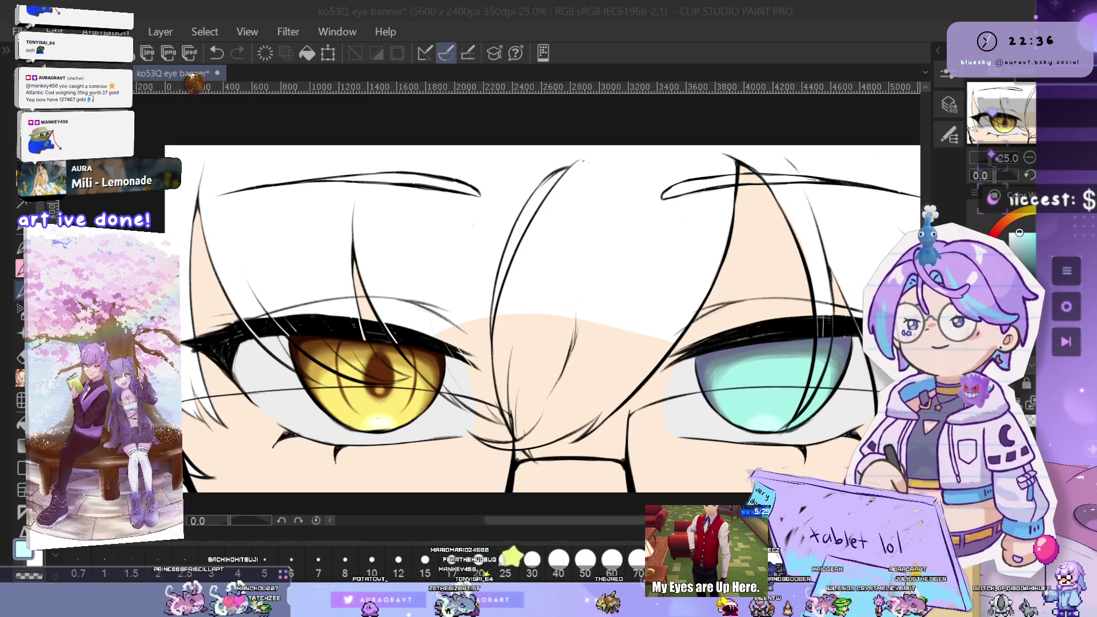
pyautogui.hotkey('ctrl', 'Tab')
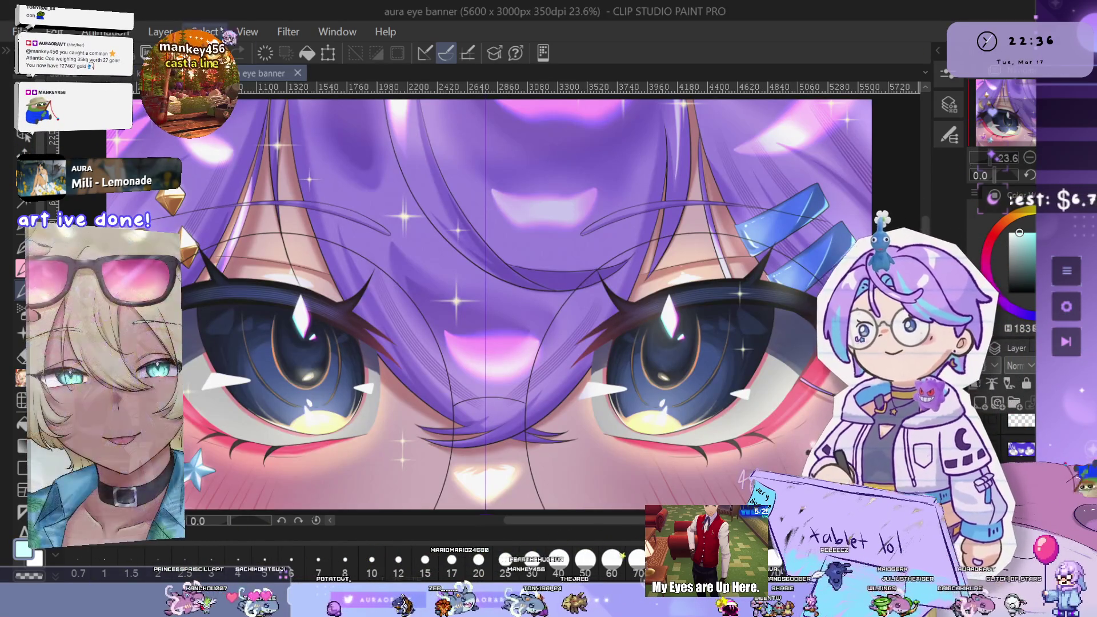
# Look over the aura eye banner for reference, then return to the ko53Q eye banner
pyautogui.scroll(-2, 591, 239)
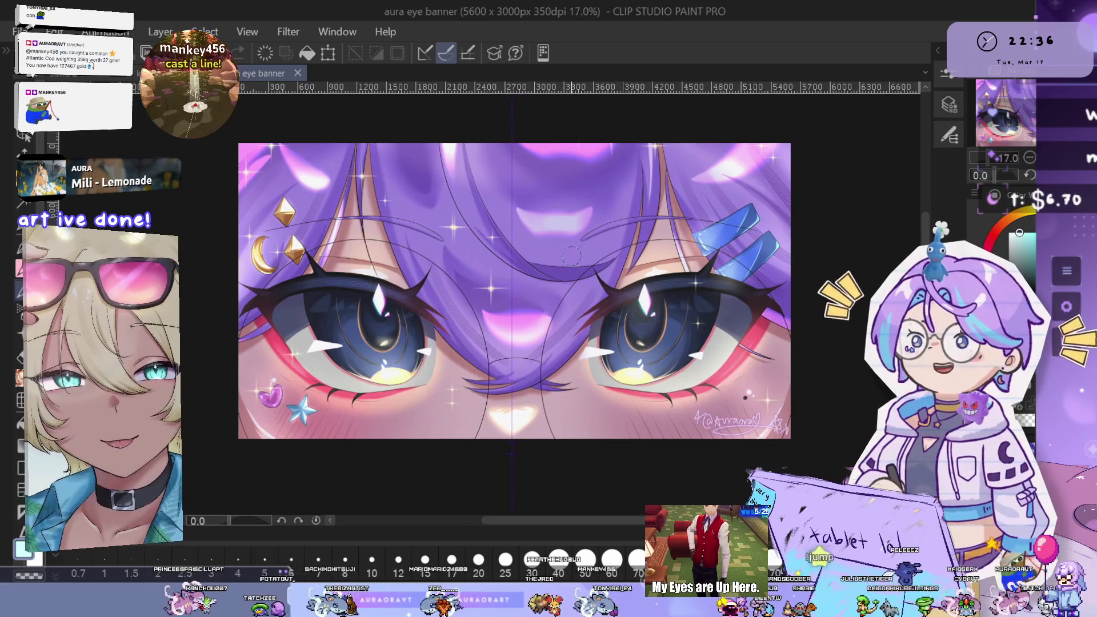
pyautogui.moveTo(500, 274)
pyautogui.mouseDown()
pyautogui.moveTo(568, 300)
pyautogui.moveTo(543, 299)
pyautogui.mouseUp()
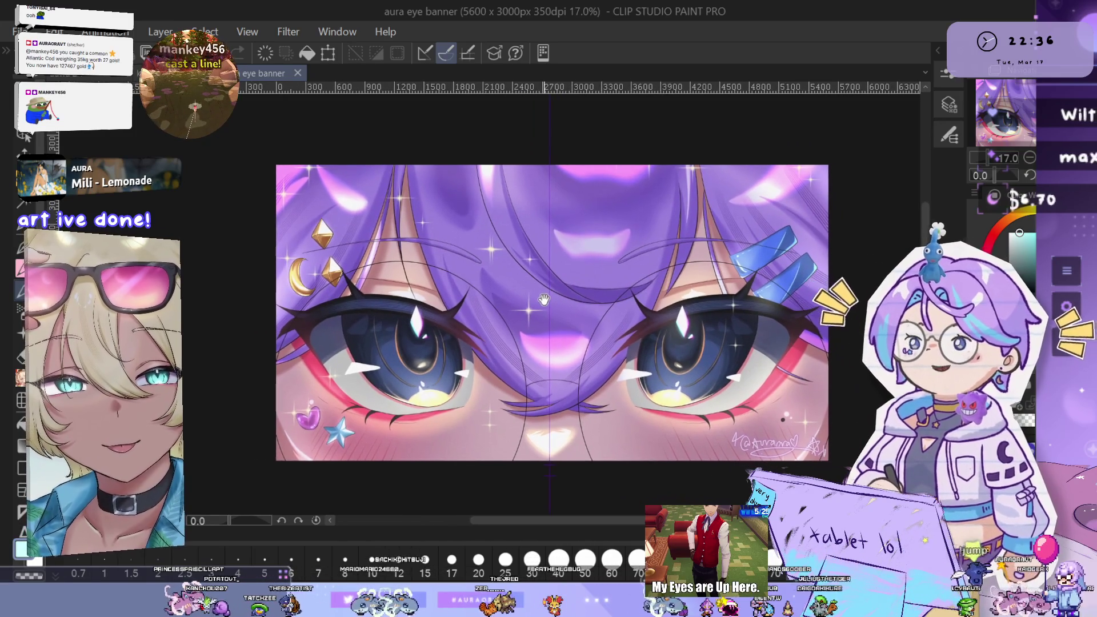
pyautogui.scroll(2, 583, 301)
pyautogui.scroll(-1, 581, 295)
pyautogui.moveTo(685, 305); pyautogui.dragTo(685, 307)
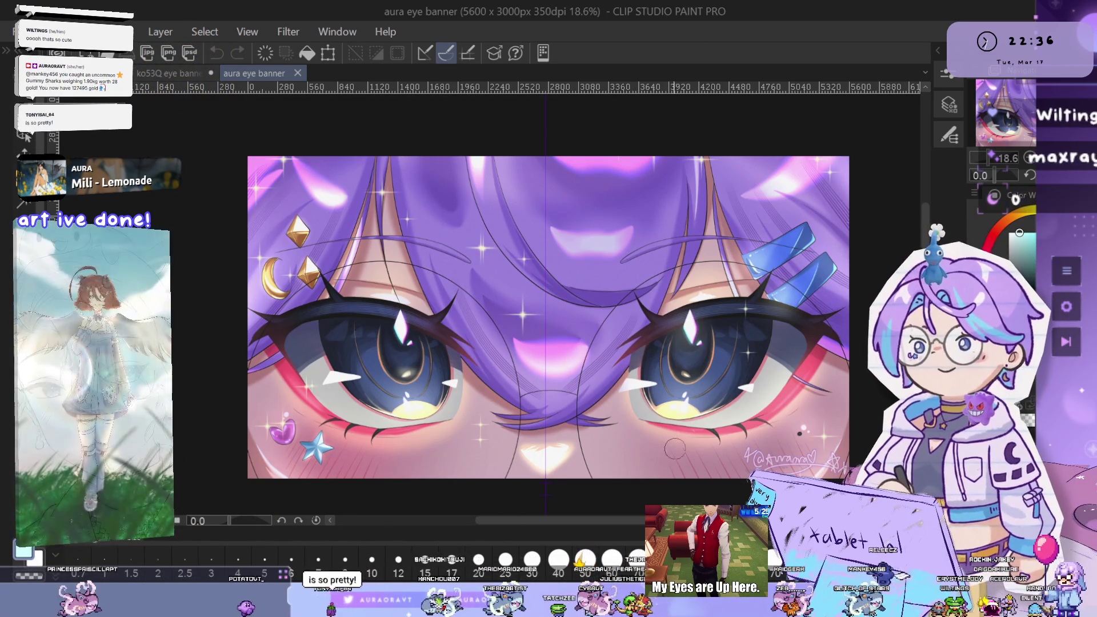
pyautogui.moveTo(671, 381)
pyautogui.mouseDown()
pyautogui.moveTo(671, 320)
pyautogui.moveTo(671, 391)
pyautogui.moveTo(668, 381)
pyautogui.mouseUp()
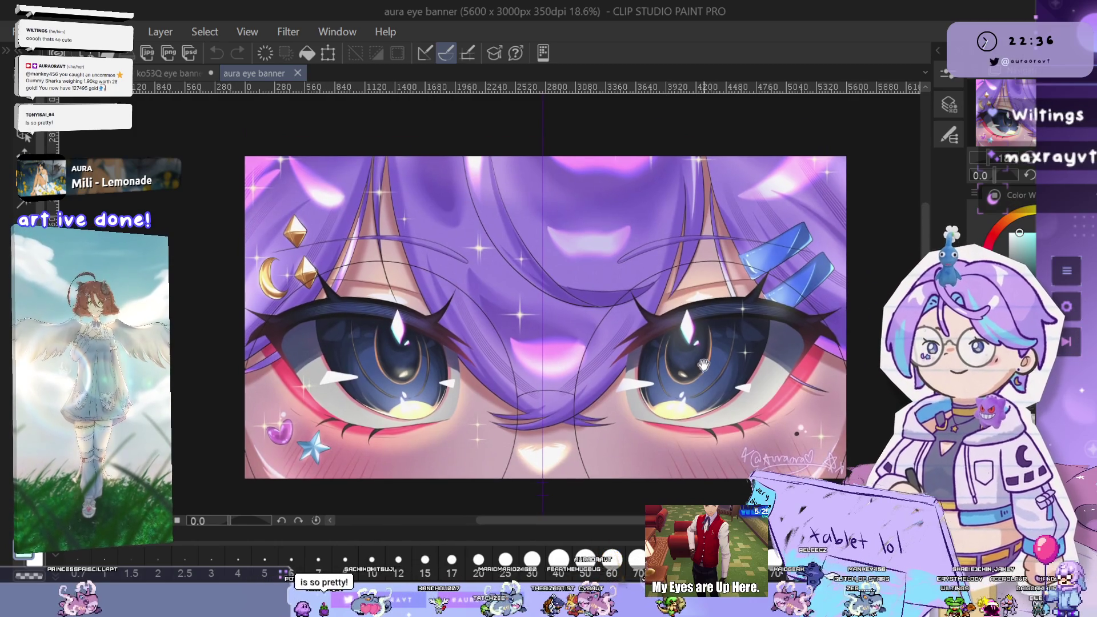
pyautogui.scroll(-1, 673, 333)
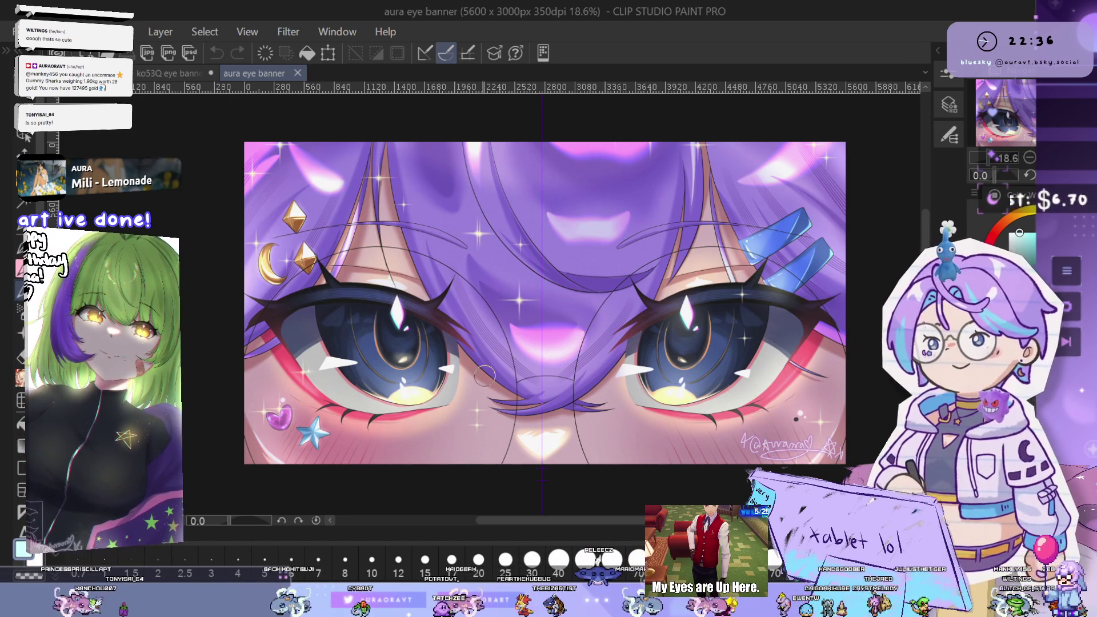
pyautogui.click(171, 75)
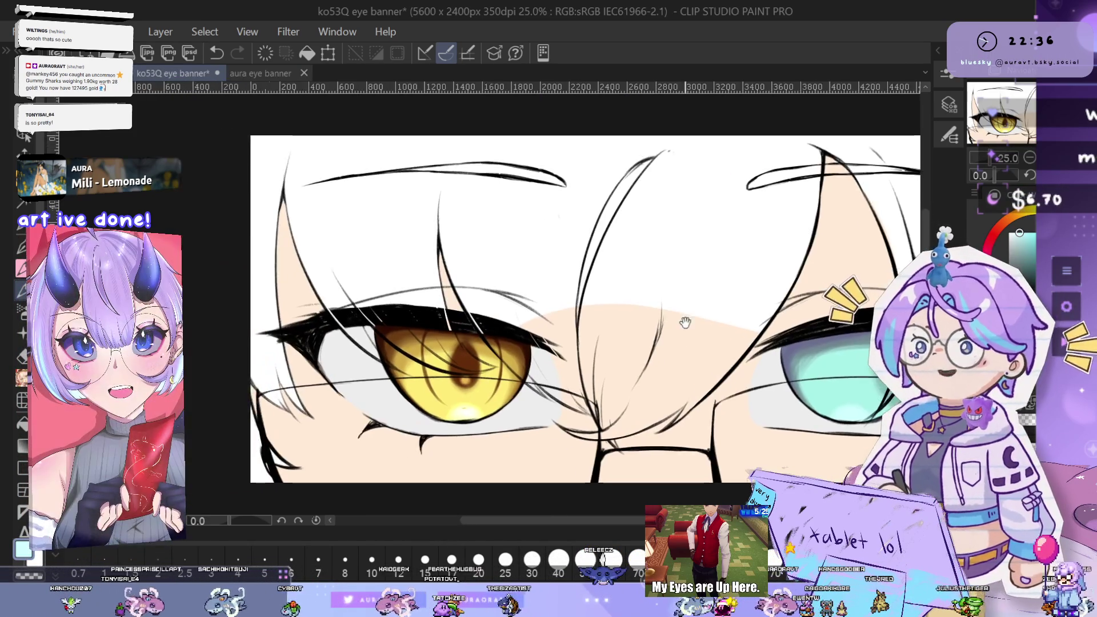
# Undo the last two strokes near the cyan iris's upper lash line
pyautogui.scroll(4, 609, 281)
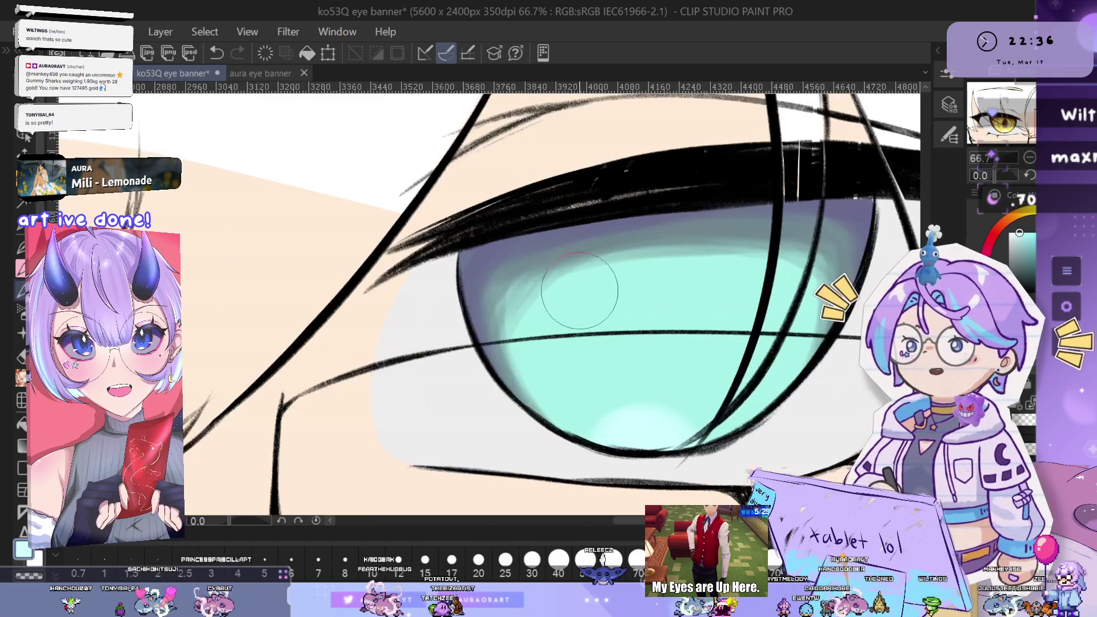
pyautogui.scroll(-4, 557, 323)
pyautogui.moveTo(557, 323); pyautogui.dragTo(662, 331)
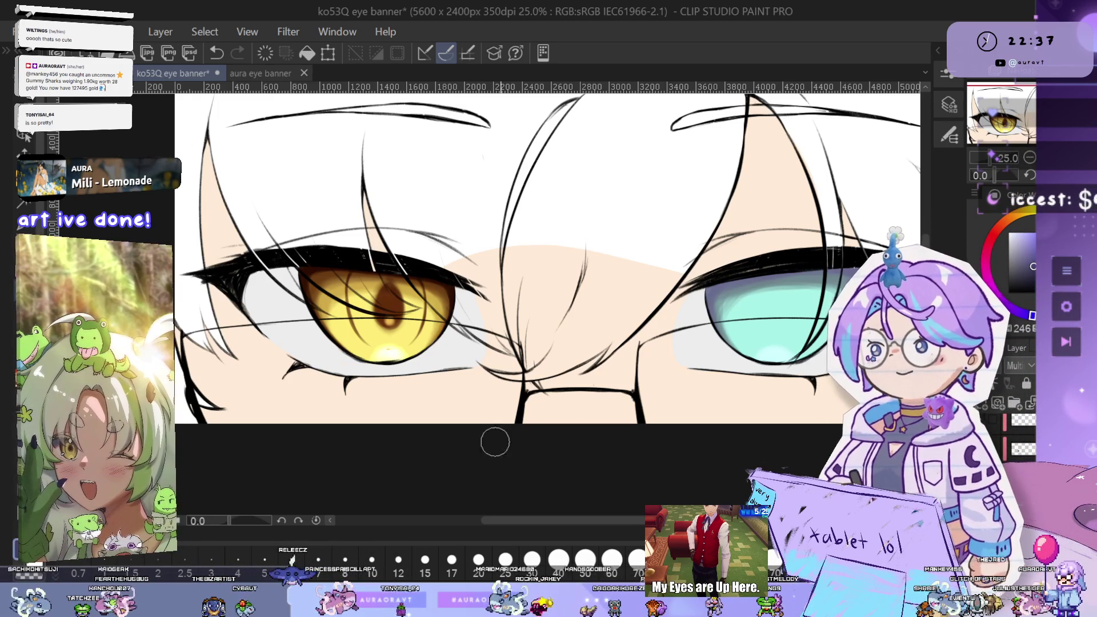
pyautogui.scroll(3, 747, 311)
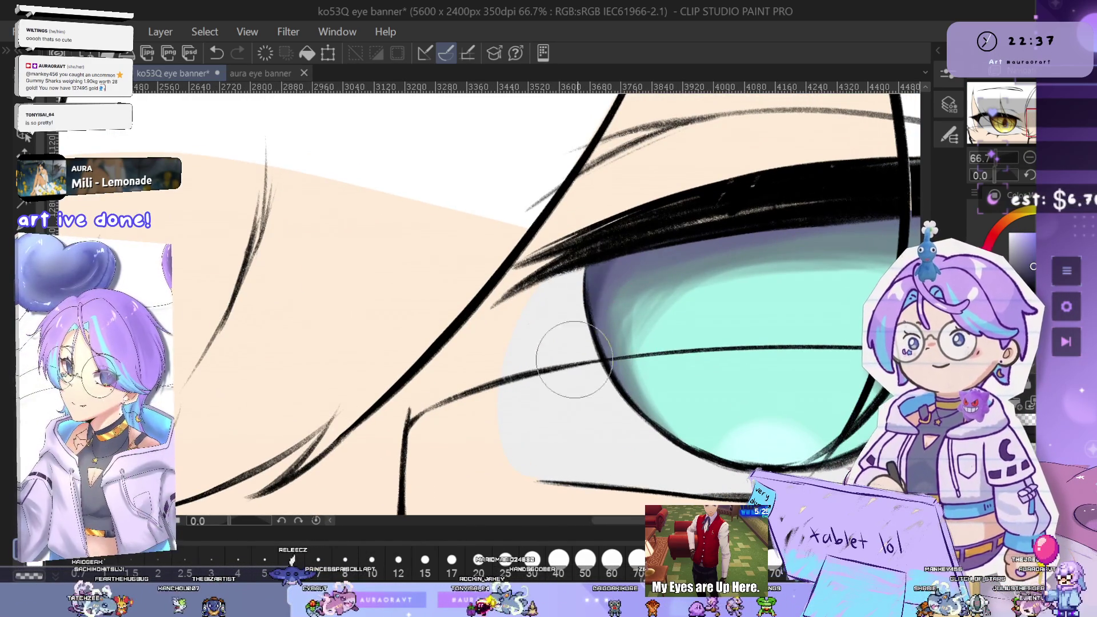
pyautogui.hotkey('ctrl', 'z')
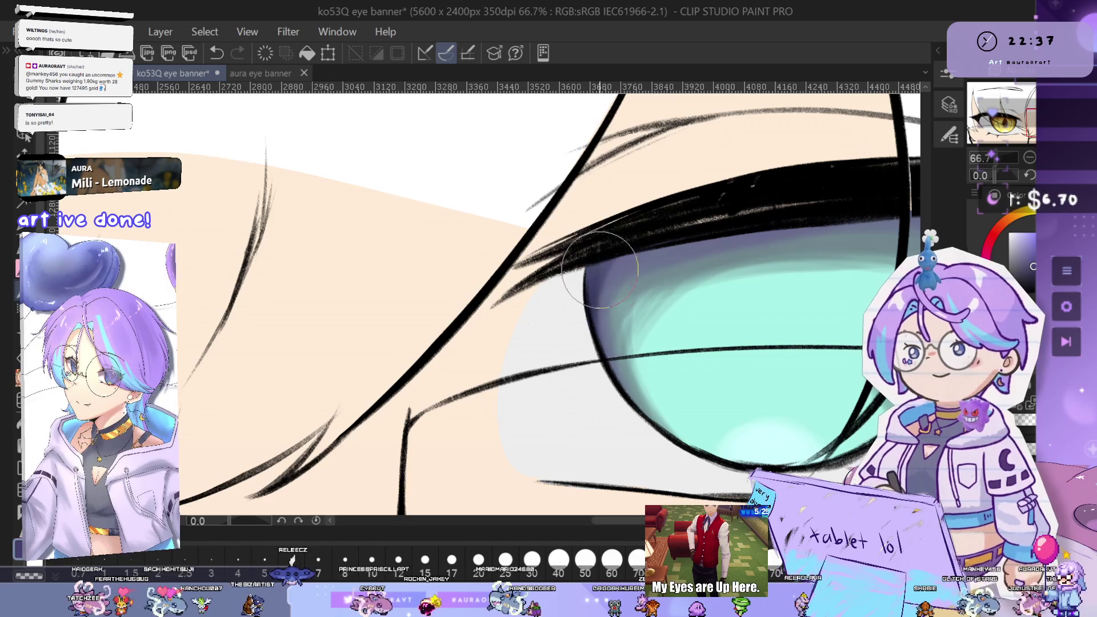
pyautogui.hotkey('ctrl', 'z')
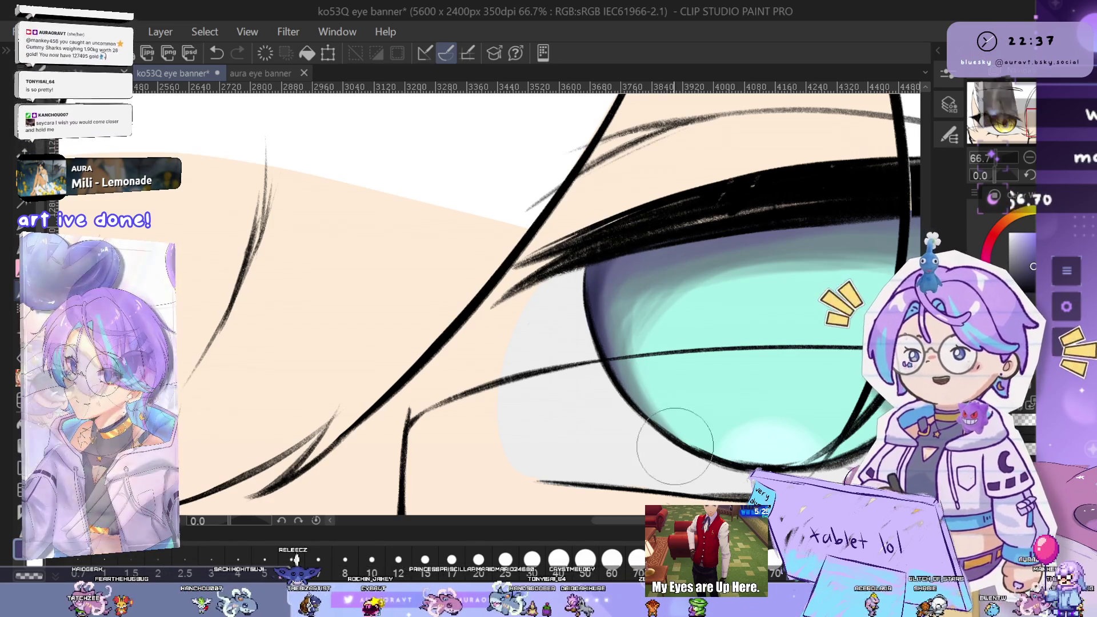
# Zoom in on the cyan eye and briefly check the aura eye banner reference tab
pyautogui.moveTo(598, 273); pyautogui.dragTo(573, 243)
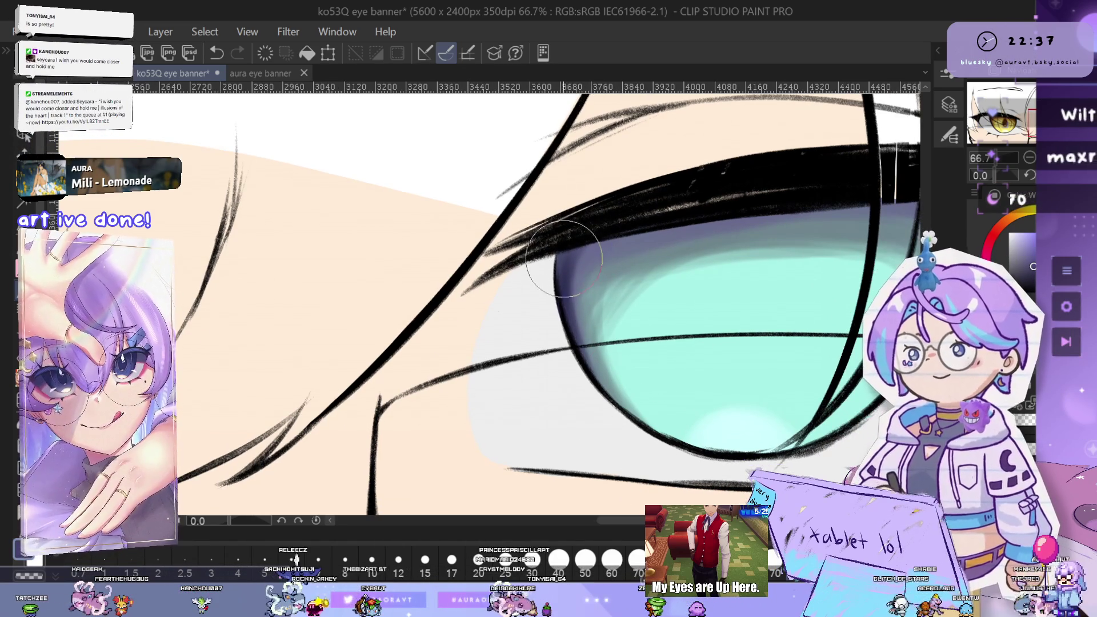
pyautogui.moveTo(552, 337); pyautogui.dragTo(531, 388)
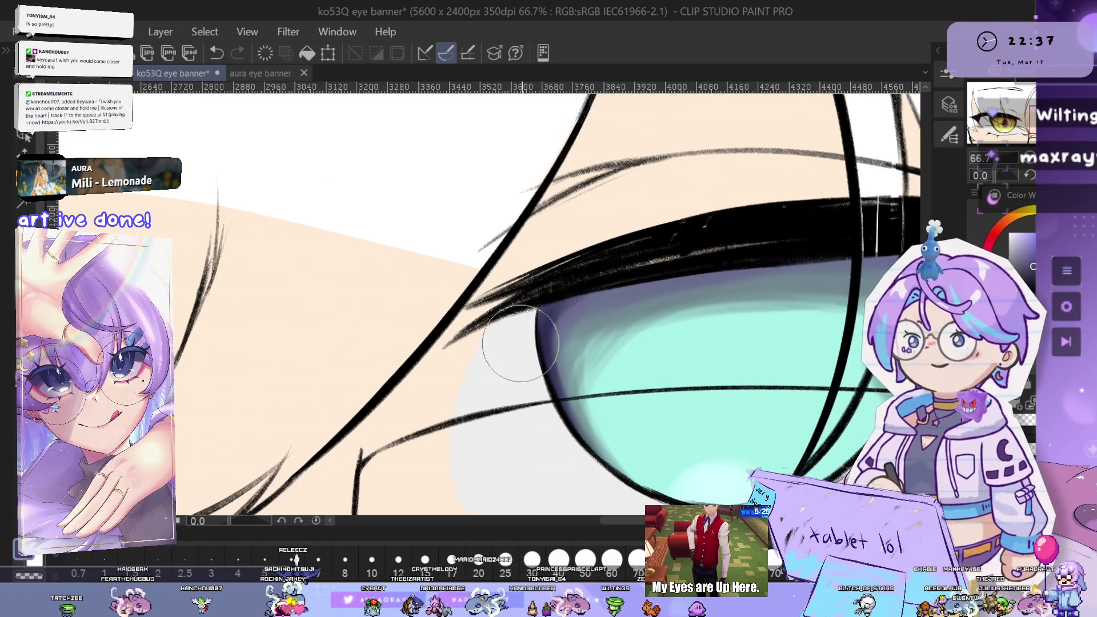
pyautogui.hotkey('ctrl', '-')
pyautogui.hotkey('ctrl', '-')
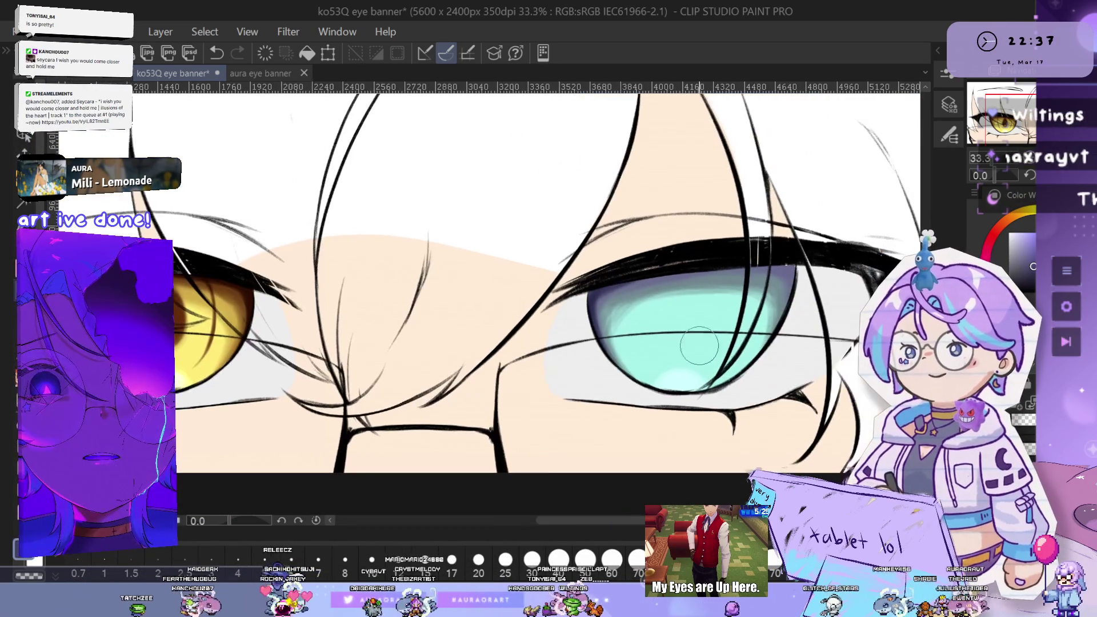
pyautogui.hotkey('ctrl', '-')
pyautogui.hotkey('ctrl', '-')
pyautogui.hotkey('ctrl', '+')
pyautogui.hotkey('ctrl', '+')
pyautogui.hotkey('ctrl', '+')
pyautogui.hotkey('ctrl', '+')
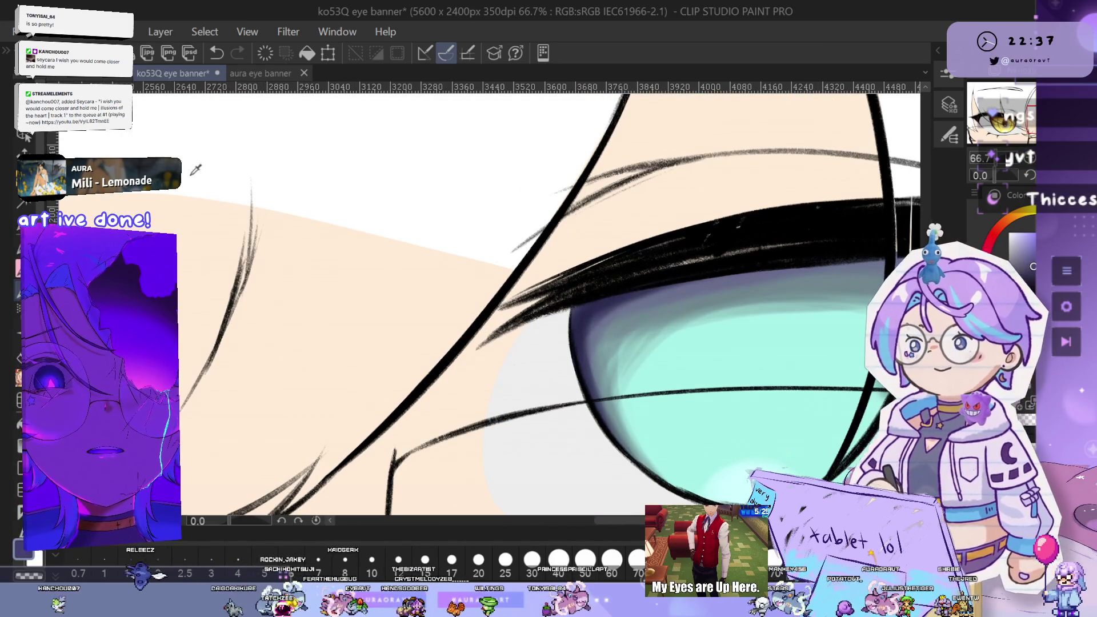
pyautogui.hotkey('ctrl', 'Tab')
pyautogui.scroll(1, 601, 297)
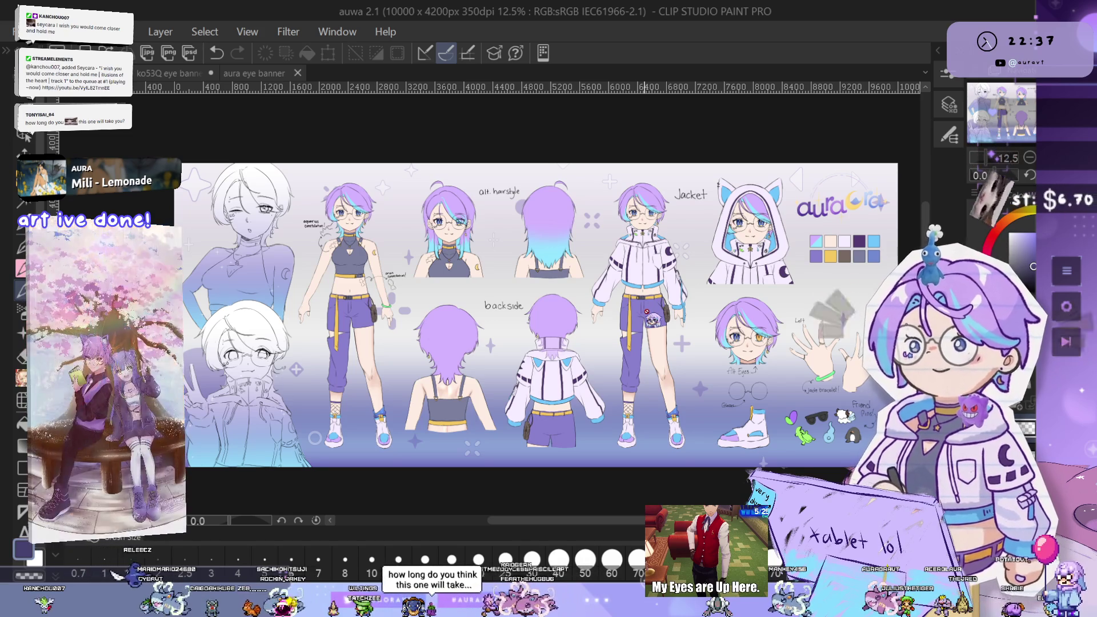
pyautogui.click(179, 74)
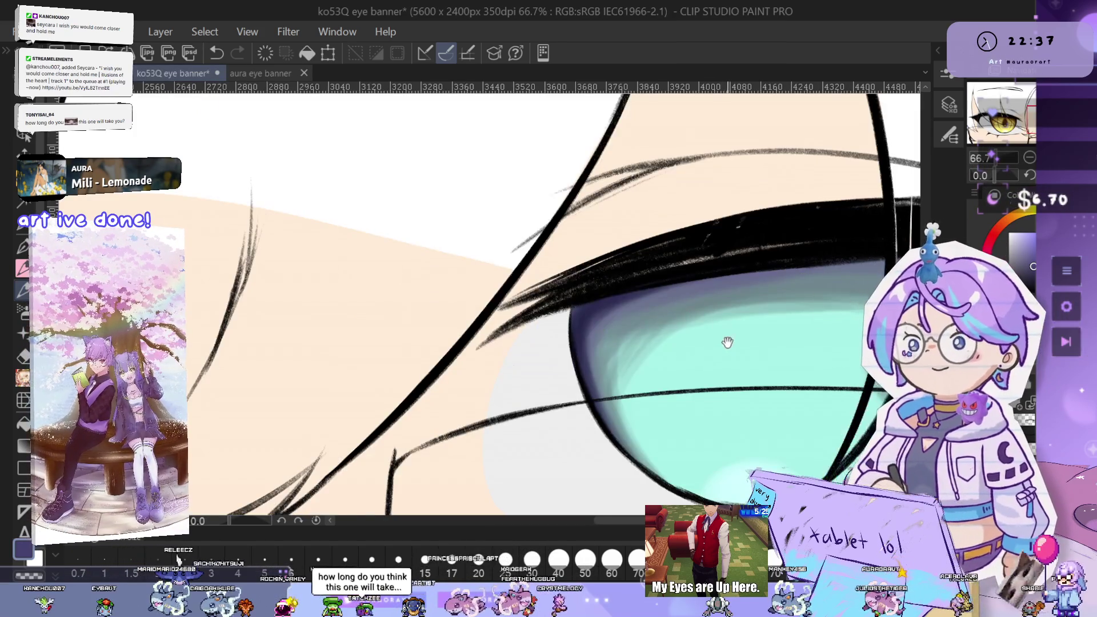
# Rotate the ko53Q canvas to tilt both eyes for shading
pyautogui.scroll(-3, 723, 337)
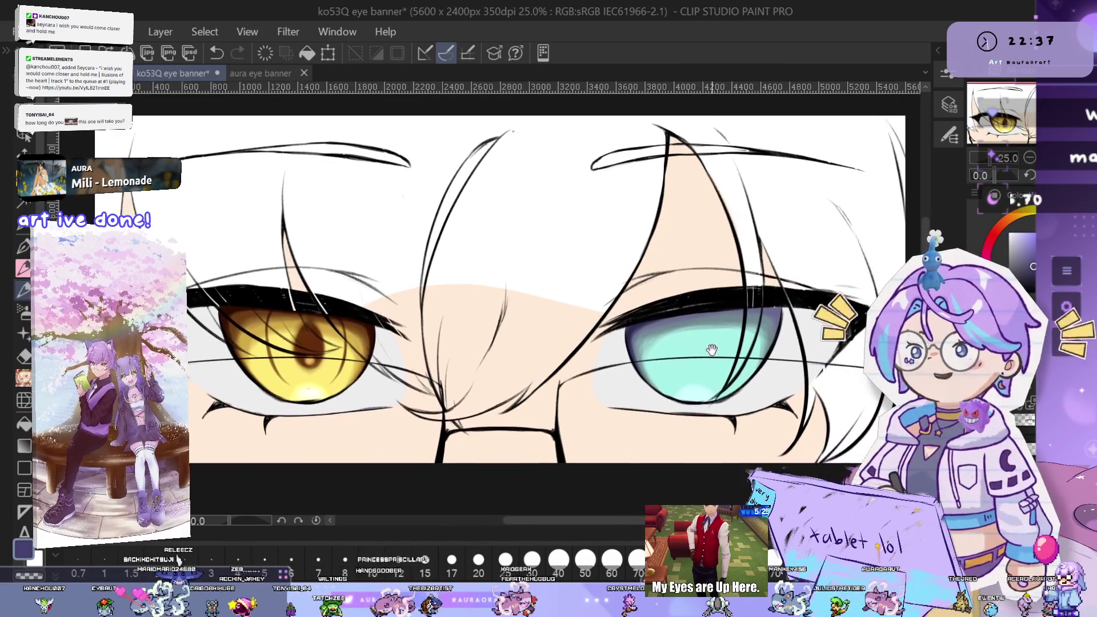
pyautogui.moveTo(708, 349); pyautogui.dragTo(708, 365)
pyautogui.scroll(3, 656, 427)
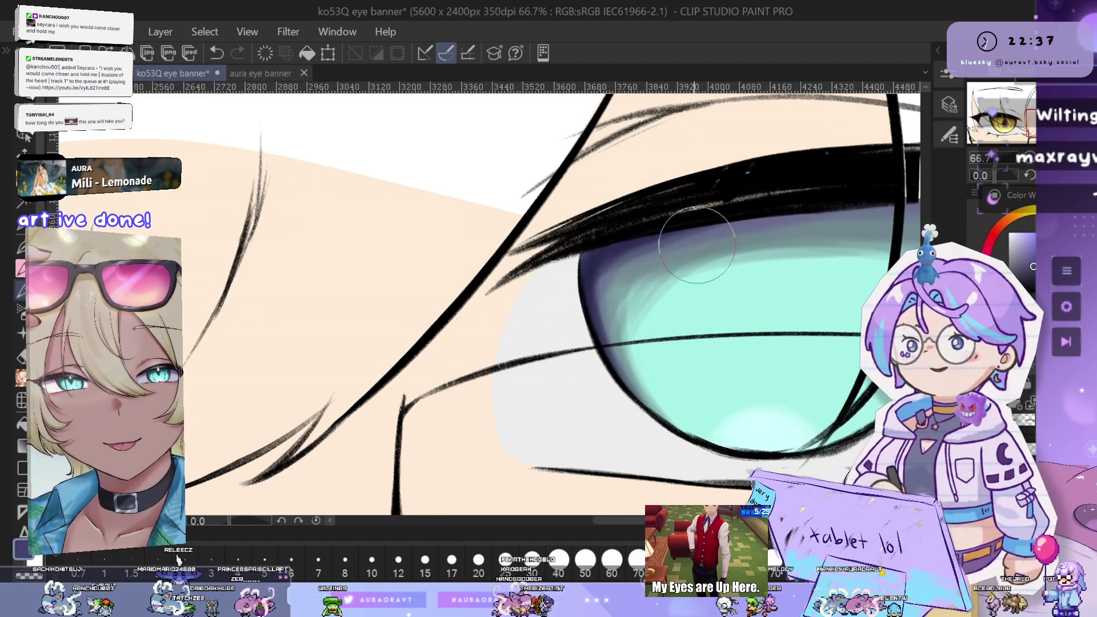
pyautogui.scroll(-3, 692, 204)
pyautogui.moveTo(1008, 175); pyautogui.dragTo(985, 176)
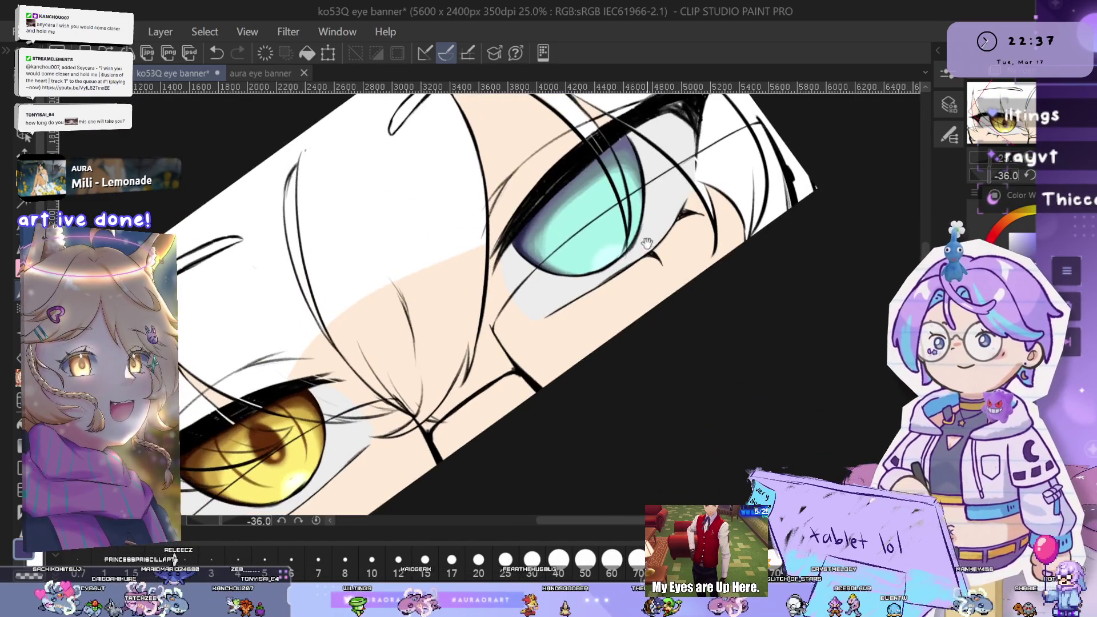
# Paint dark purple shading along the cyan iris's upper-left edge
pyautogui.scroll(2, 508, 313)
pyautogui.moveTo(507, 313); pyautogui.dragTo(510, 321)
pyautogui.moveTo(470, 352)
pyautogui.mouseDown()
pyautogui.moveTo(566, 246)
pyautogui.moveTo(696, 139)
pyautogui.mouseUp()
pyautogui.moveTo(530, 279); pyautogui.dragTo(612, 205)
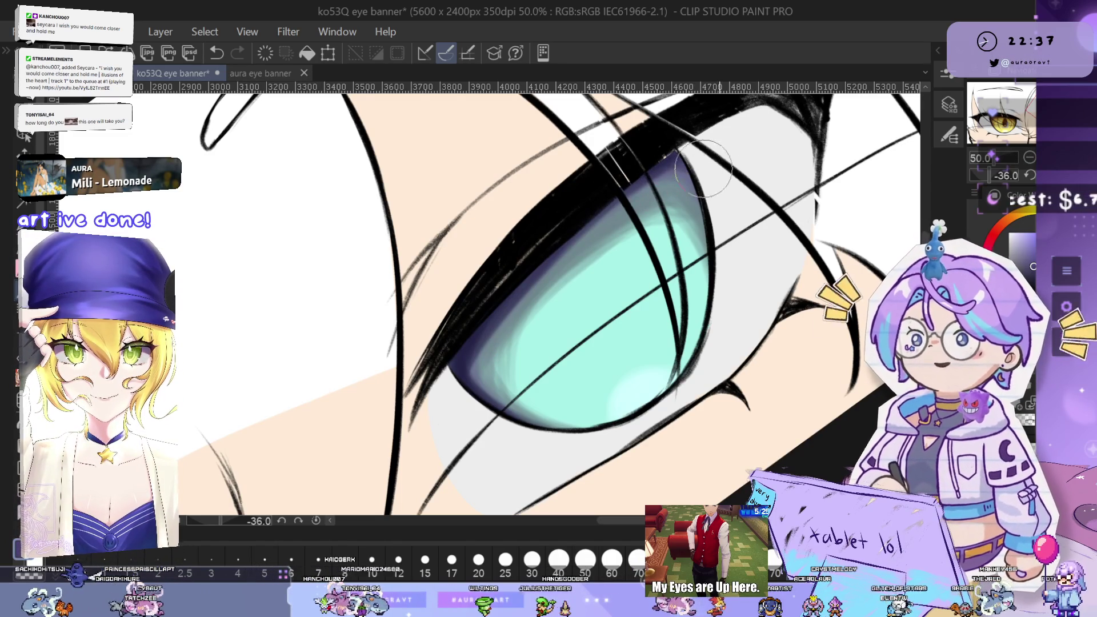
# Add more dark shading strokes along the upper iris edge, undoing the last one
pyautogui.scroll(1, 688, 211)
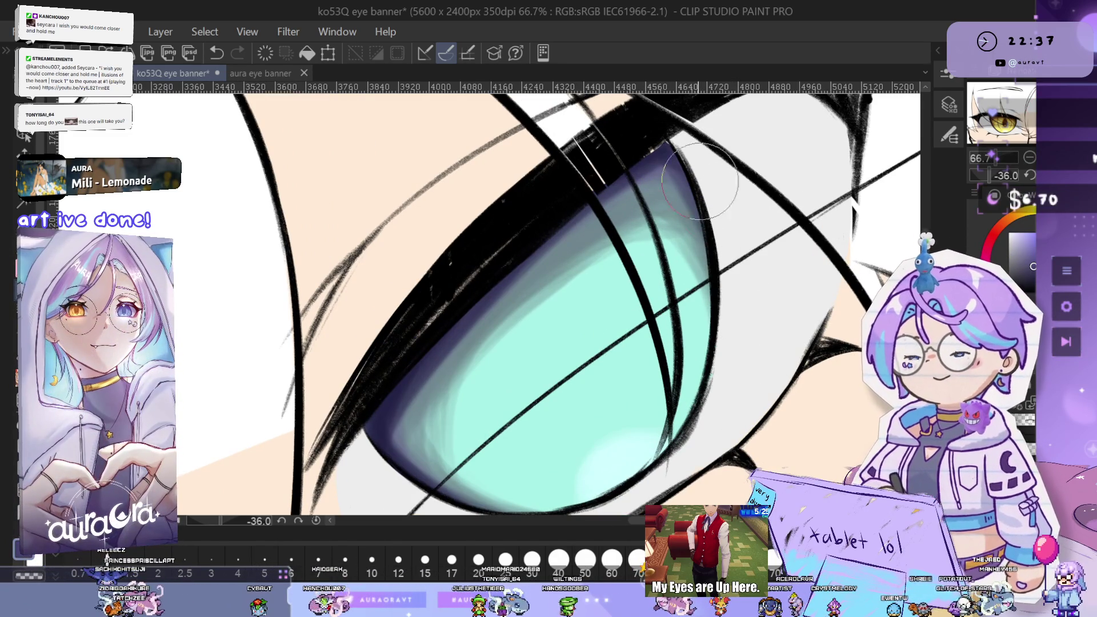
pyautogui.moveTo(711, 269); pyautogui.dragTo(768, 234)
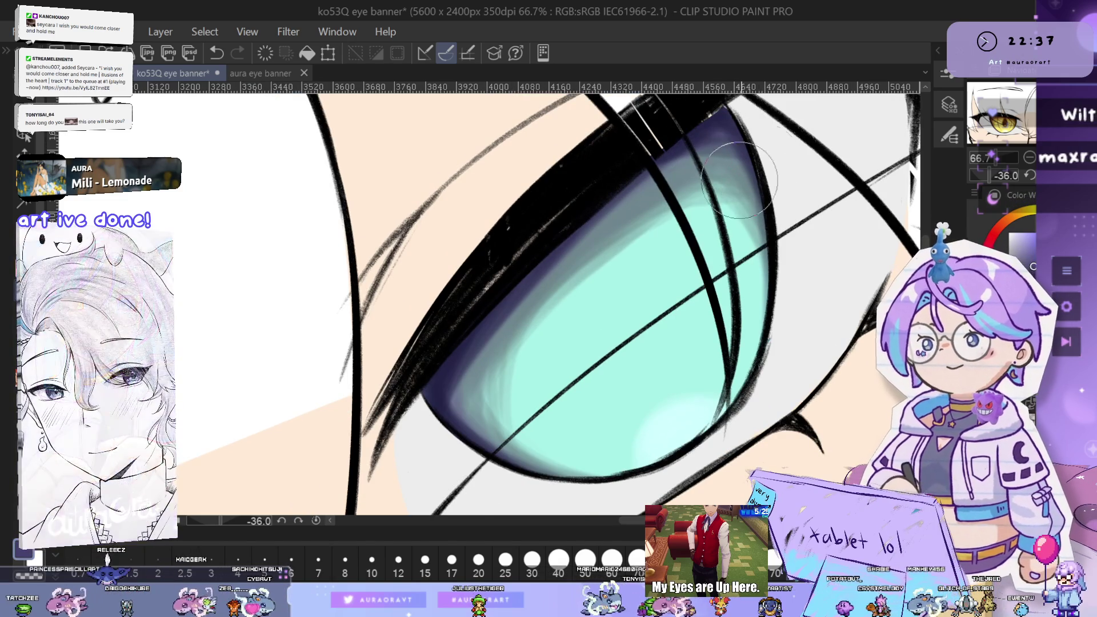
pyautogui.moveTo(699, 199); pyautogui.dragTo(721, 223)
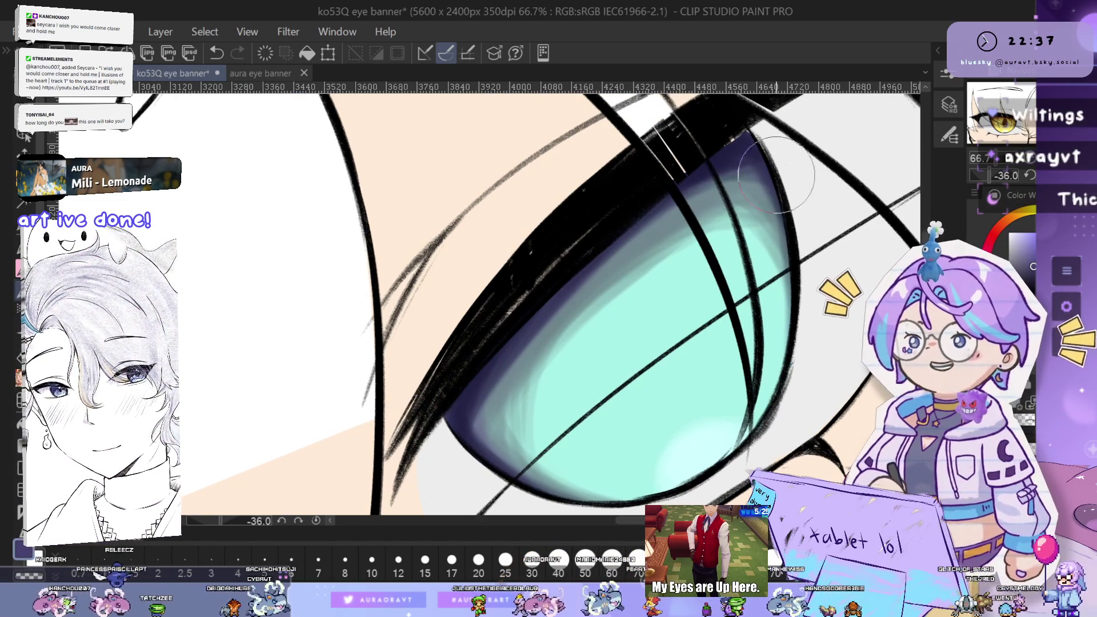
pyautogui.moveTo(754, 184); pyautogui.dragTo(731, 179)
pyautogui.moveTo(651, 200); pyautogui.dragTo(520, 314)
pyautogui.moveTo(606, 237); pyautogui.dragTo(537, 309)
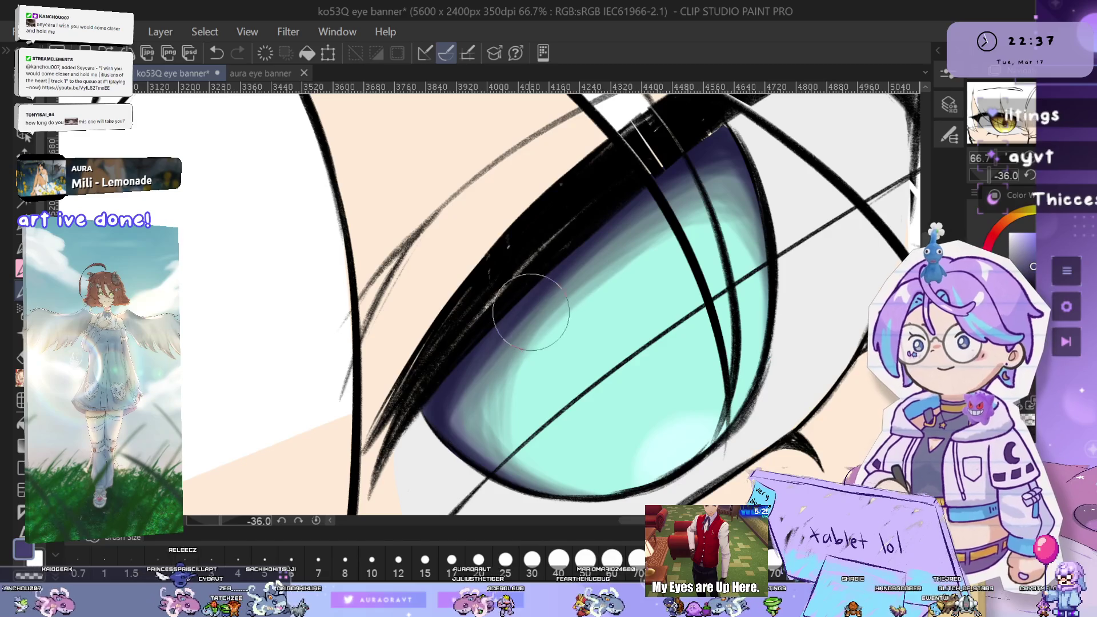
pyautogui.moveTo(487, 438); pyautogui.dragTo(516, 386)
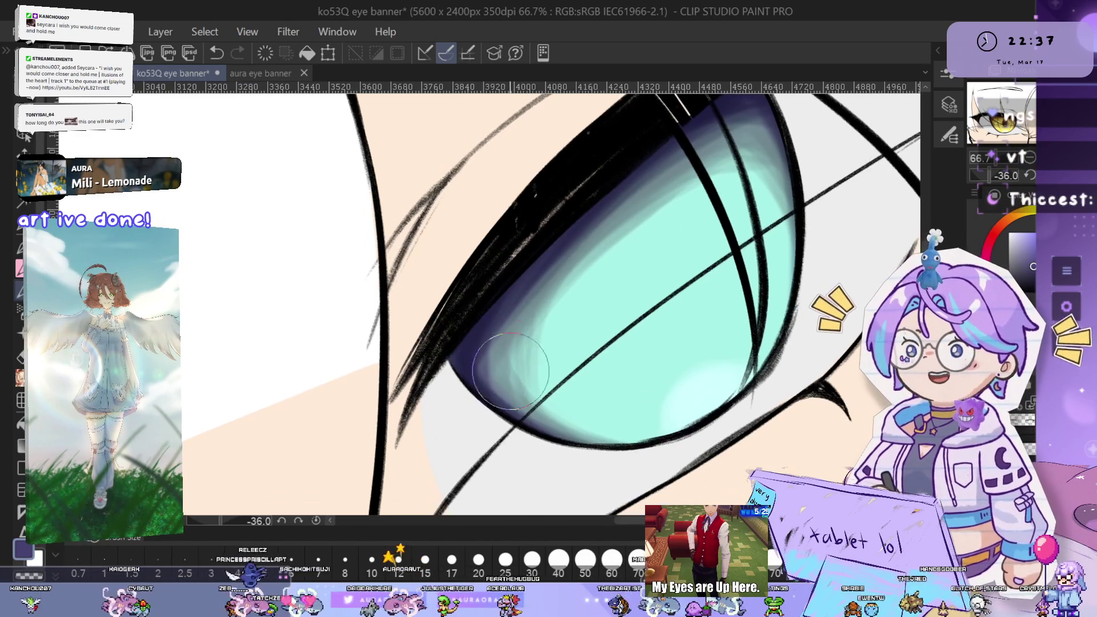
pyautogui.moveTo(496, 313); pyautogui.dragTo(489, 365)
pyautogui.hotkey('ctrl', 'z')
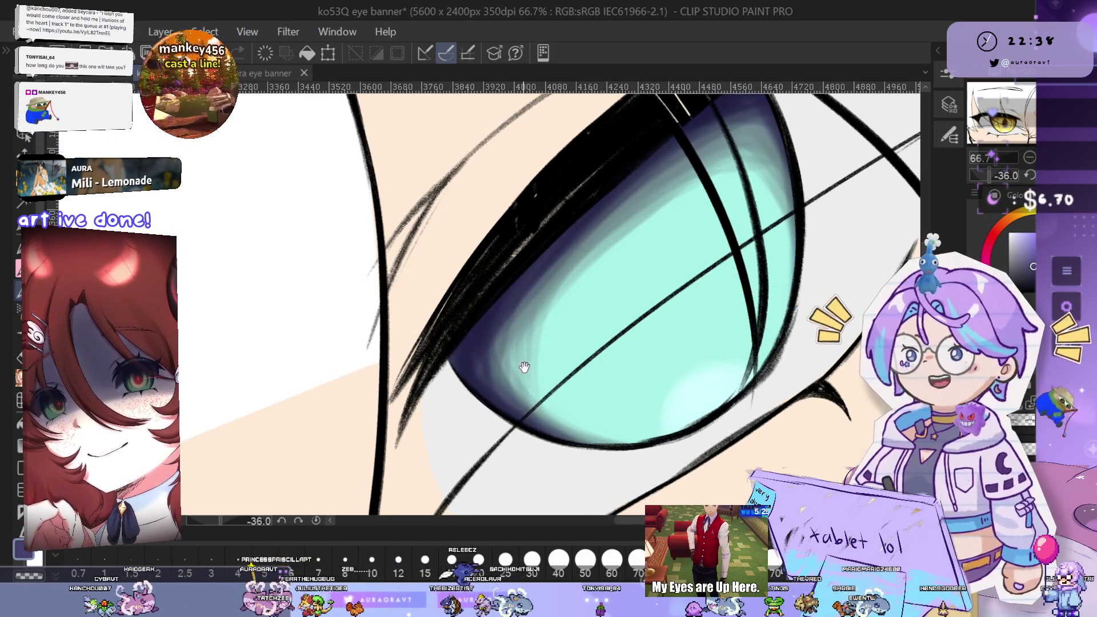
# Level the canvas rotation, zoom to 100% on the iris, and undo the latest stroke
pyautogui.moveTo(523, 367); pyautogui.dragTo(562, 347)
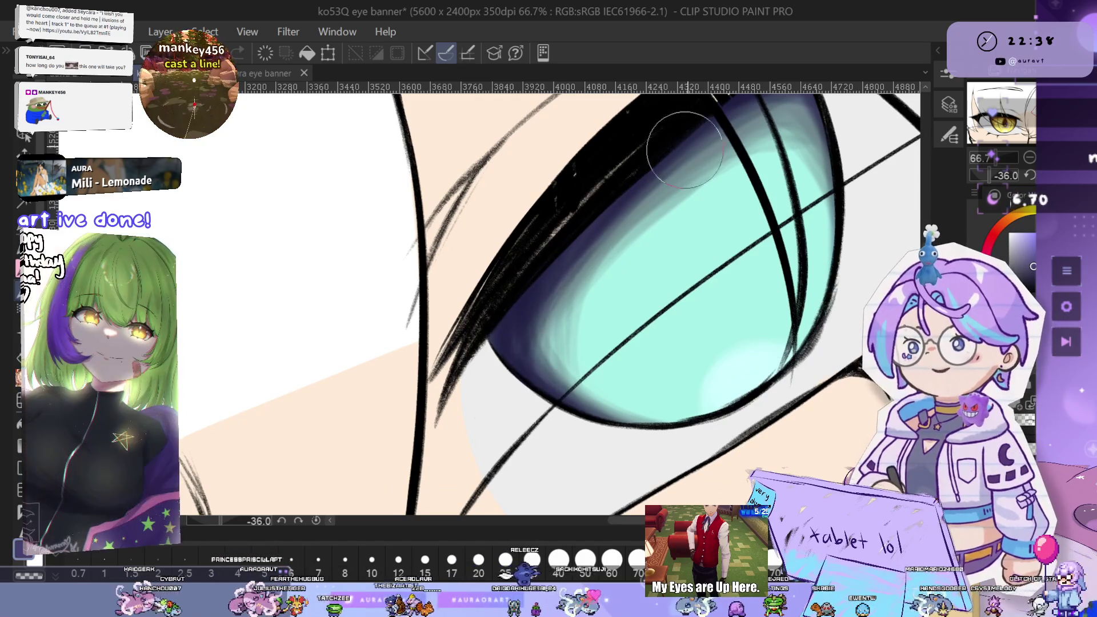
pyautogui.moveTo(711, 283); pyautogui.dragTo(687, 331)
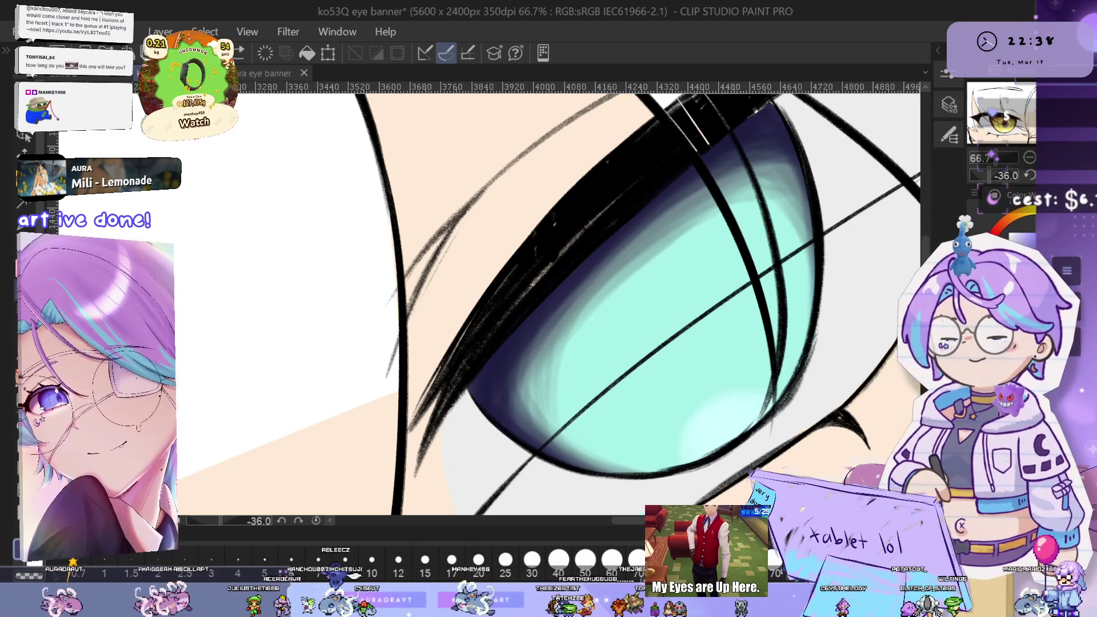
pyautogui.hotkey('ctrl', '@')
pyautogui.moveTo(702, 385); pyautogui.dragTo(696, 313)
pyautogui.moveTo(788, 249); pyautogui.dragTo(769, 254)
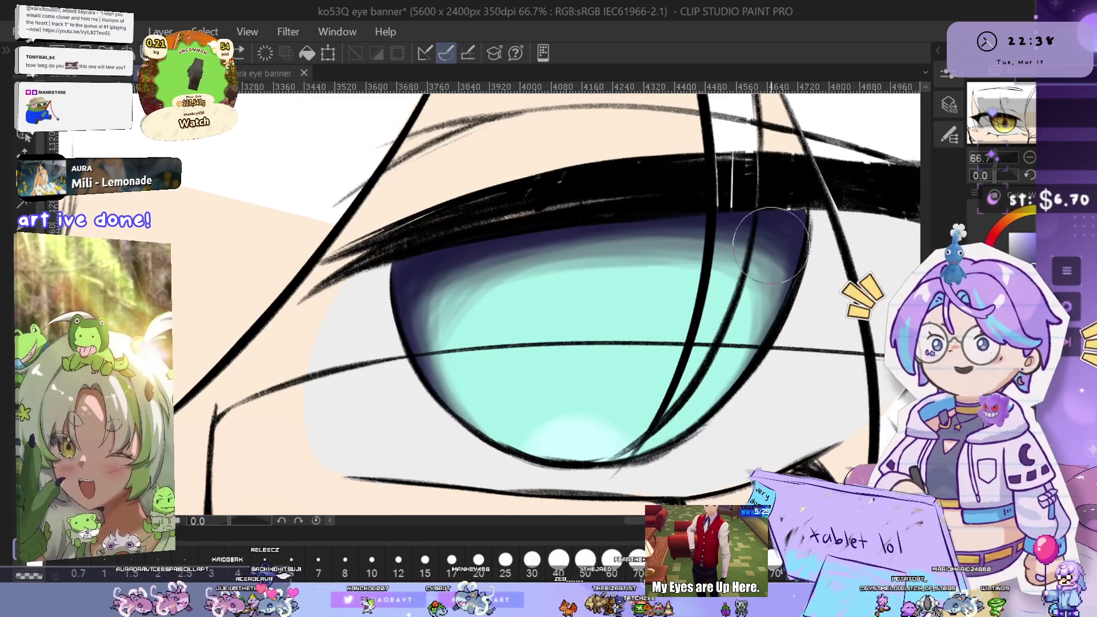
pyautogui.hotkey('ctrl', '+')
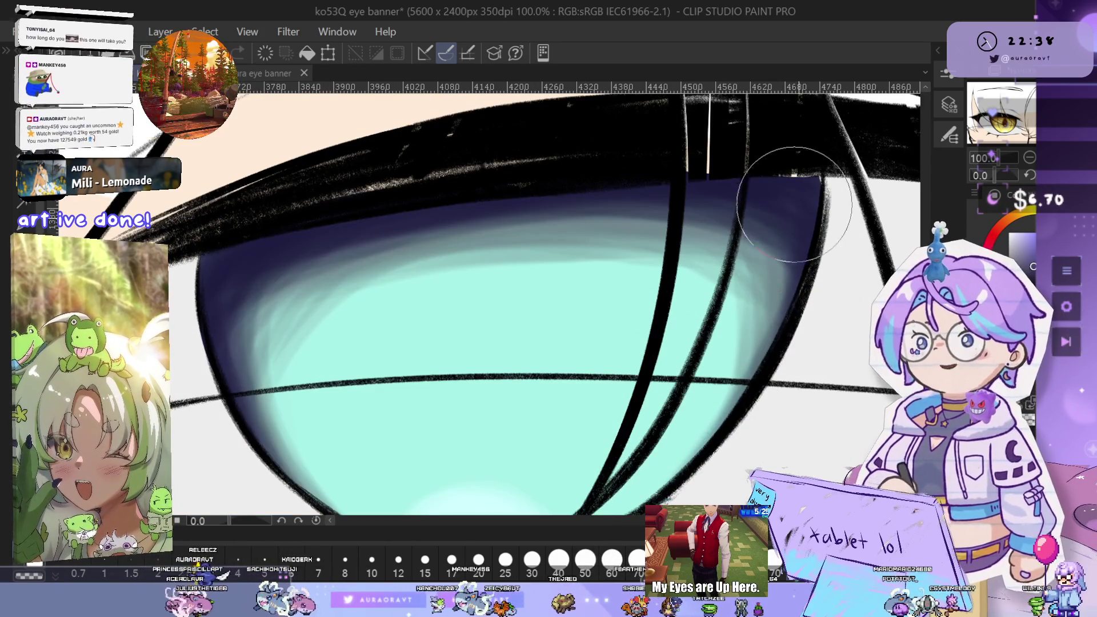
pyautogui.moveTo(800, 381); pyautogui.dragTo(761, 347)
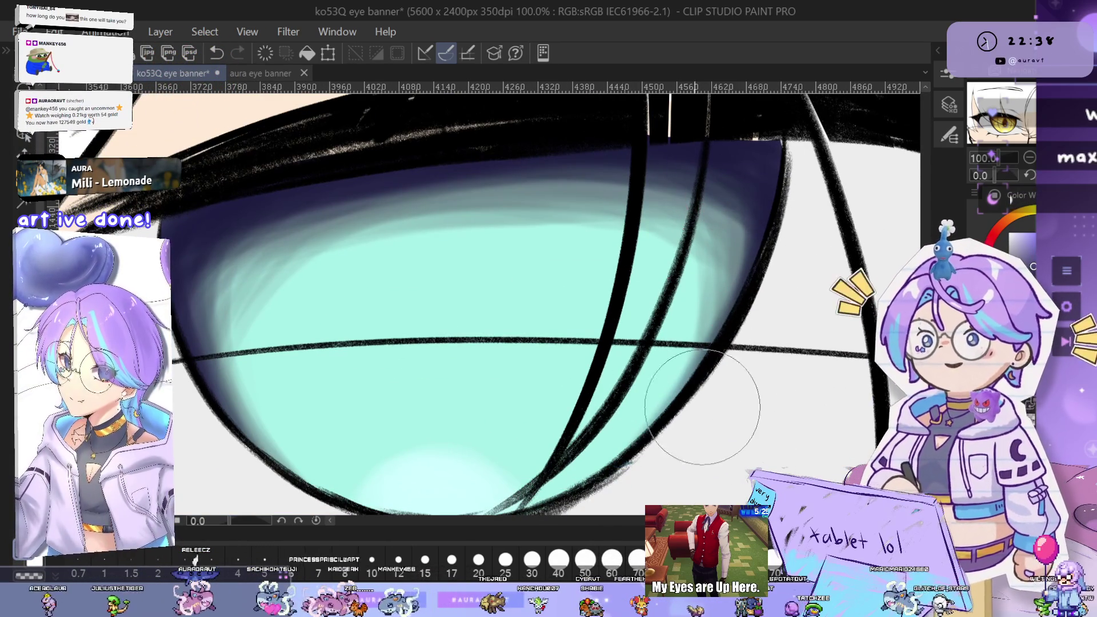
pyautogui.scroll(1, 734, 257)
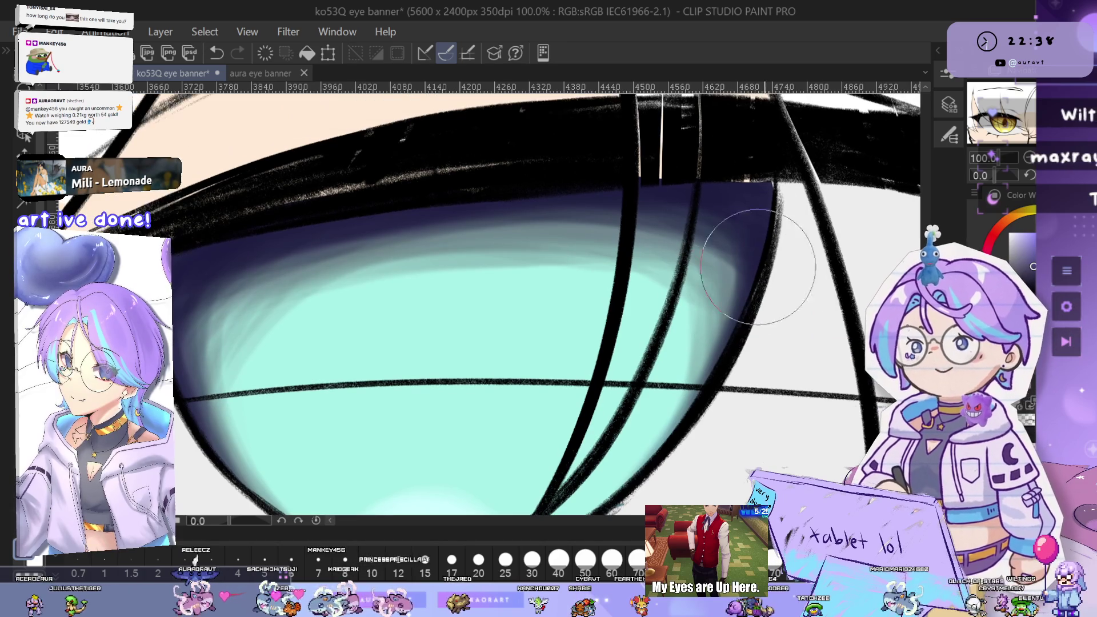
pyautogui.moveTo(517, 198); pyautogui.dragTo(558, 215)
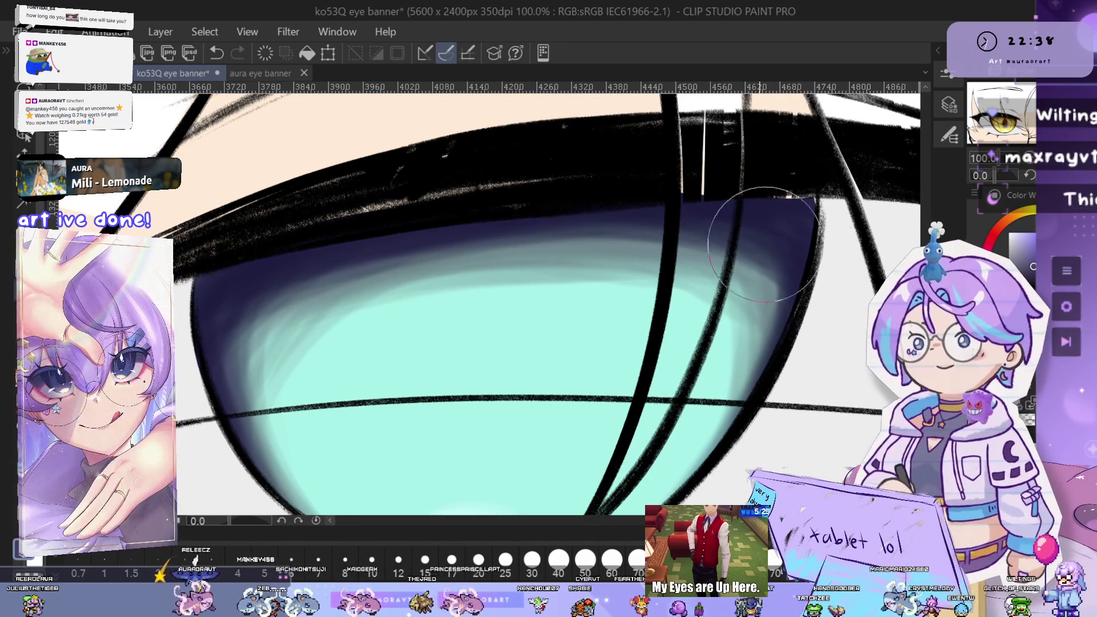
pyautogui.scroll(-1, 546, 242)
pyautogui.moveTo(729, 247); pyautogui.dragTo(762, 257)
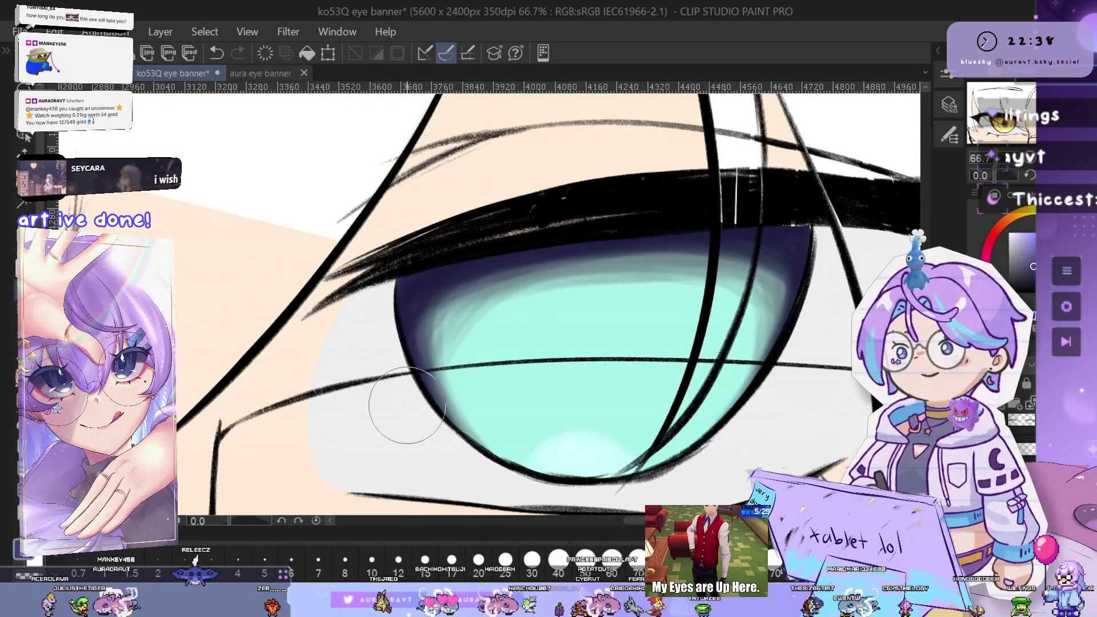
pyautogui.hotkey('ctrl', 'z')
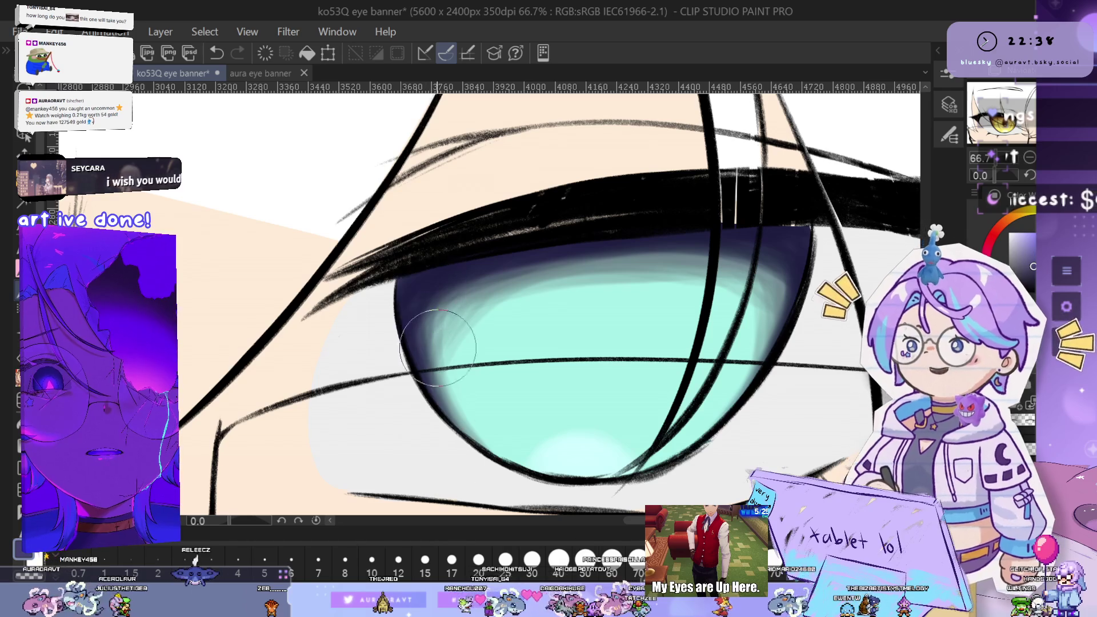
# Shade the iris's left rim, then tilt the canvas and undo the last stroke
pyautogui.moveTo(434, 285); pyautogui.dragTo(416, 349)
pyautogui.scroll(-5, 571, 400)
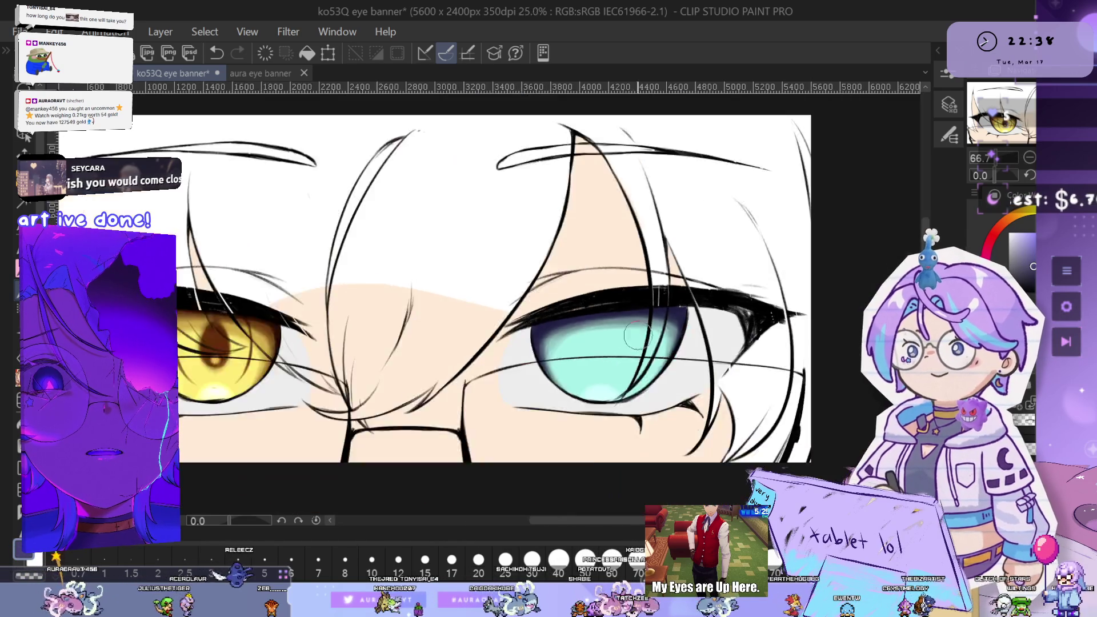
pyautogui.scroll(5, 628, 352)
pyautogui.scroll(-3, 628, 352)
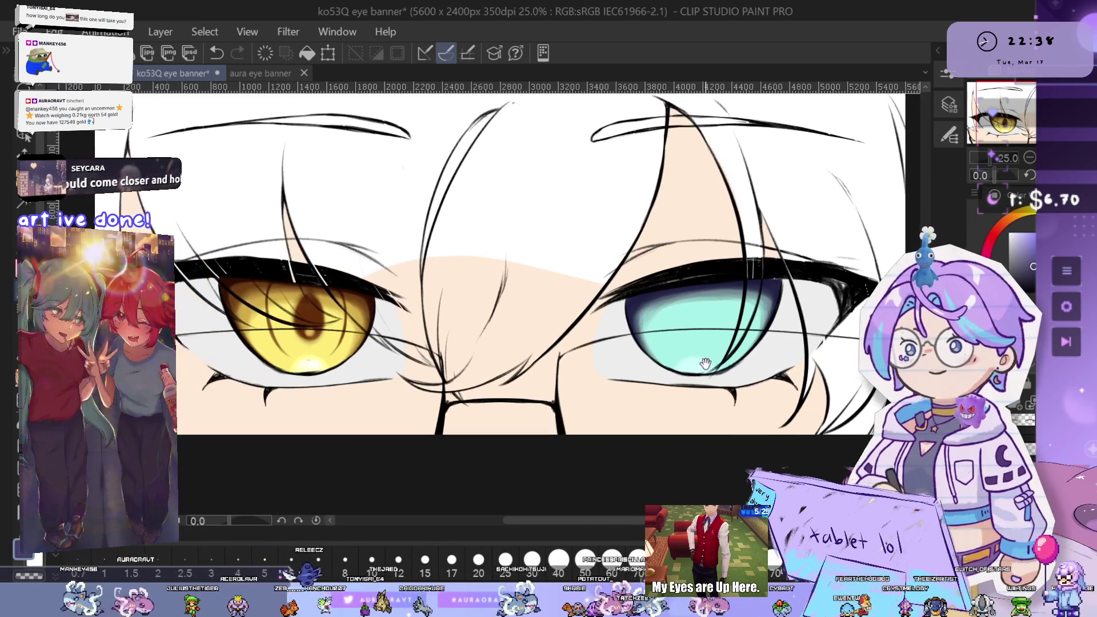
pyautogui.scroll(3, 699, 345)
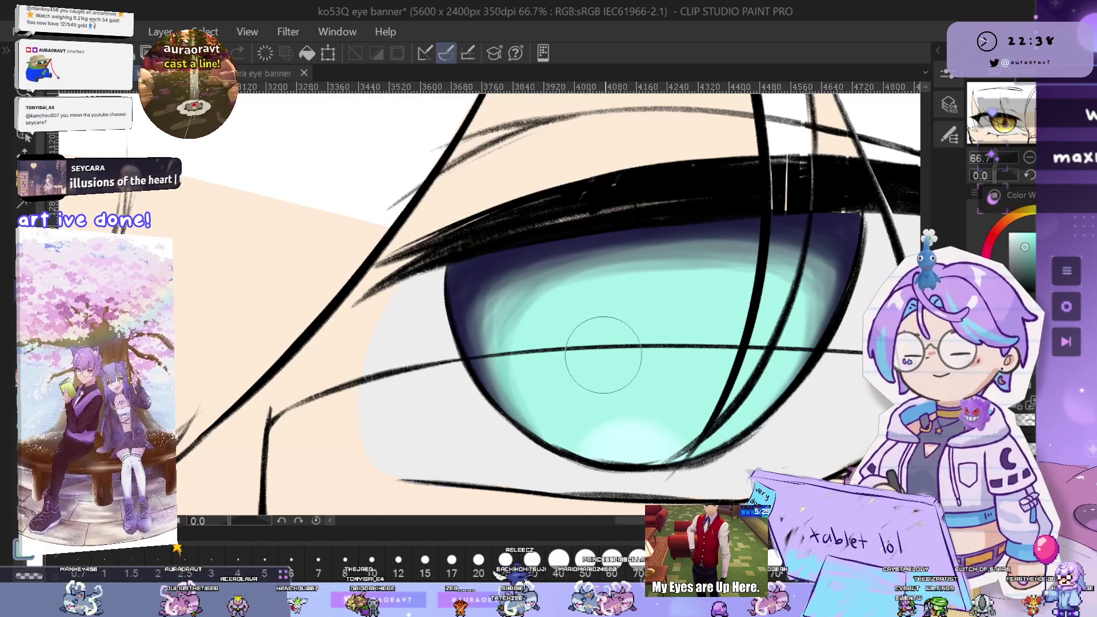
pyautogui.moveTo(739, 386); pyautogui.dragTo(719, 375)
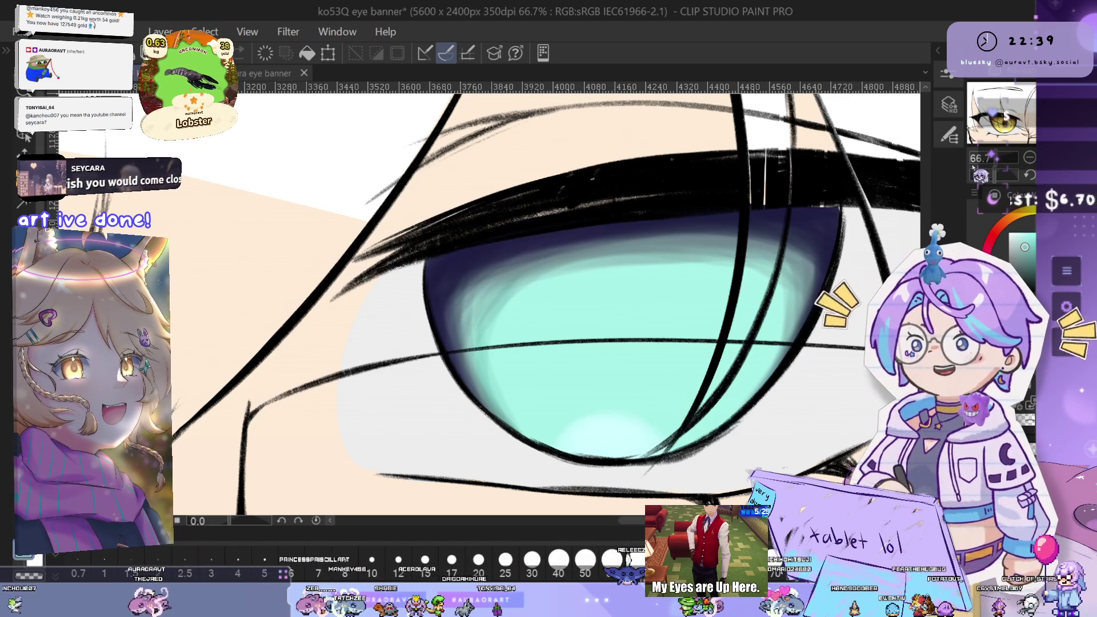
pyautogui.moveTo(1004, 175); pyautogui.dragTo(979, 175)
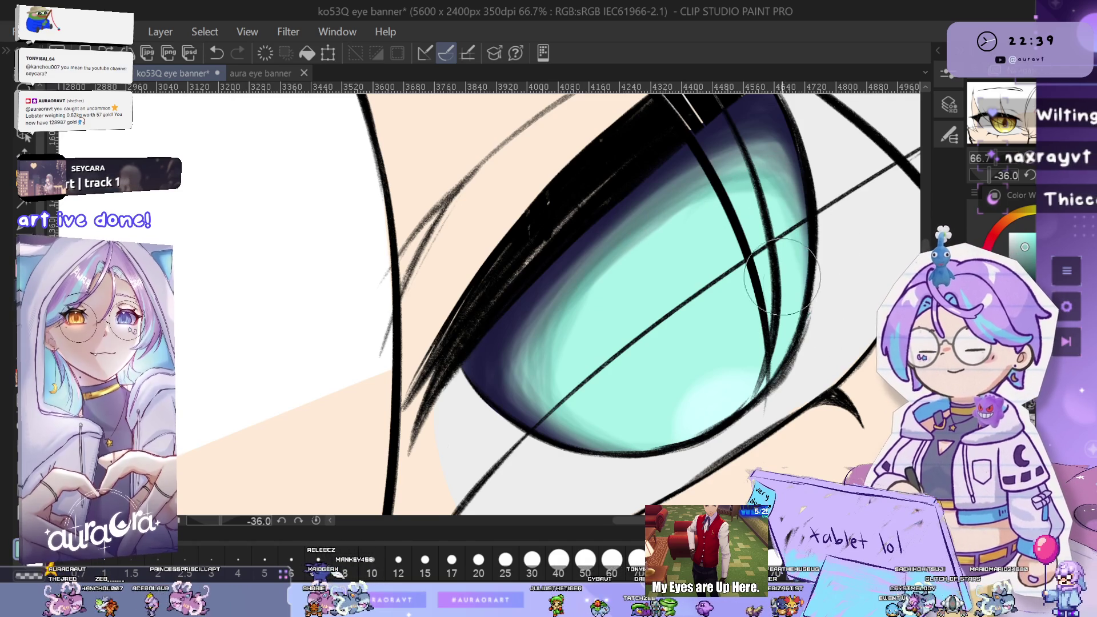
pyautogui.hotkey('ctrl', 'z')
# Level the canvas and zoom out to compare both eyes side by side
pyautogui.hotkey('ctrl', '@')
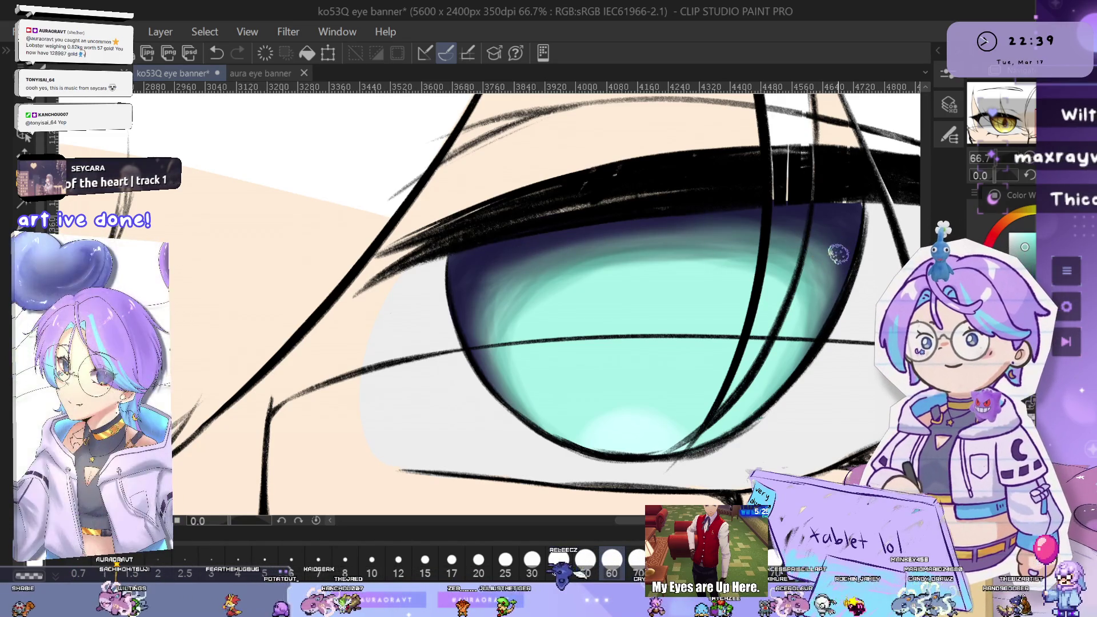
pyautogui.scroll(-4, 791, 303)
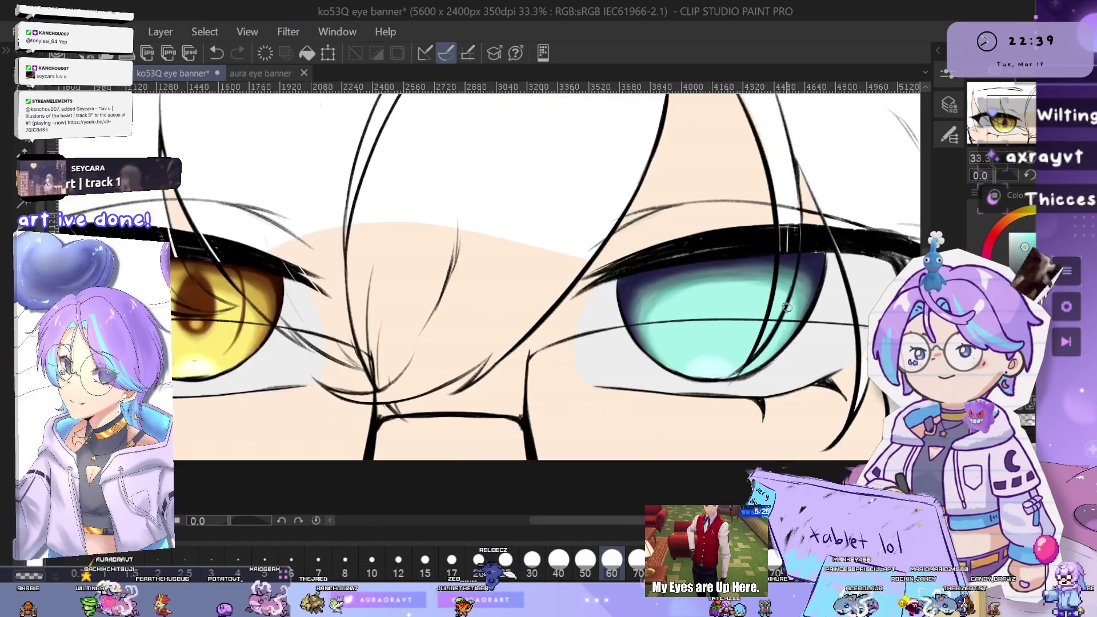
pyautogui.scroll(4, 772, 366)
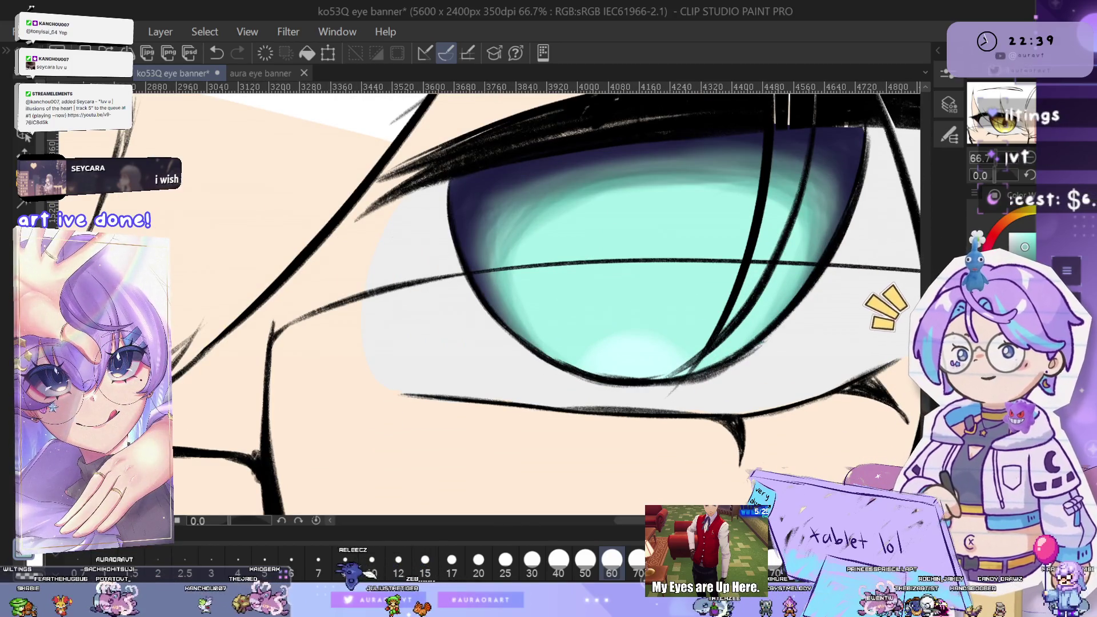
pyautogui.scroll(-3, 579, 388)
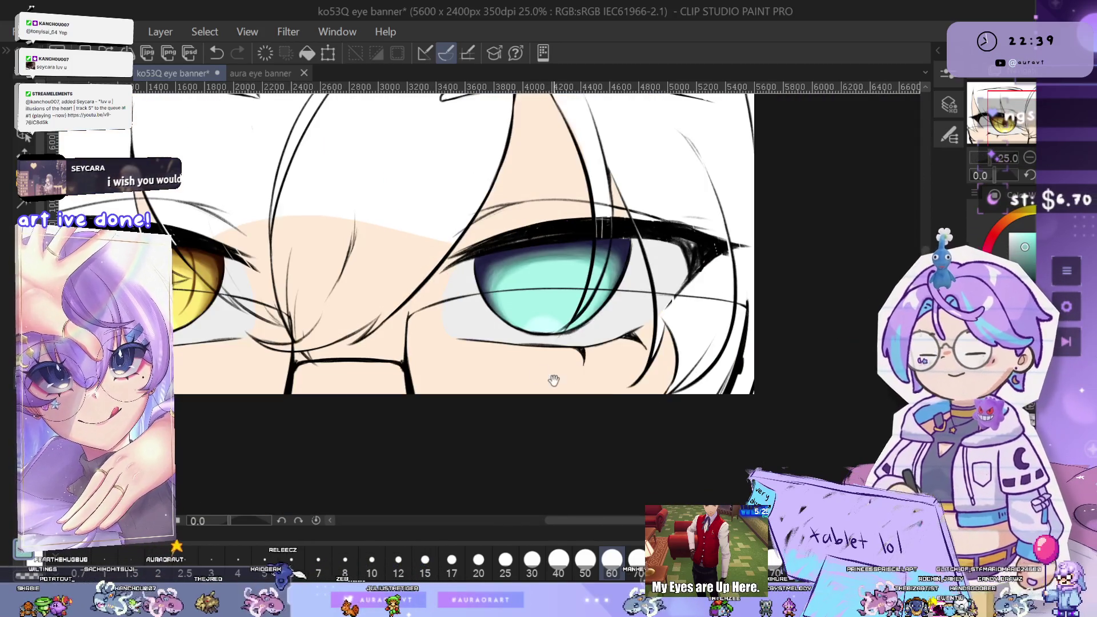
pyautogui.moveTo(580, 388); pyautogui.dragTo(797, 408)
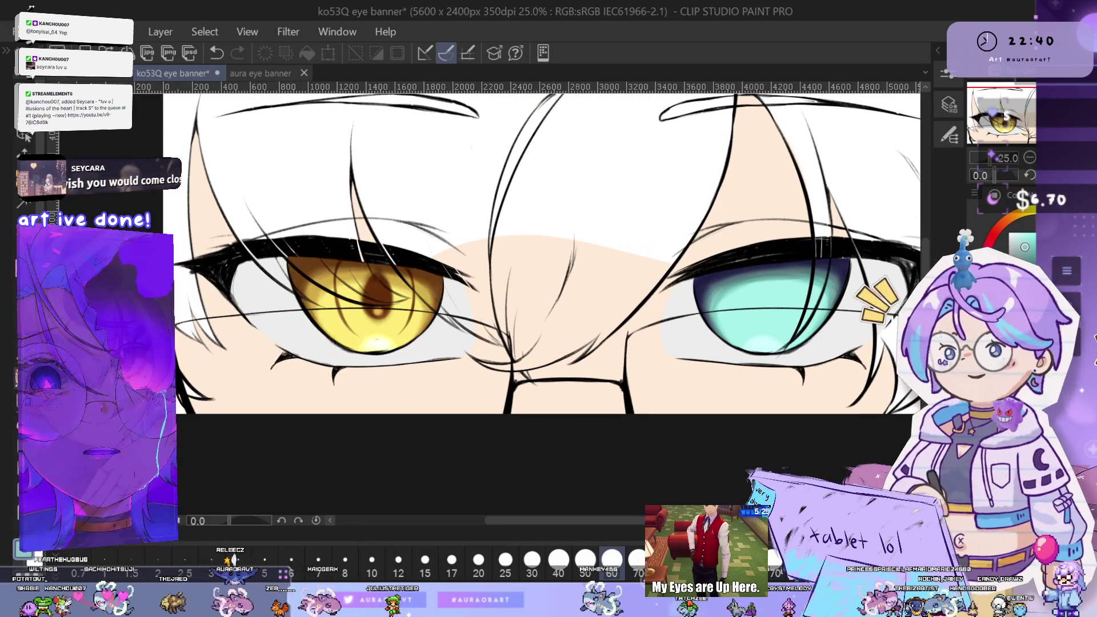
pyautogui.moveTo(851, 357)
pyautogui.mouseDown()
pyautogui.moveTo(778, 388)
pyautogui.moveTo(769, 381)
pyautogui.mouseUp()
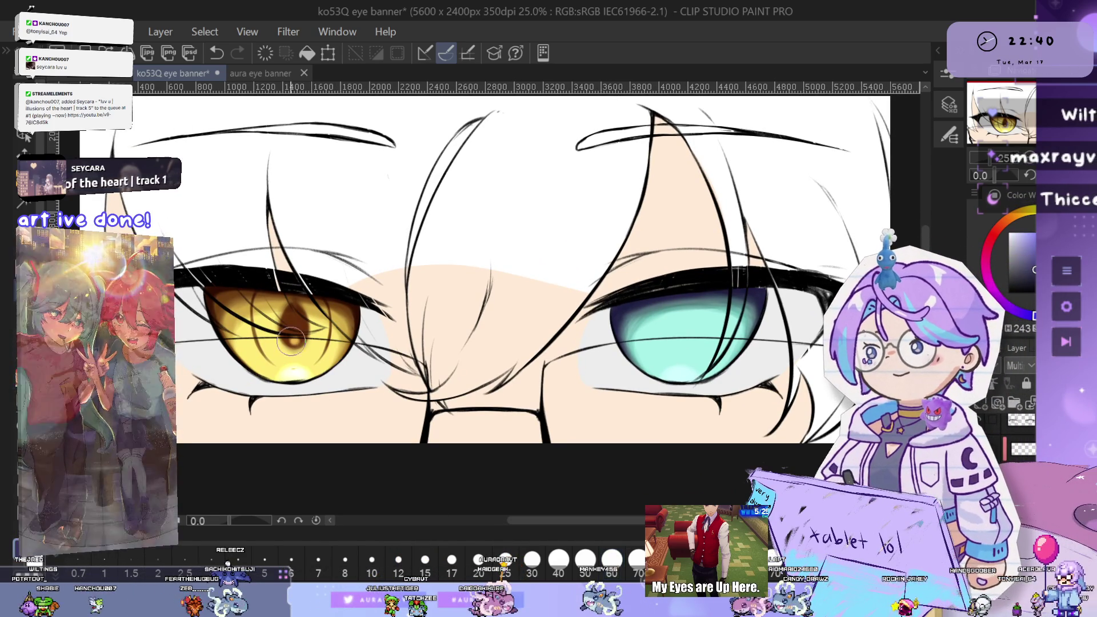
# Brush dark violet shading down the left edge of the right cyan iris, undoing a stray stroke
pyautogui.scroll(3, 597, 288)
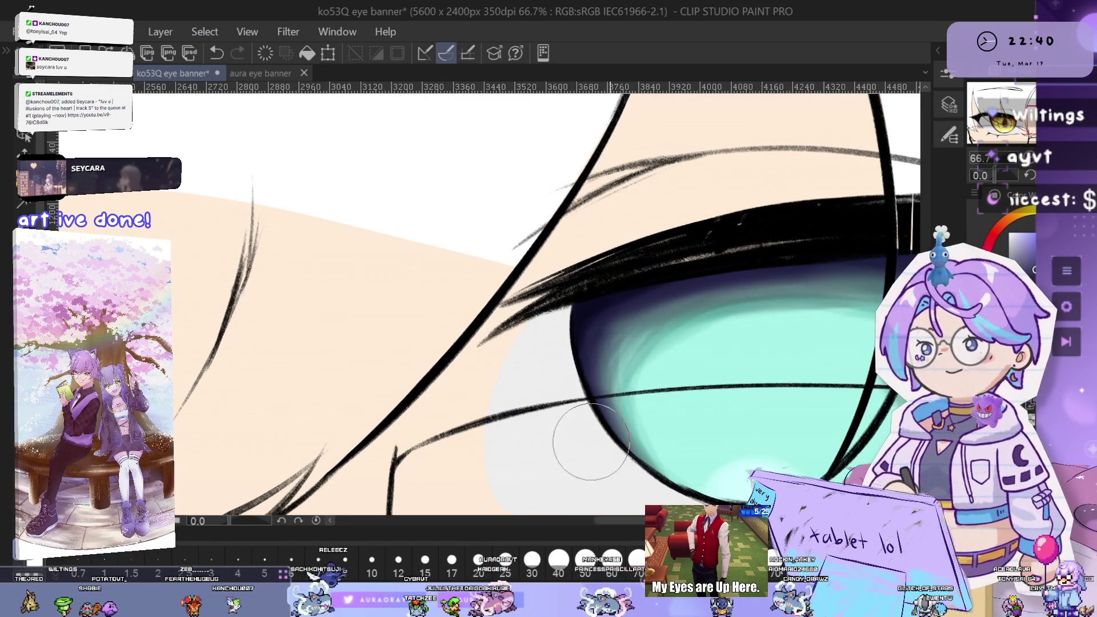
pyautogui.scroll(-1, 664, 393)
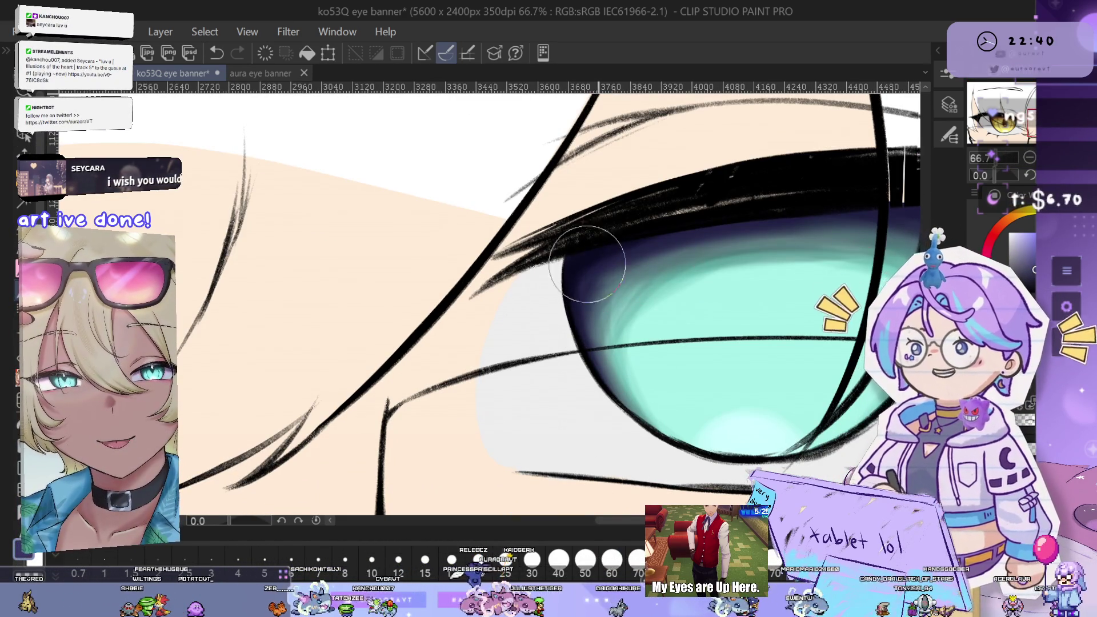
pyautogui.moveTo(571, 262); pyautogui.dragTo(454, 280)
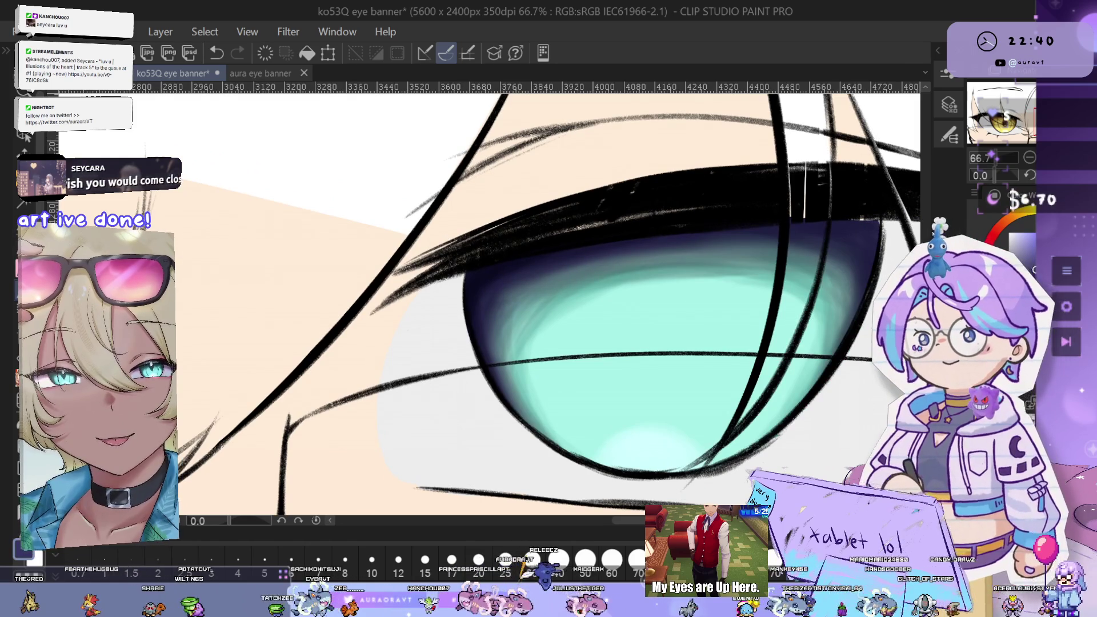
pyautogui.moveTo(715, 217); pyautogui.dragTo(607, 203)
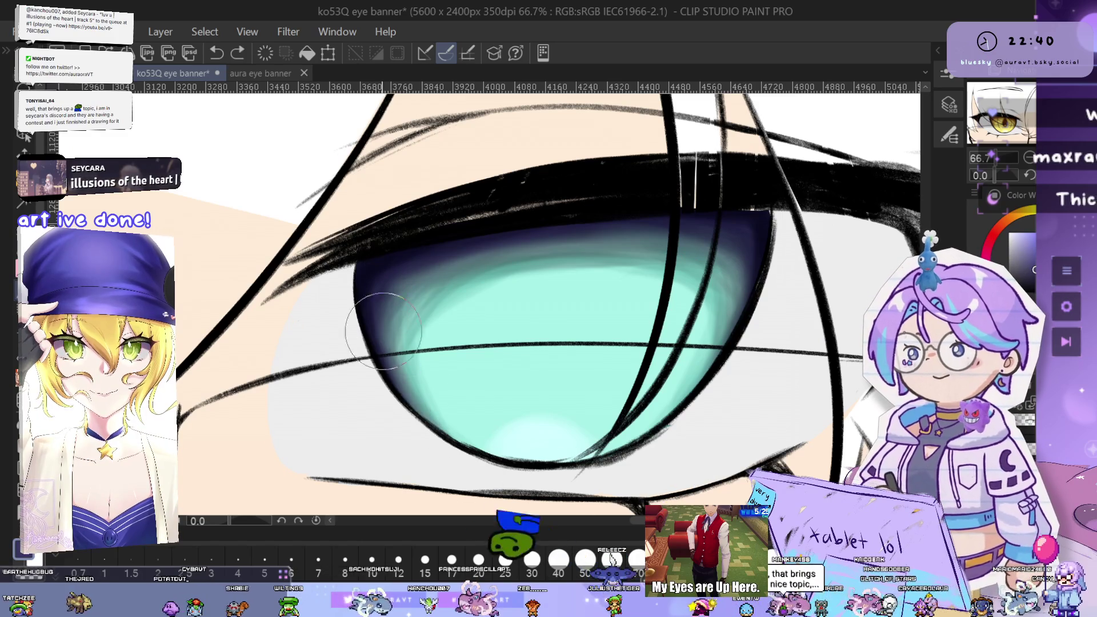
pyautogui.hotkey('ctrl', 'z')
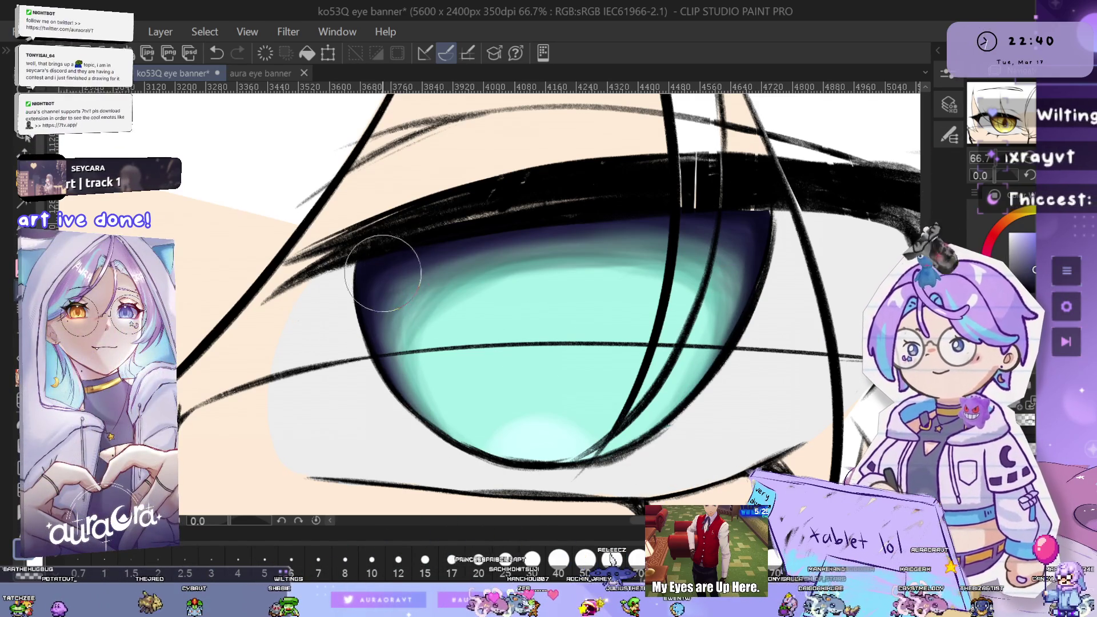
pyautogui.scroll(-1, 722, 395)
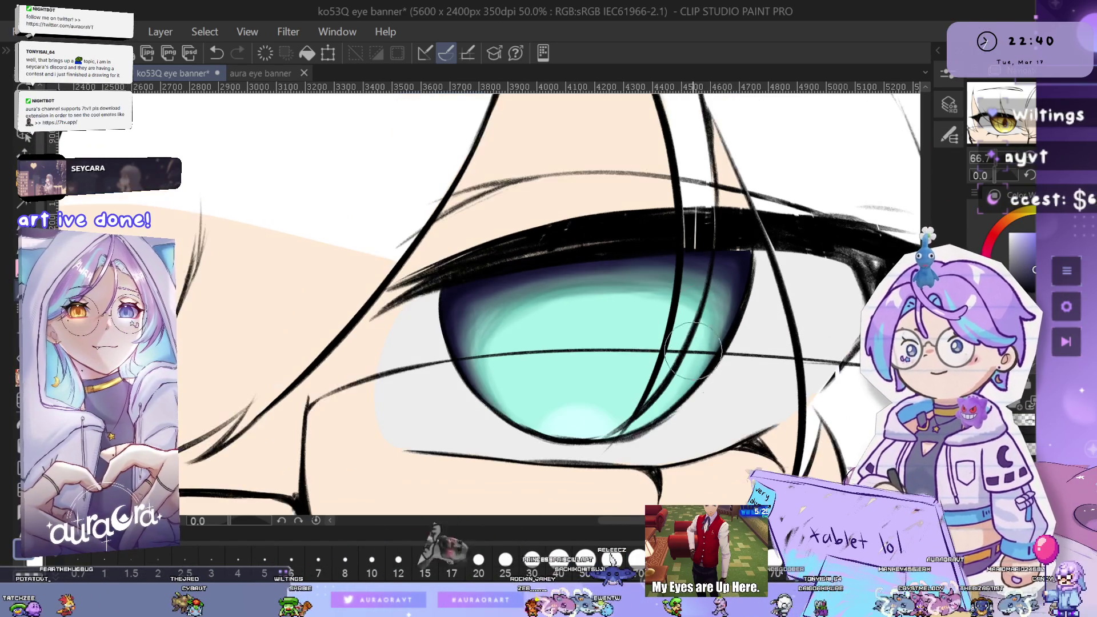
pyautogui.moveTo(722, 383); pyautogui.dragTo(725, 397)
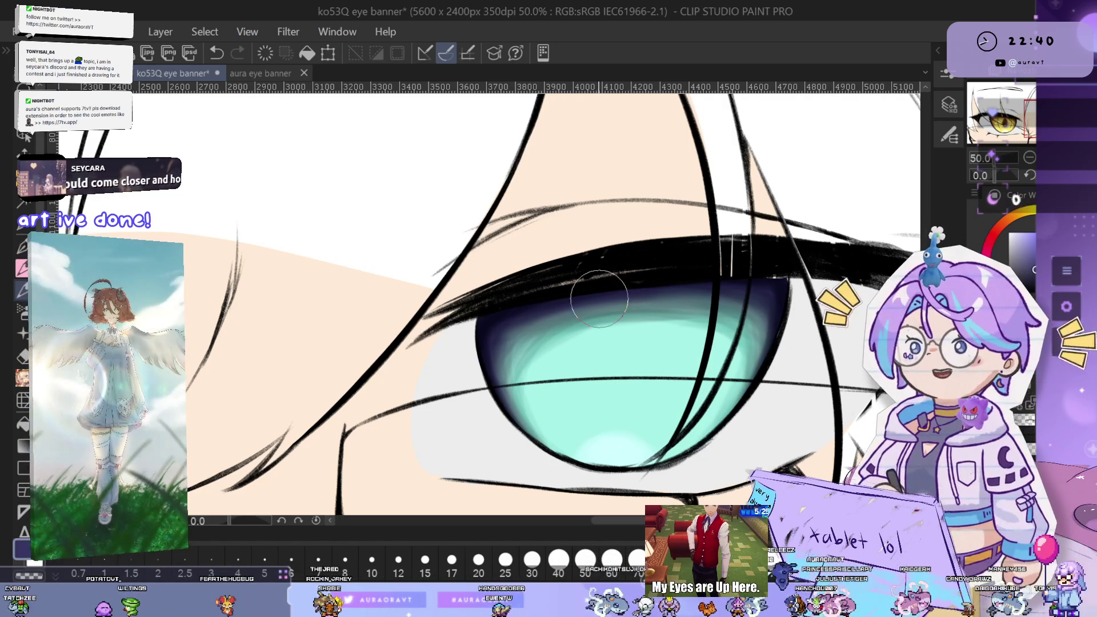
# Add dark violet shading along the iris's right edge, undoing the unwanted strokes
pyautogui.scroll(2, 598, 283)
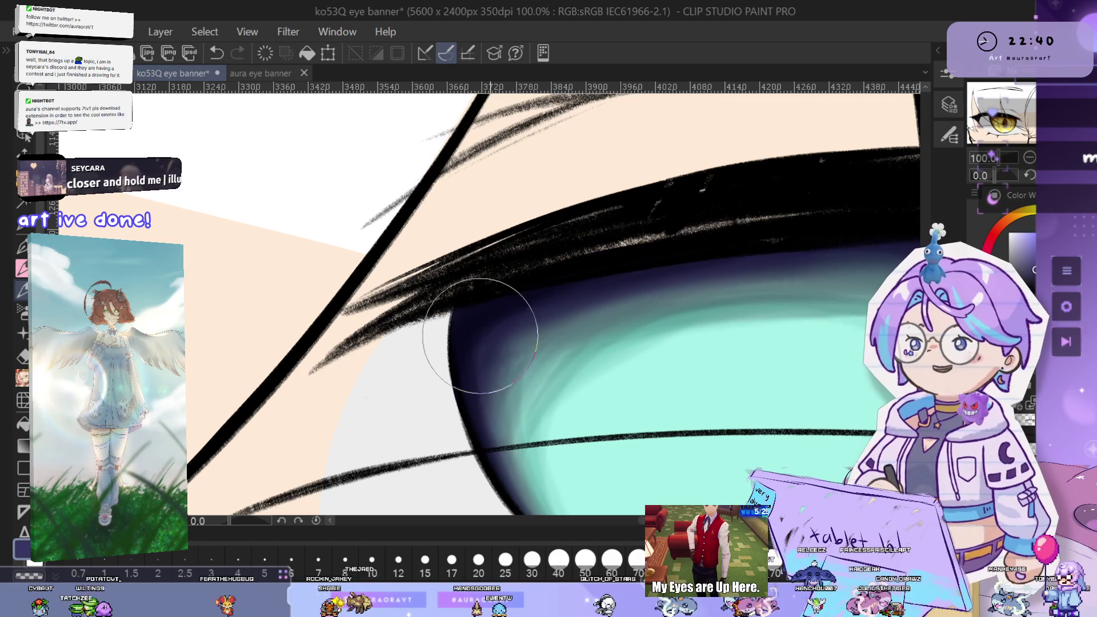
pyautogui.hscroll(2, 734, 267)
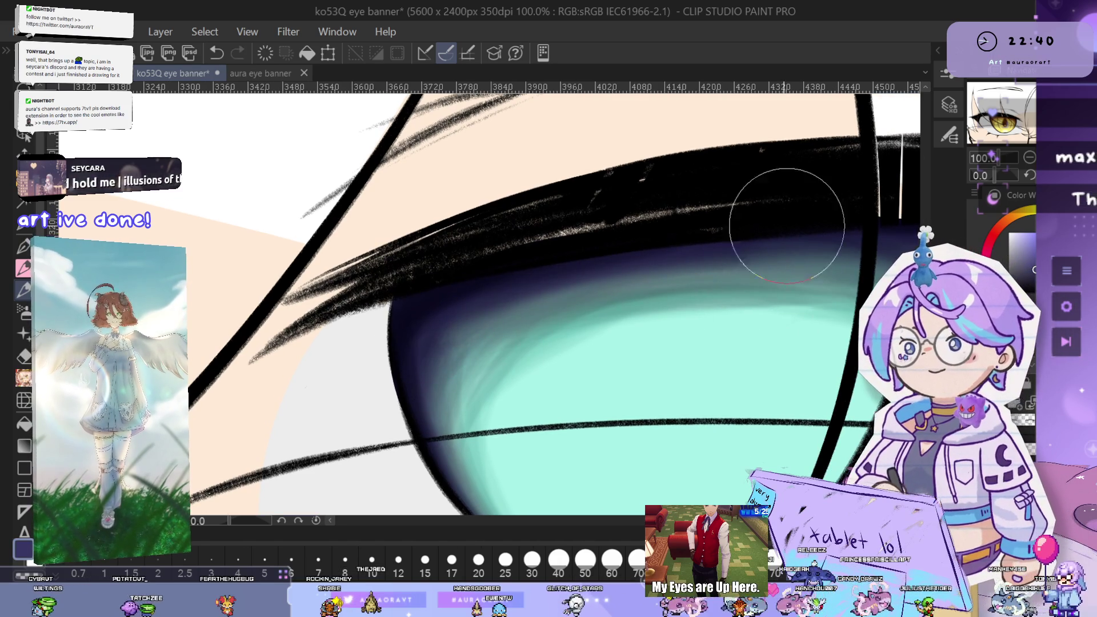
pyautogui.scroll(-2, 632, 286)
pyautogui.scroll(2, 542, 280)
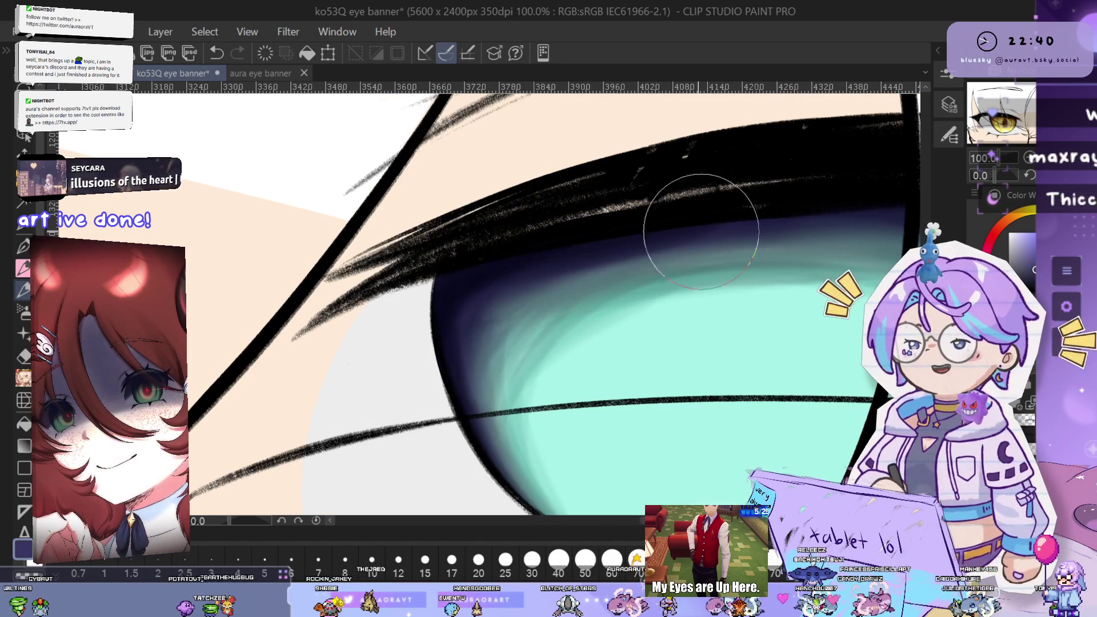
pyautogui.scroll(-2, 733, 226)
pyautogui.scroll(2, 628, 257)
pyautogui.moveTo(761, 270); pyautogui.dragTo(716, 270)
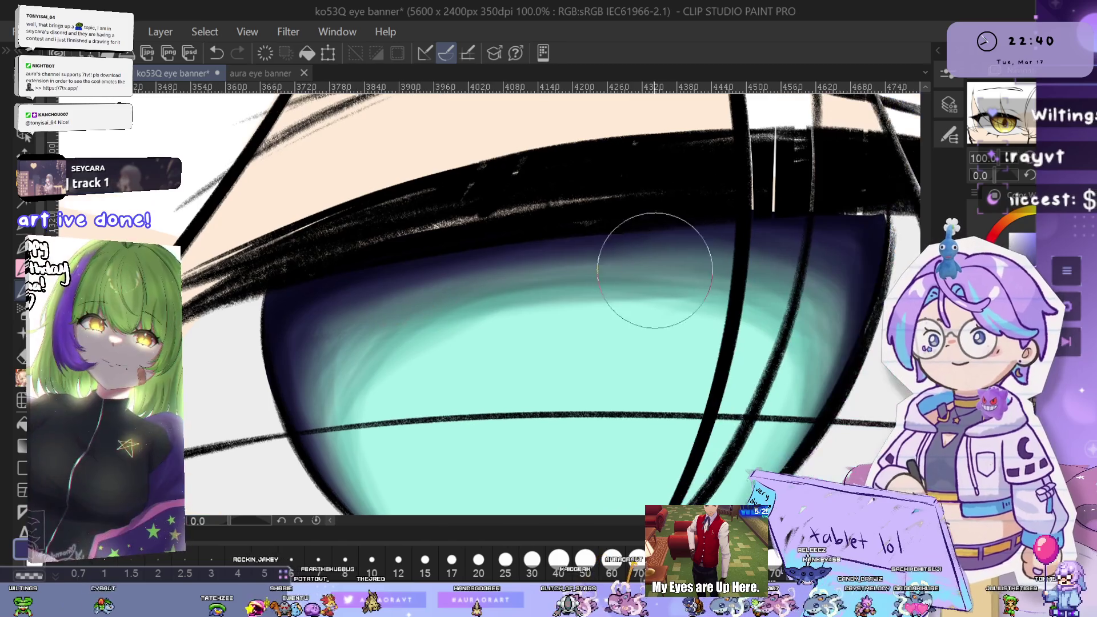
pyautogui.moveTo(828, 227); pyautogui.dragTo(639, 231)
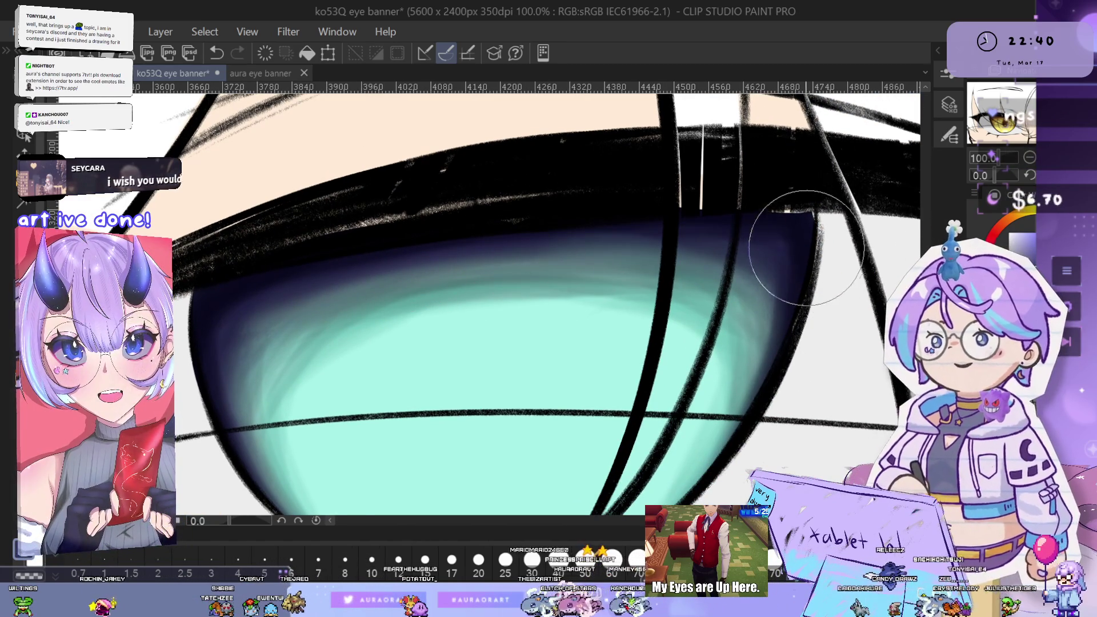
pyautogui.moveTo(820, 327); pyautogui.dragTo(794, 312)
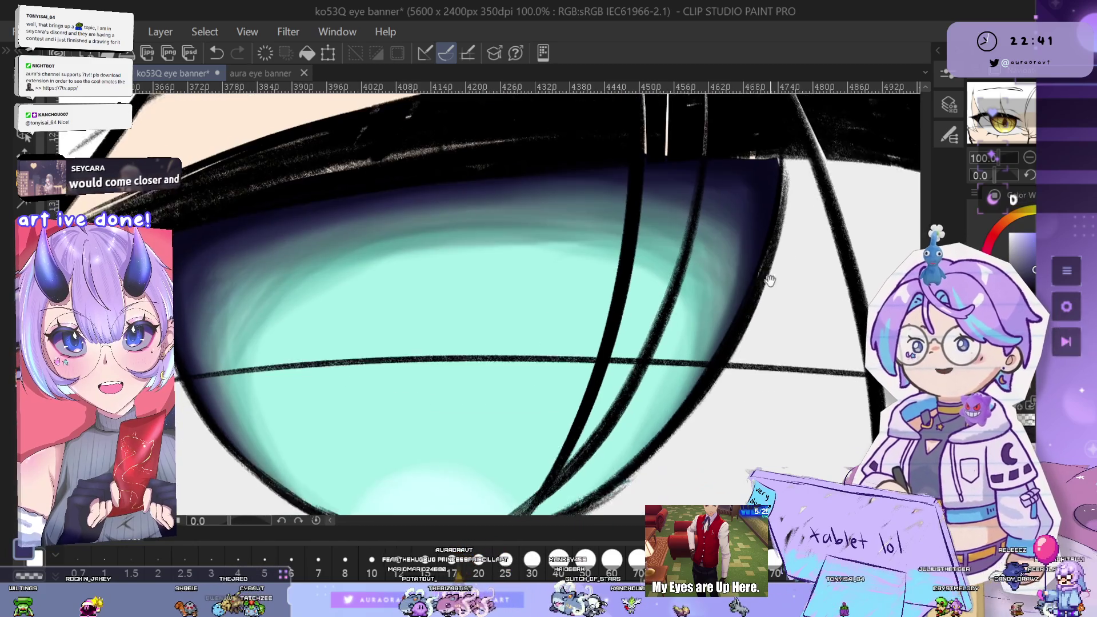
pyautogui.moveTo(769, 223); pyautogui.dragTo(754, 188)
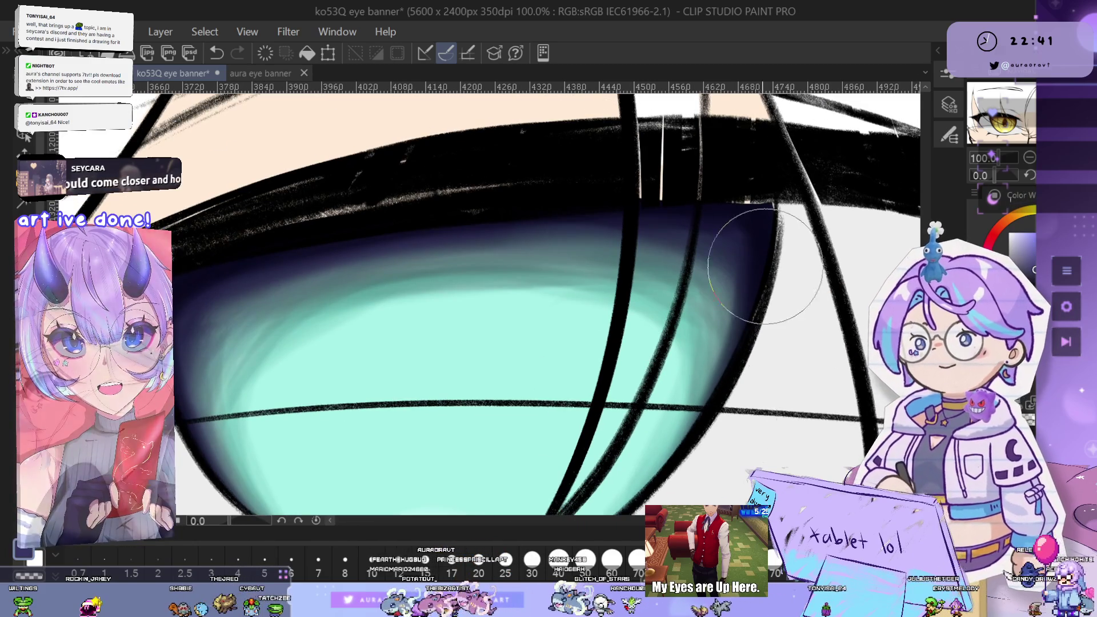
pyautogui.hotkey('ctrl', 'z')
pyautogui.moveTo(659, 474); pyautogui.dragTo(694, 431)
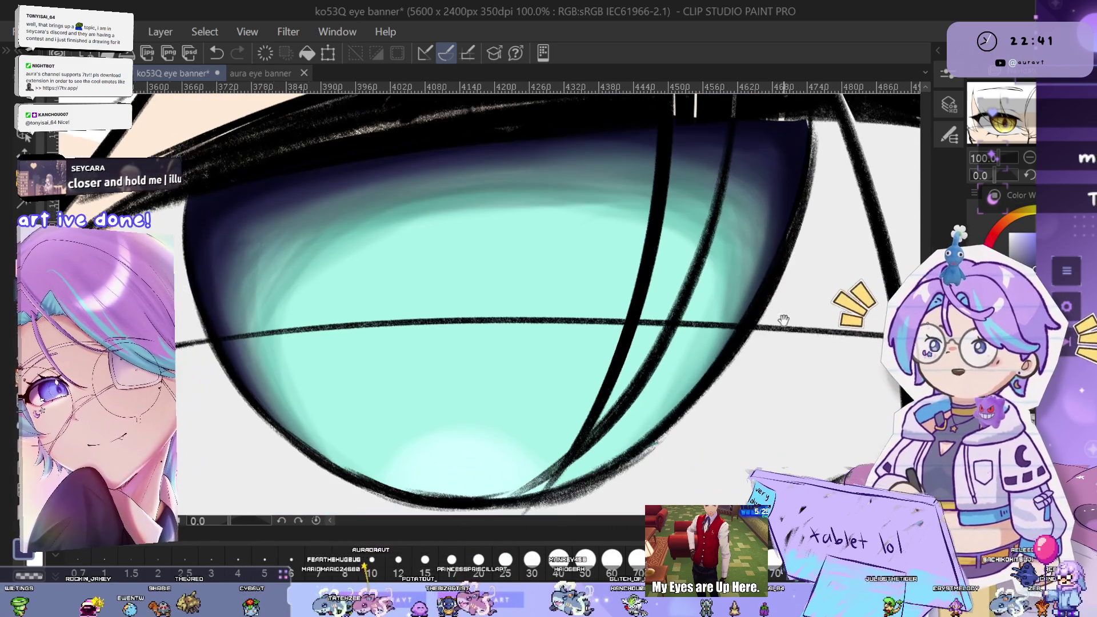
pyautogui.hotkey('ctrl', 'z')
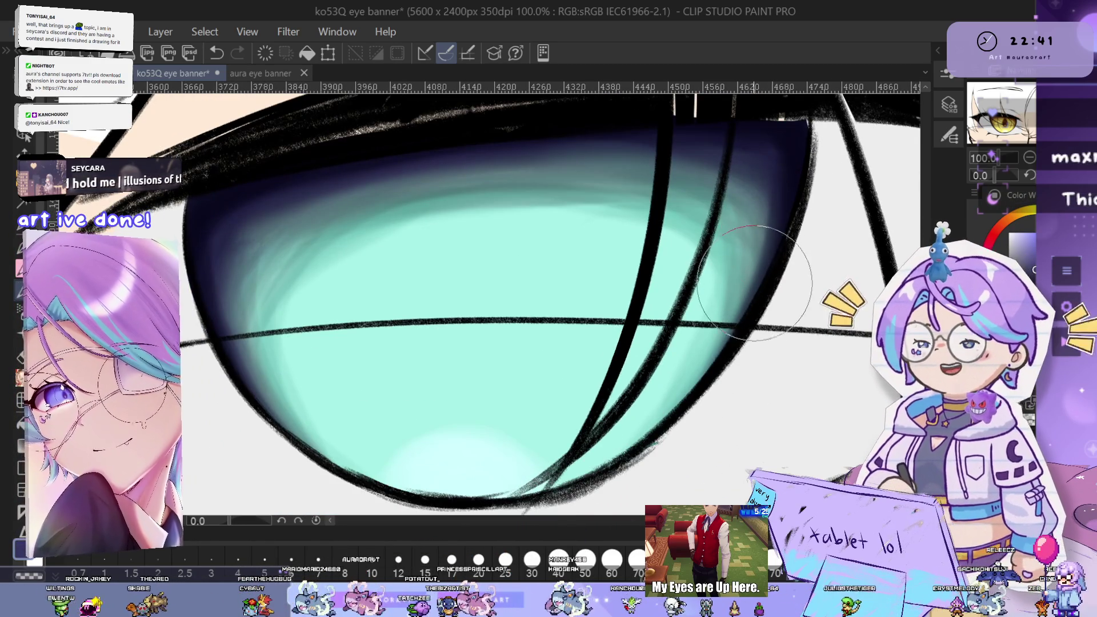
pyautogui.scroll(-2, 757, 277)
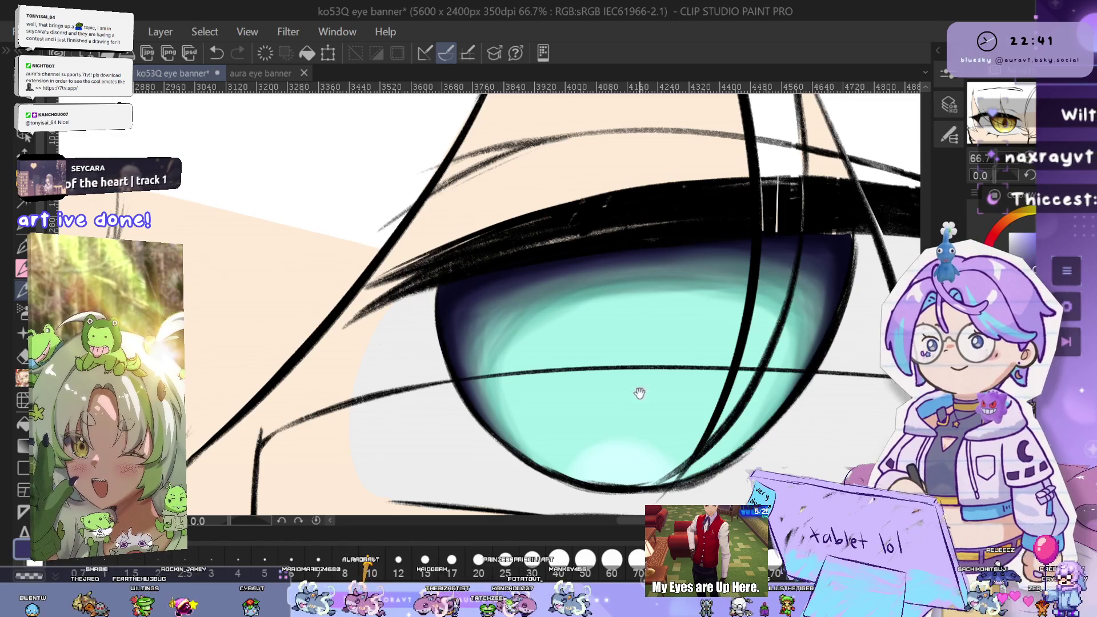
pyautogui.scroll(-3, 636, 392)
pyautogui.scroll(1, 747, 379)
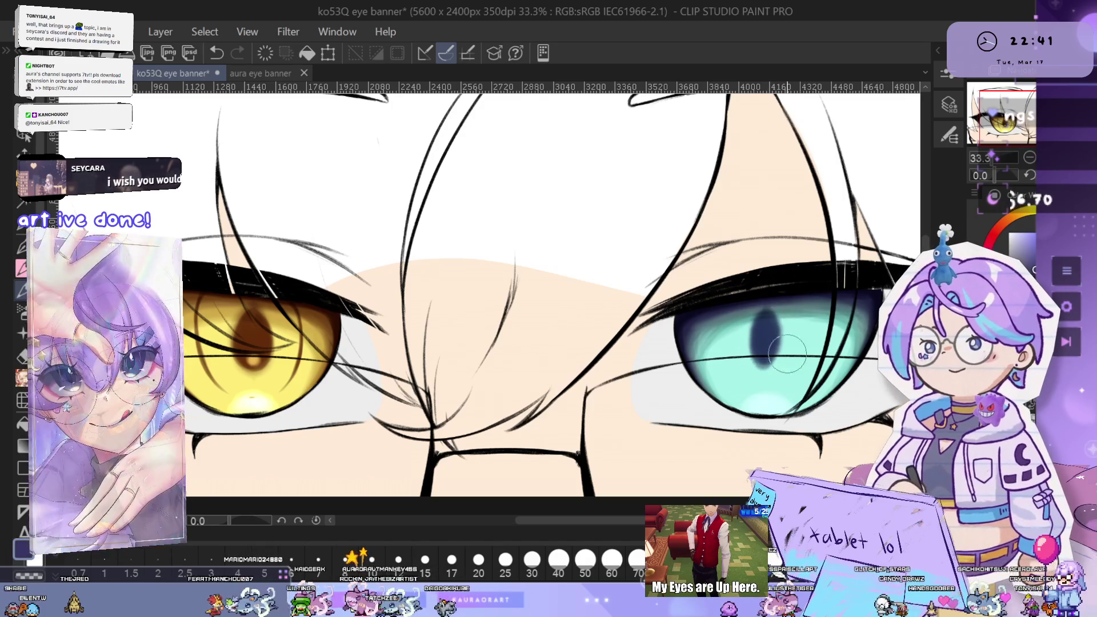
# Paint a dark violet oval pupil in the cyan iris's upper centre, then zoom out to check it
pyautogui.scroll(1, 770, 350)
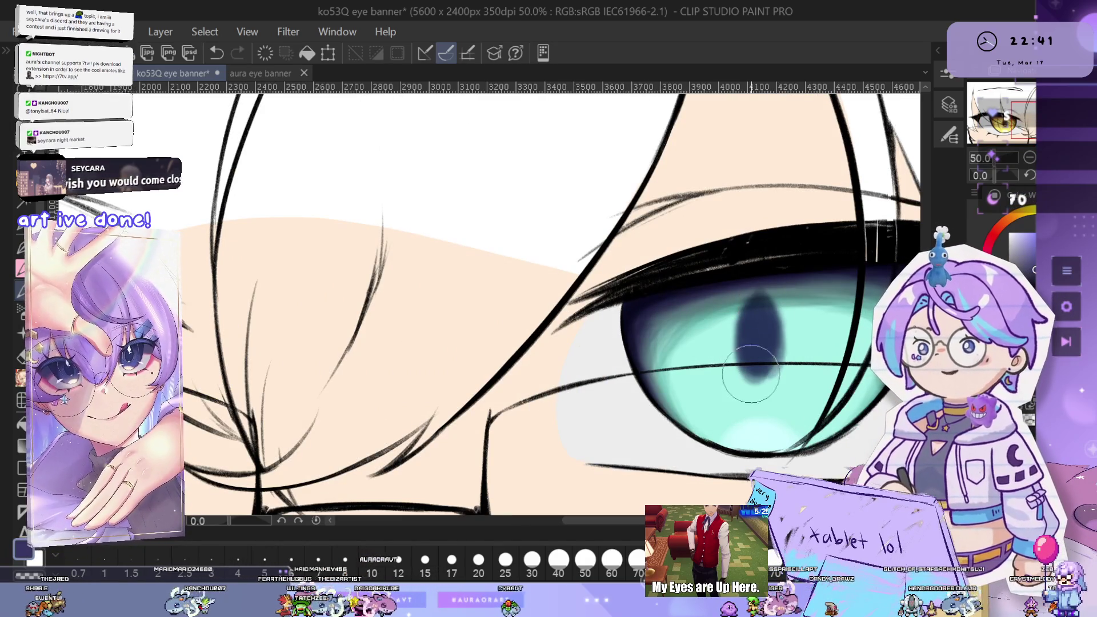
pyautogui.scroll(2, 772, 311)
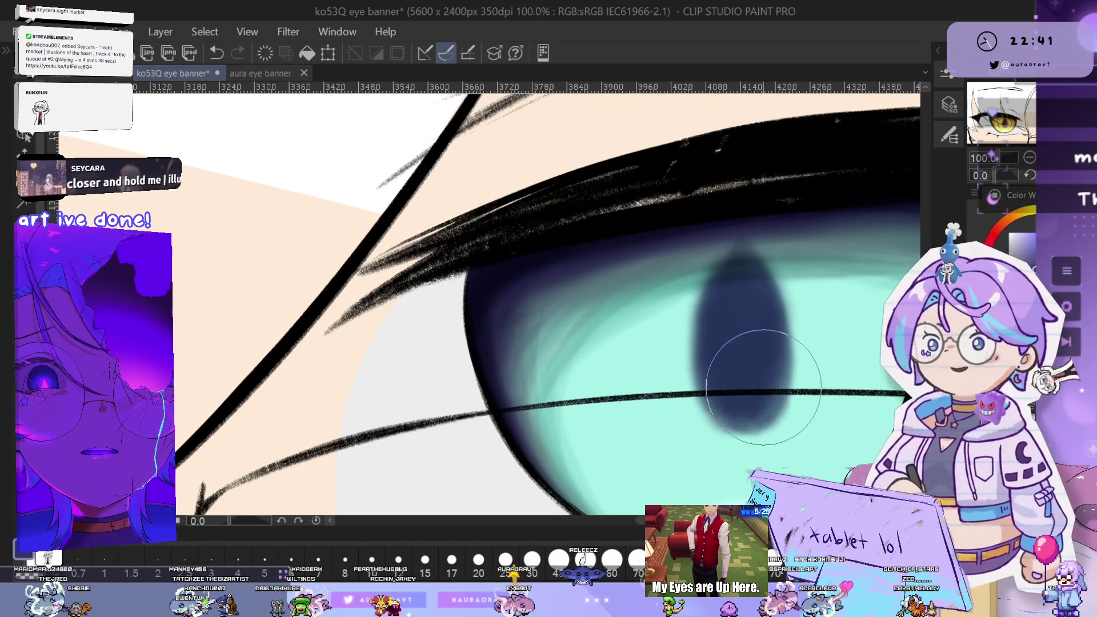
pyautogui.moveTo(798, 388); pyautogui.dragTo(772, 381)
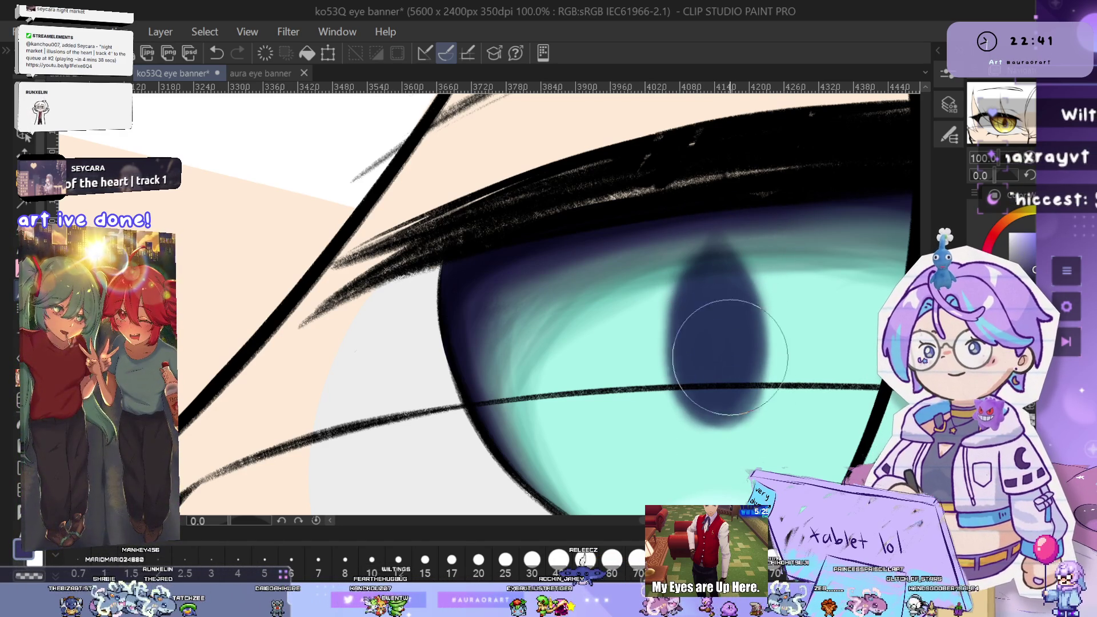
pyautogui.scroll(-4, 792, 324)
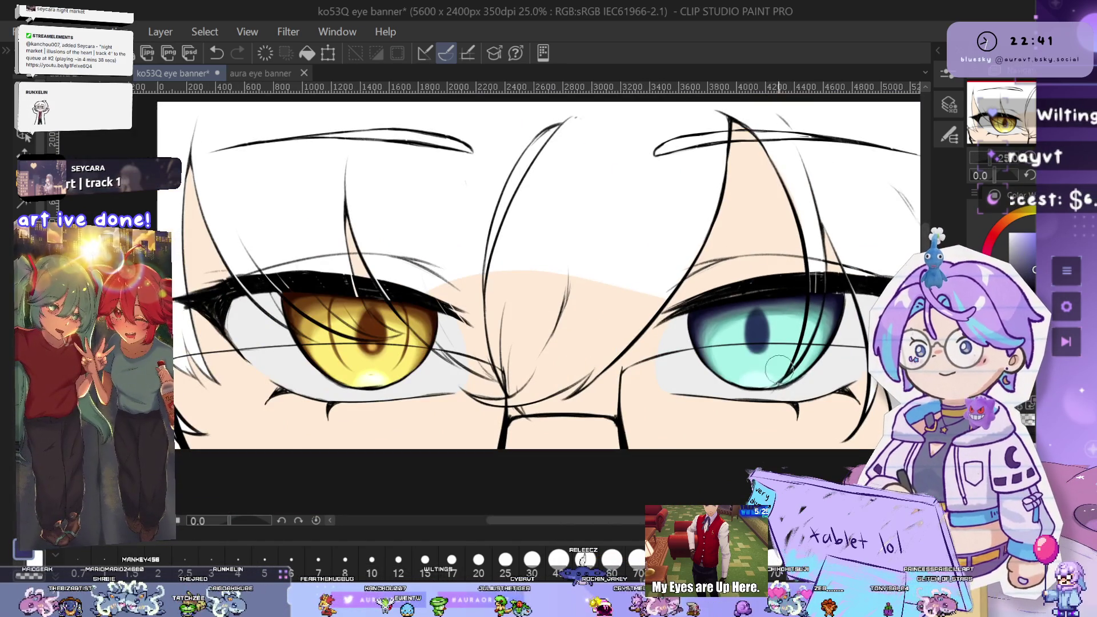
pyautogui.scroll(-6, 785, 377)
pyautogui.scroll(9, 741, 334)
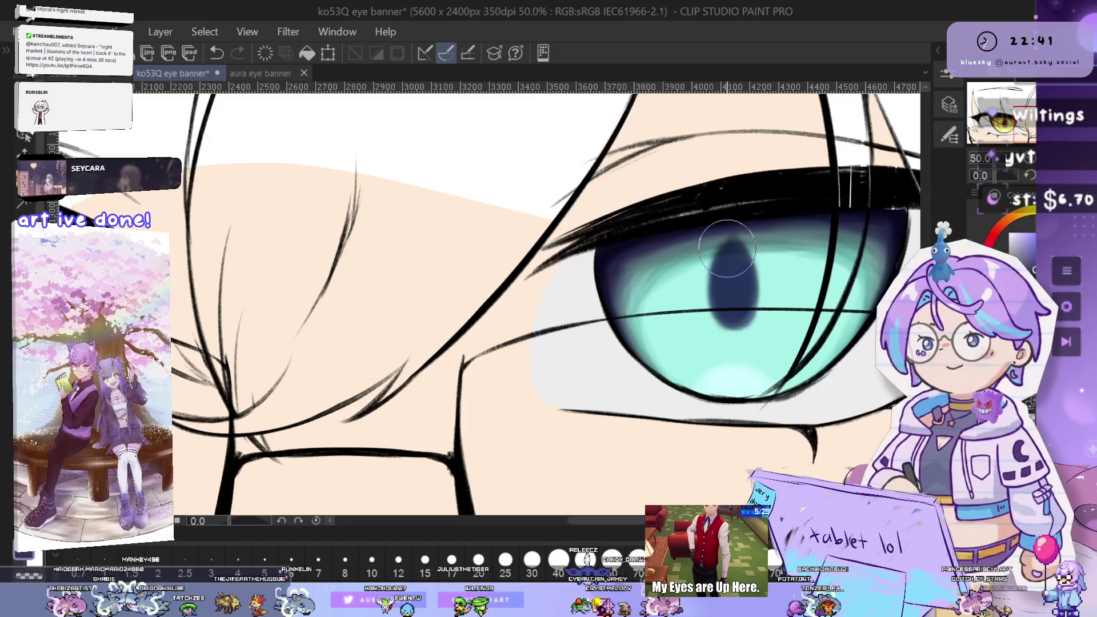
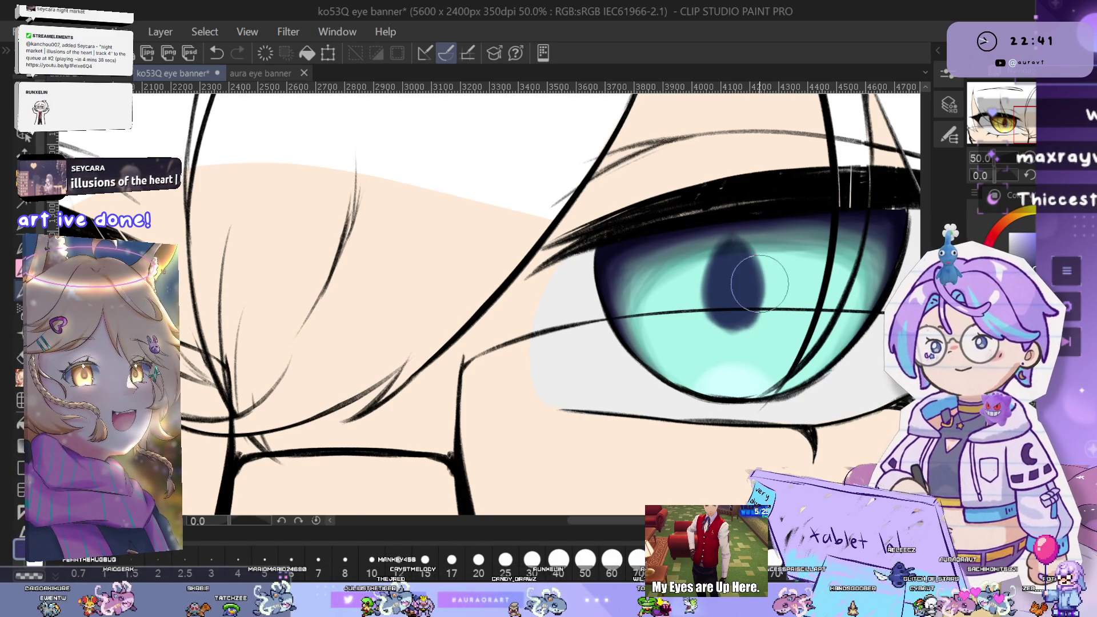
# Centre both eyes and toggle undo/redo to compare the pupil shading, keeping it
pyautogui.scroll(-3, 760, 285)
pyautogui.scroll(2, 767, 357)
pyautogui.moveTo(767, 357); pyautogui.dragTo(779, 354)
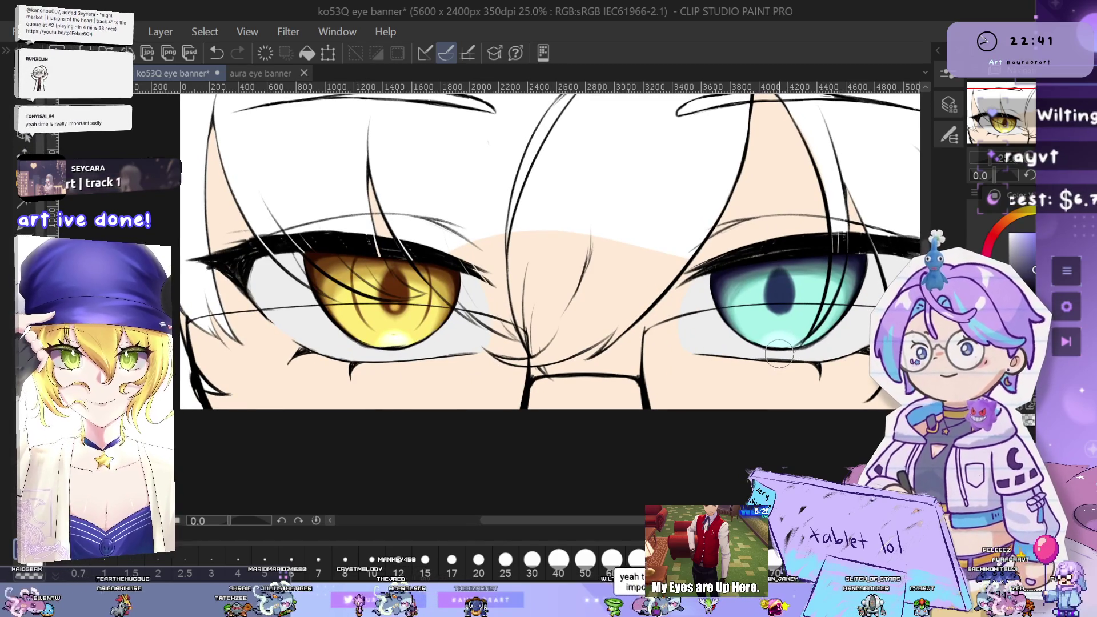
pyautogui.scroll(4, 794, 335)
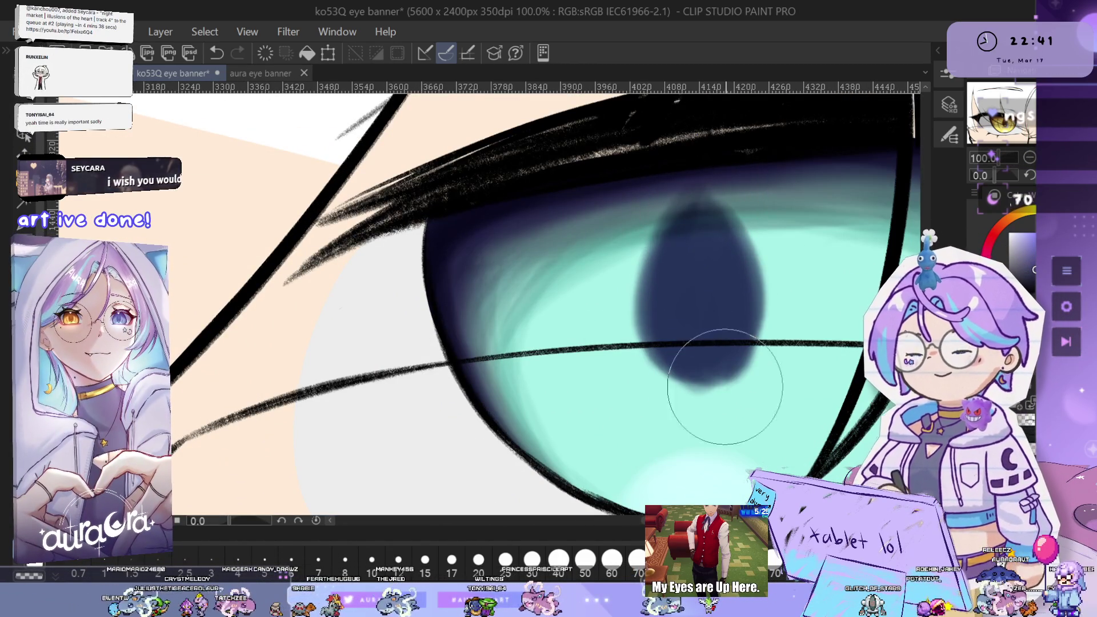
pyautogui.hotkey('ctrl', 'z')
pyautogui.hotkey('ctrl', 'y')
pyautogui.hotkey('ctrl', 'z')
pyautogui.hotkey('ctrl', 'y')
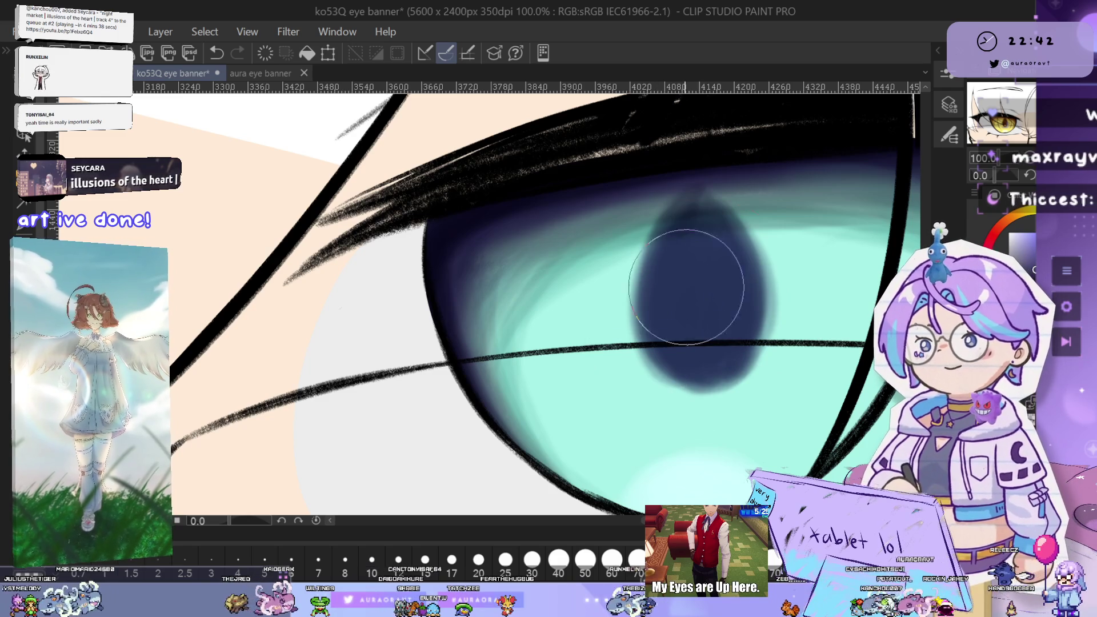
# Draw a dark line down the left edge of the teal iris
pyautogui.scroll(-4, 811, 266)
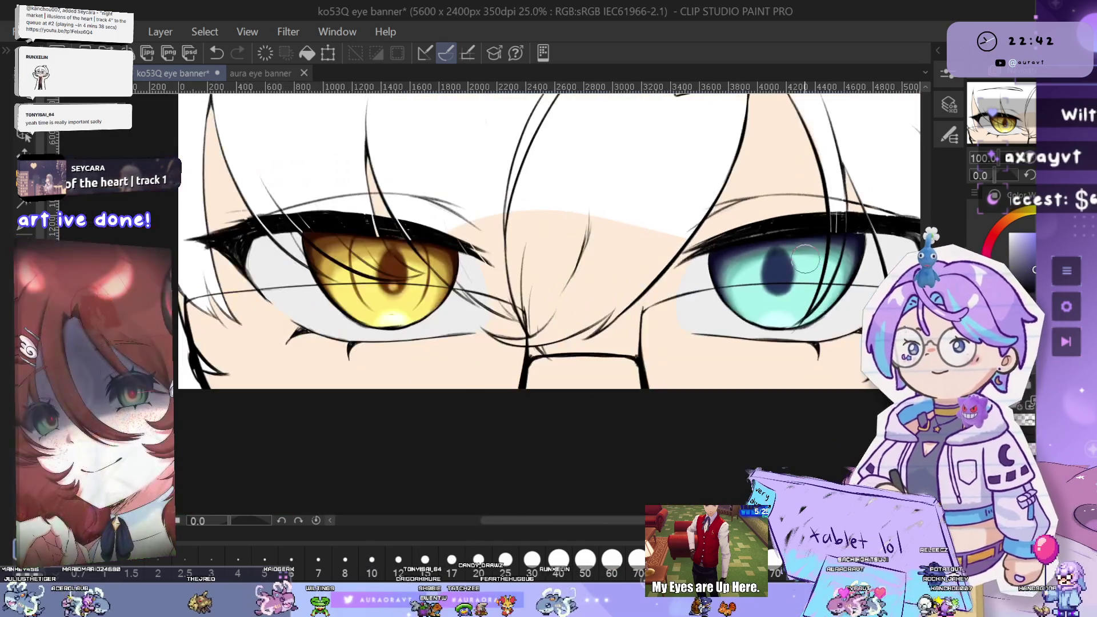
pyautogui.scroll(-2, 811, 266)
pyautogui.scroll(2, 789, 309)
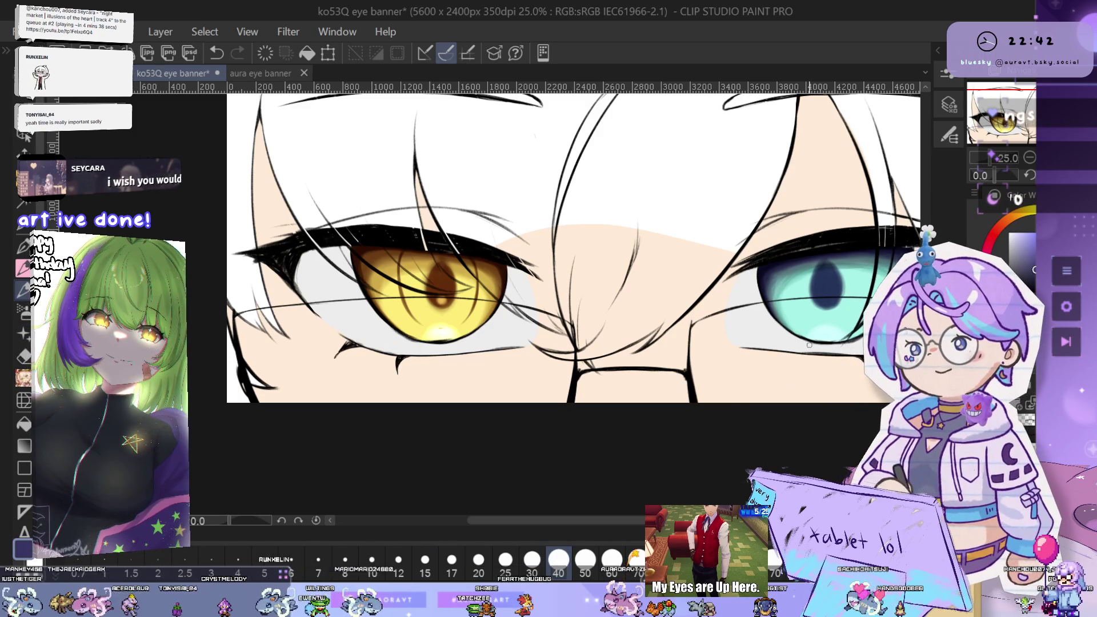
pyautogui.scroll(3, 810, 352)
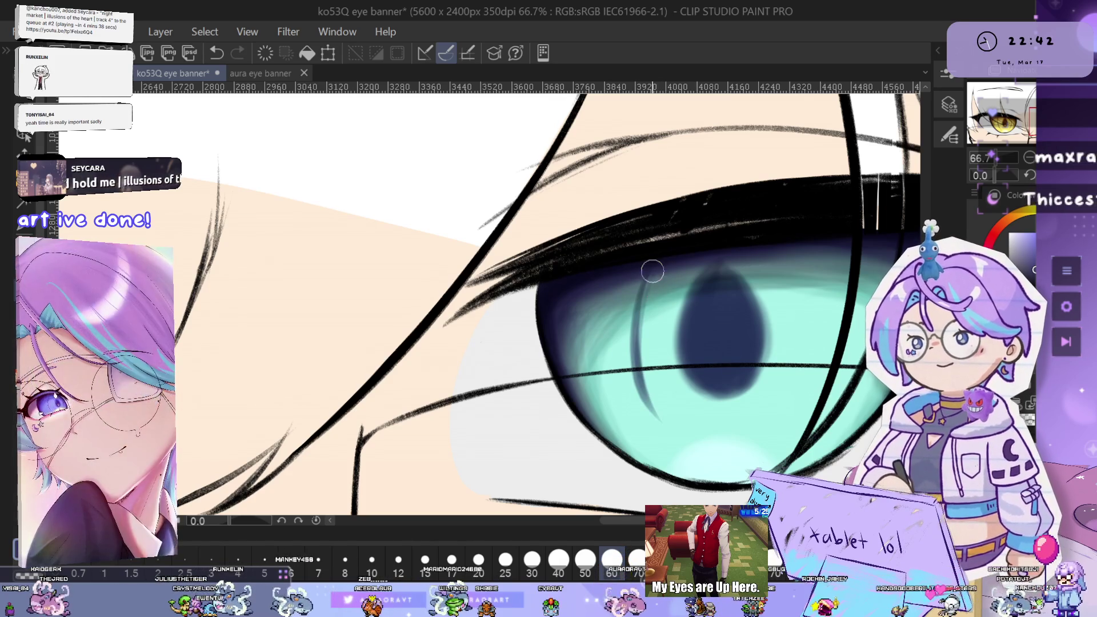
pyautogui.moveTo(640, 282); pyautogui.dragTo(631, 366)
pyautogui.moveTo(642, 285); pyautogui.dragTo(635, 394)
# Flip the canvas horizontally and draw a curved dark stroke left of the teal pupil
pyautogui.scroll(-5, 716, 406)
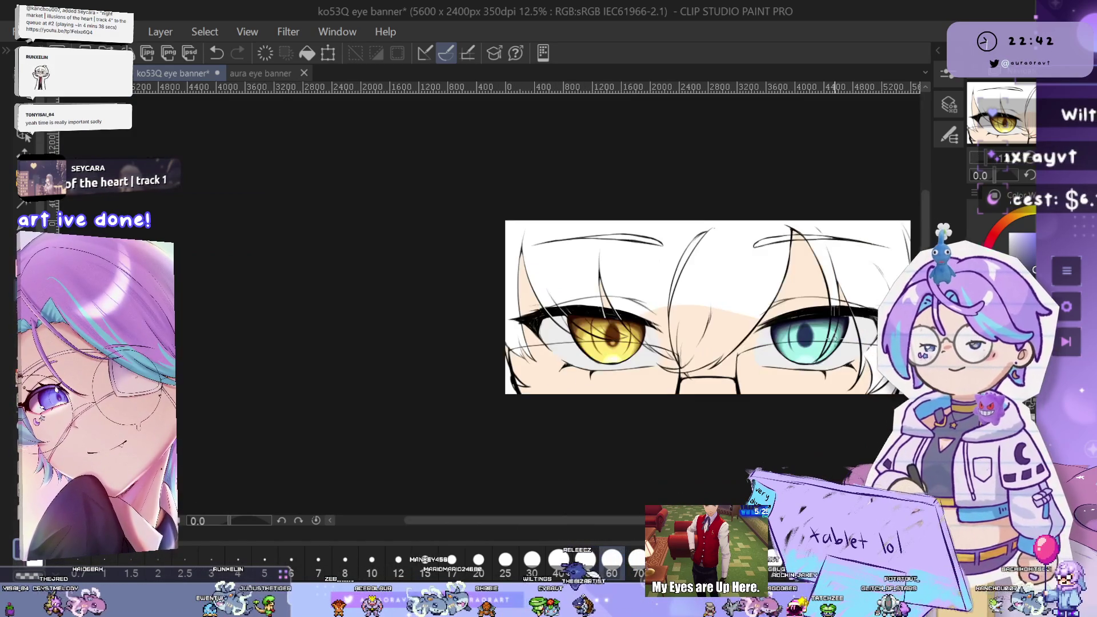
pyautogui.scroll(4, 831, 346)
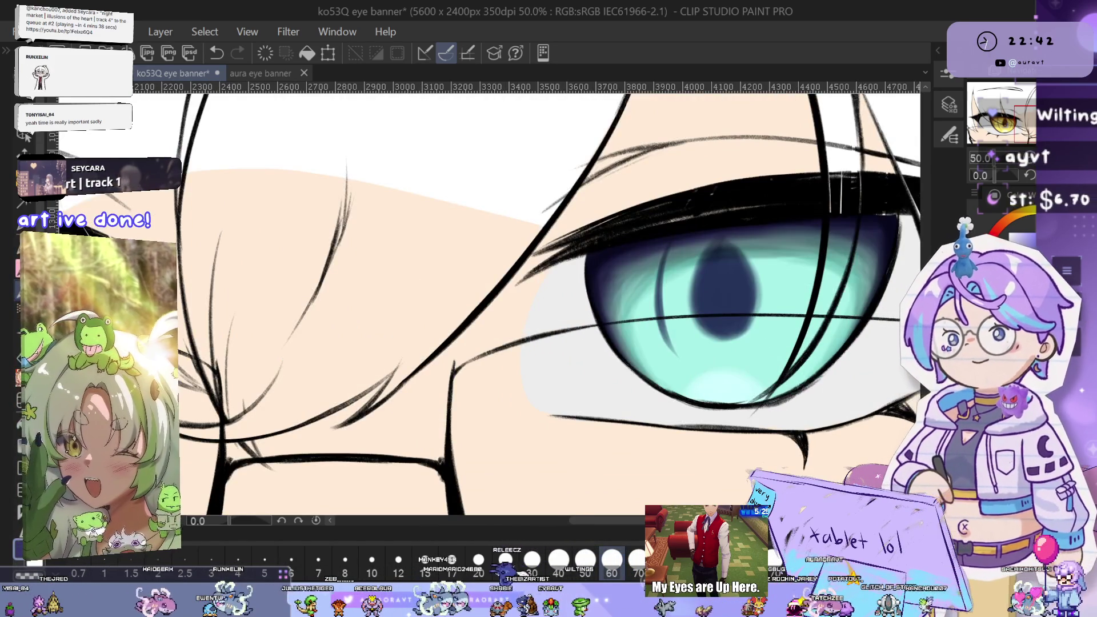
pyautogui.press('h')
pyautogui.scroll(3, 571, 223)
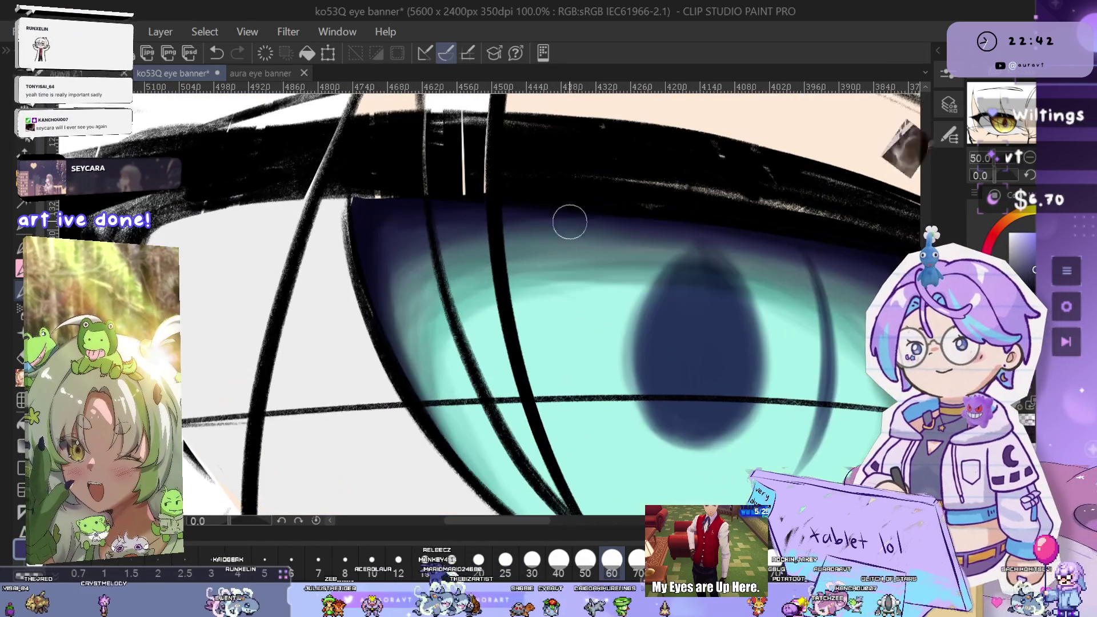
pyautogui.moveTo(697, 391); pyautogui.dragTo(685, 351)
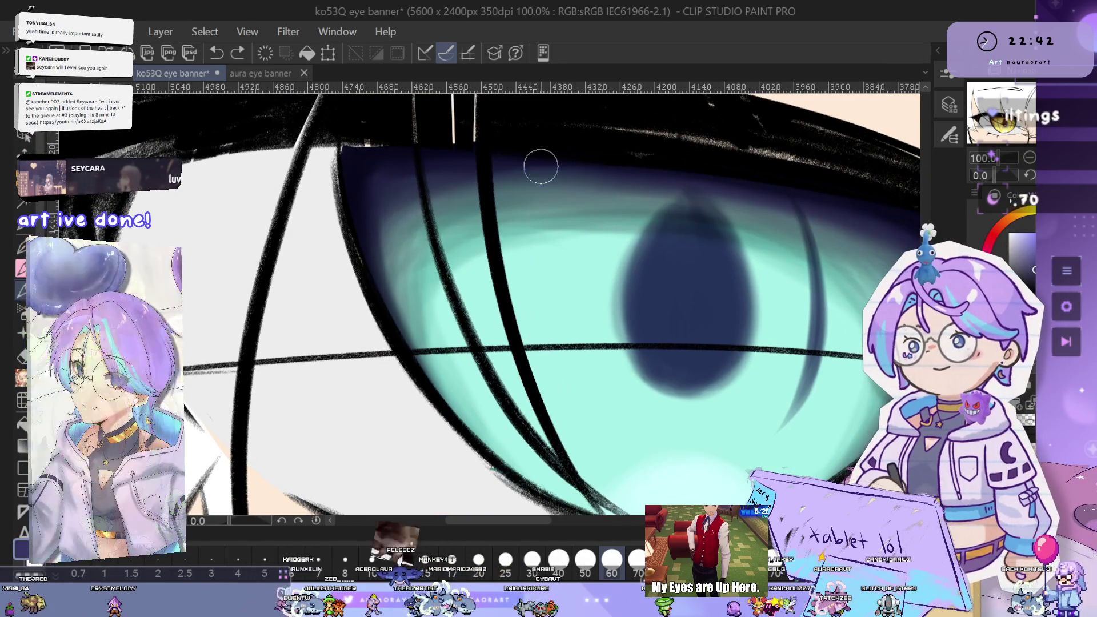
pyautogui.moveTo(552, 172); pyautogui.dragTo(566, 400)
pyautogui.hotkey('ctrl', 'z')
pyautogui.moveTo(549, 177); pyautogui.dragTo(568, 400)
pyautogui.moveTo(529, 280); pyautogui.dragTo(568, 405)
pyautogui.hotkey('ctrl', 'z')
pyautogui.moveTo(548, 183); pyautogui.dragTo(571, 402)
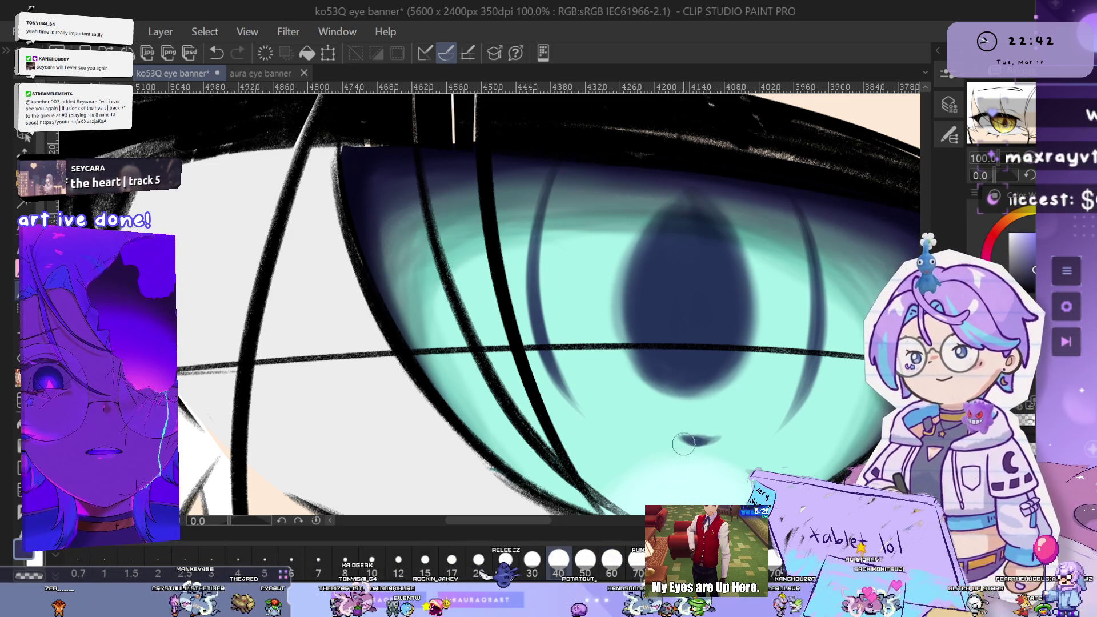
# Extend the small dark mark beneath the teal pupil further right
pyautogui.moveTo(717, 437); pyautogui.dragTo(683, 439)
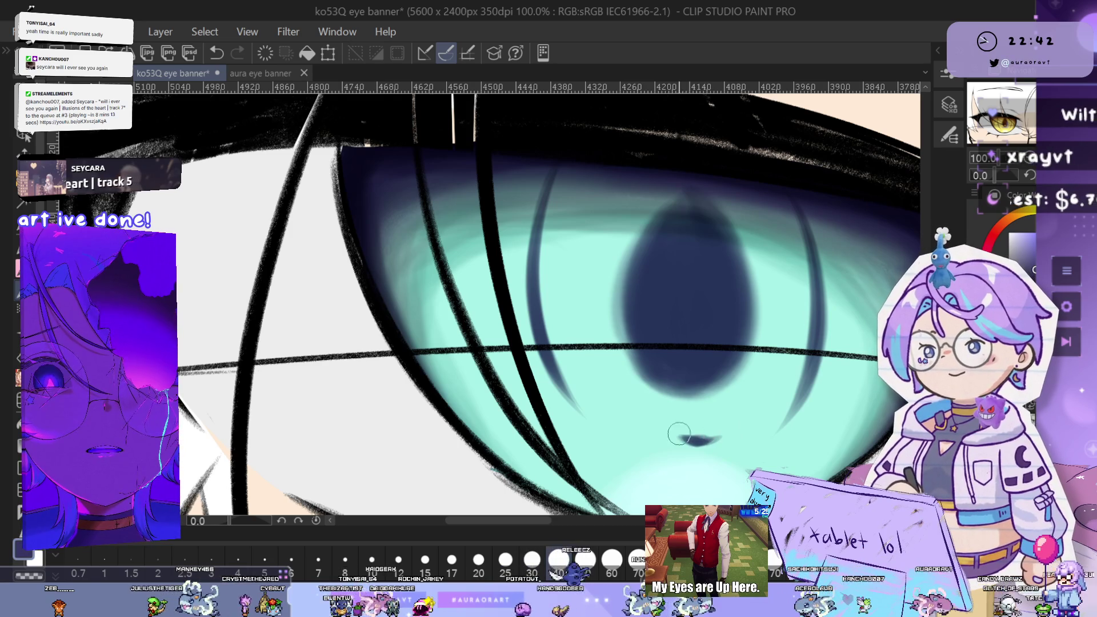
pyautogui.scroll(-6, 690, 439)
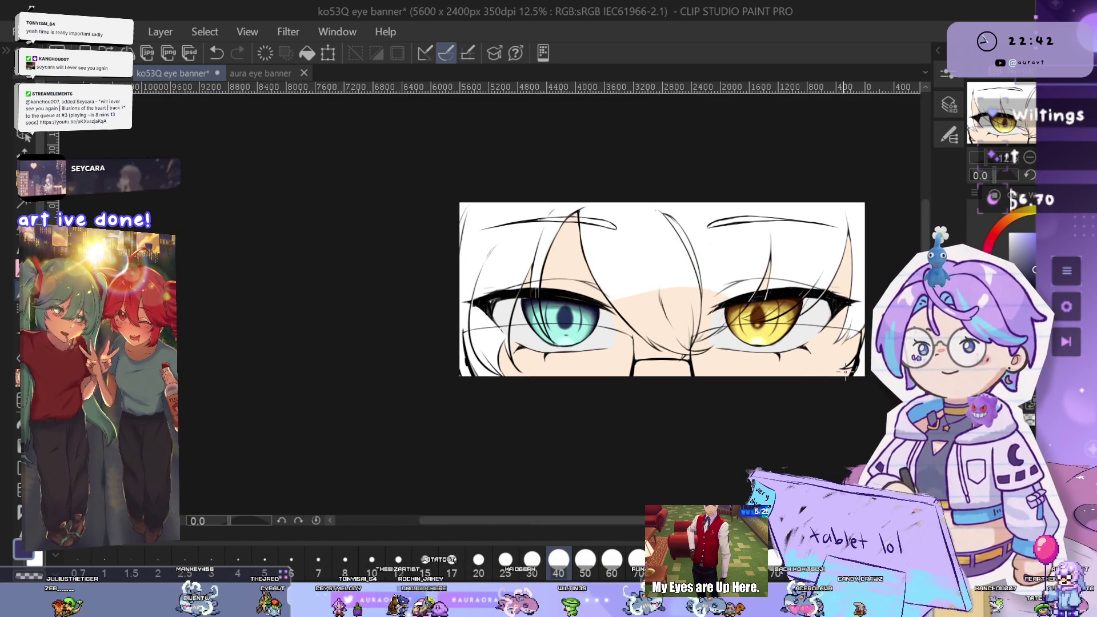
pyautogui.scroll(6, 557, 303)
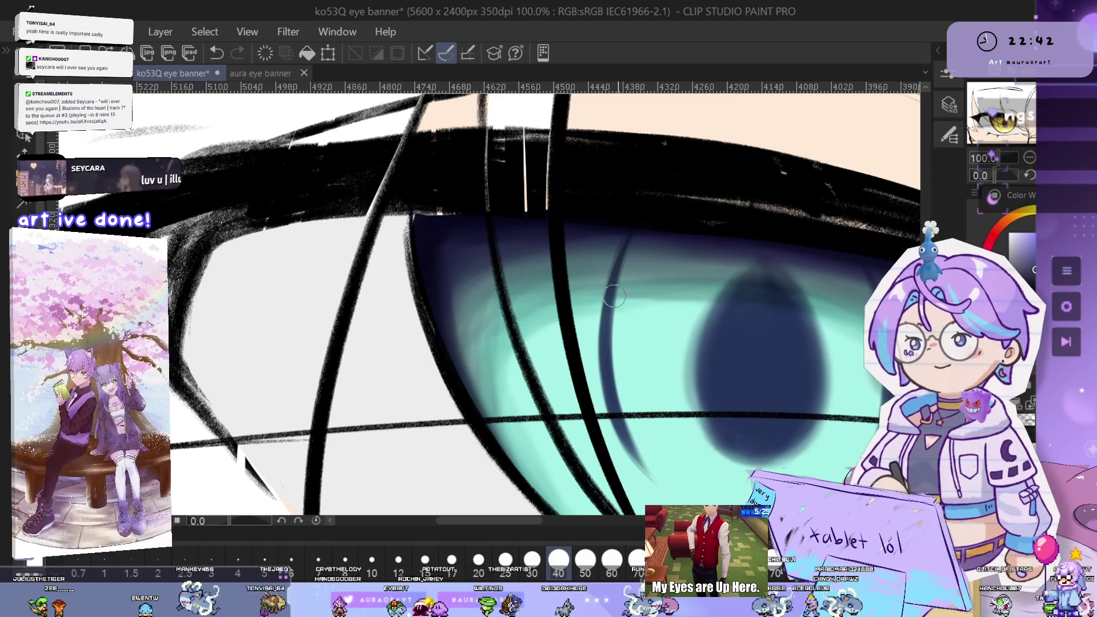
pyautogui.moveTo(882, 313)
pyautogui.mouseDown()
pyautogui.moveTo(856, 277)
pyautogui.moveTo(756, 285)
pyautogui.mouseUp()
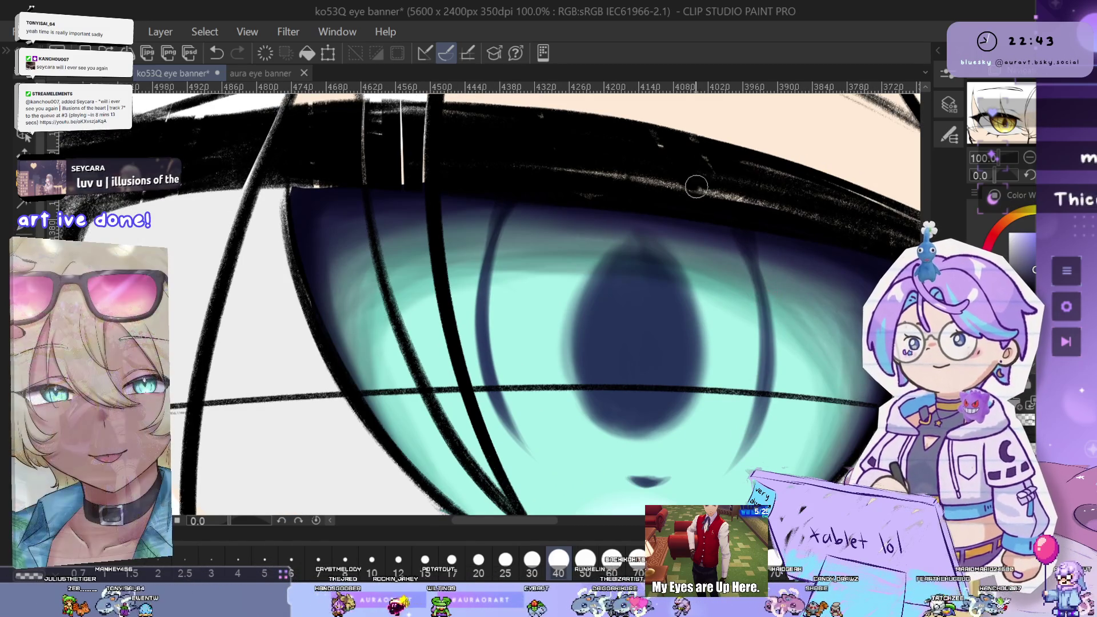
pyautogui.scroll(-4, 709, 184)
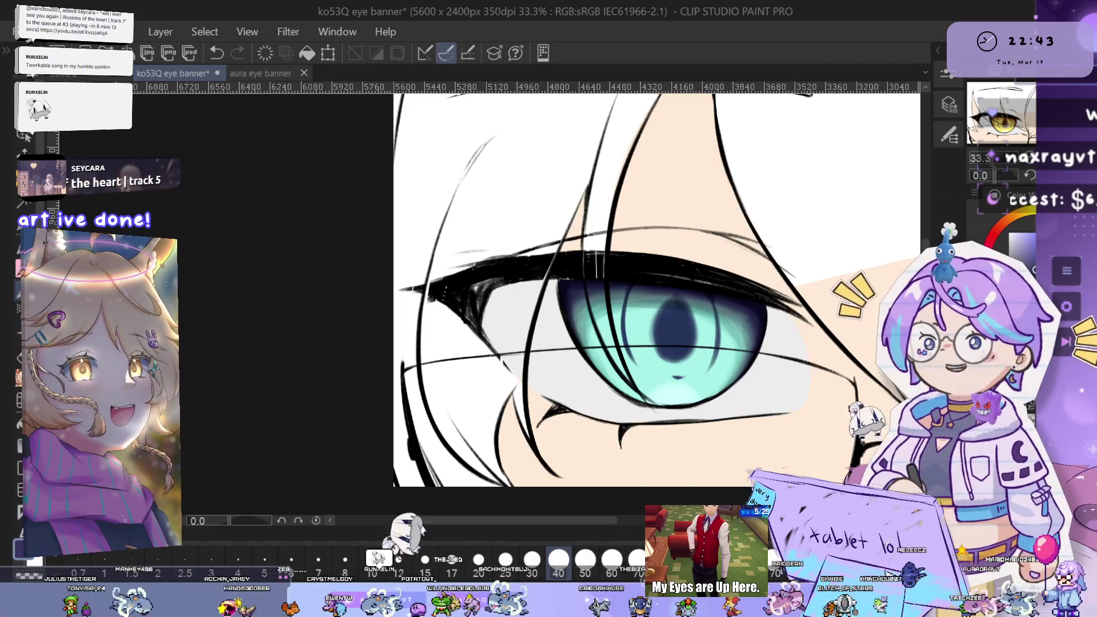
# Flip the canvas back to normal and centre both eyes in view
pyautogui.press('h')
pyautogui.moveTo(750, 369); pyautogui.dragTo(942, 411)
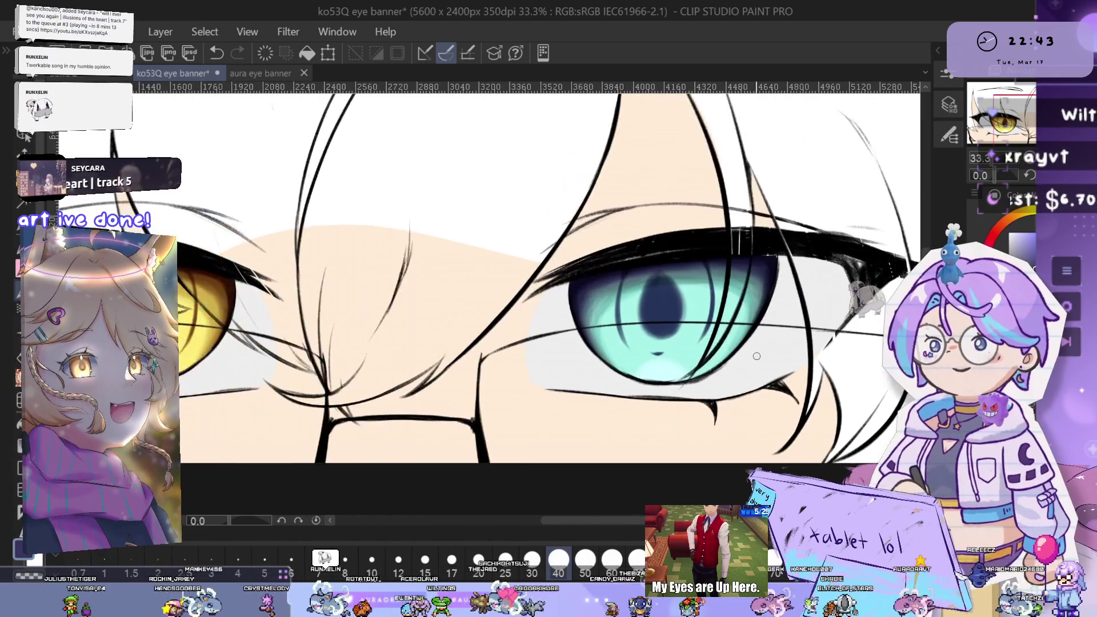
pyautogui.scroll(-4, 703, 377)
pyautogui.scroll(3, 703, 377)
pyautogui.moveTo(703, 377); pyautogui.dragTo(770, 387)
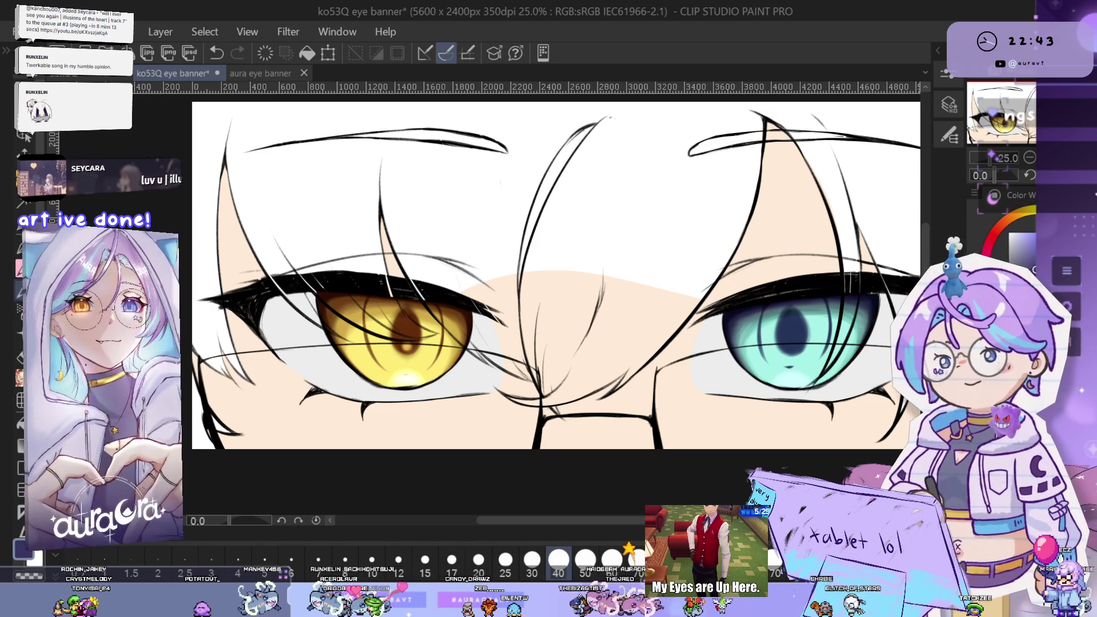
pyautogui.scroll(3, 811, 387)
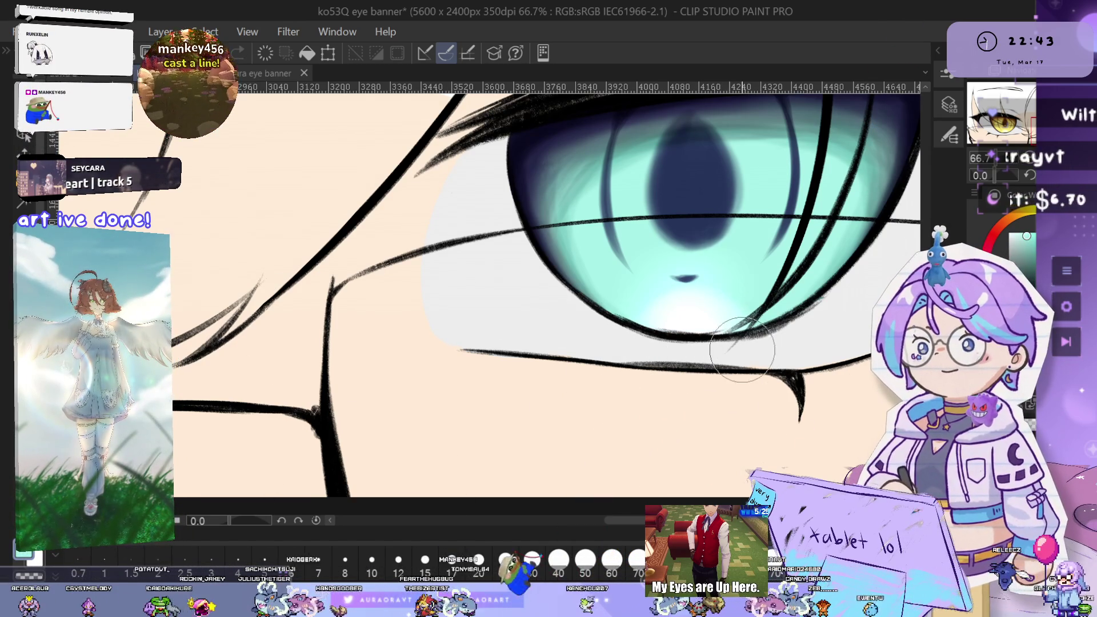
pyautogui.scroll(-2, 708, 363)
# Review the gold eye, then tilt and zoom the view onto the teal pupil
pyautogui.moveTo(709, 364); pyautogui.dragTo(851, 380)
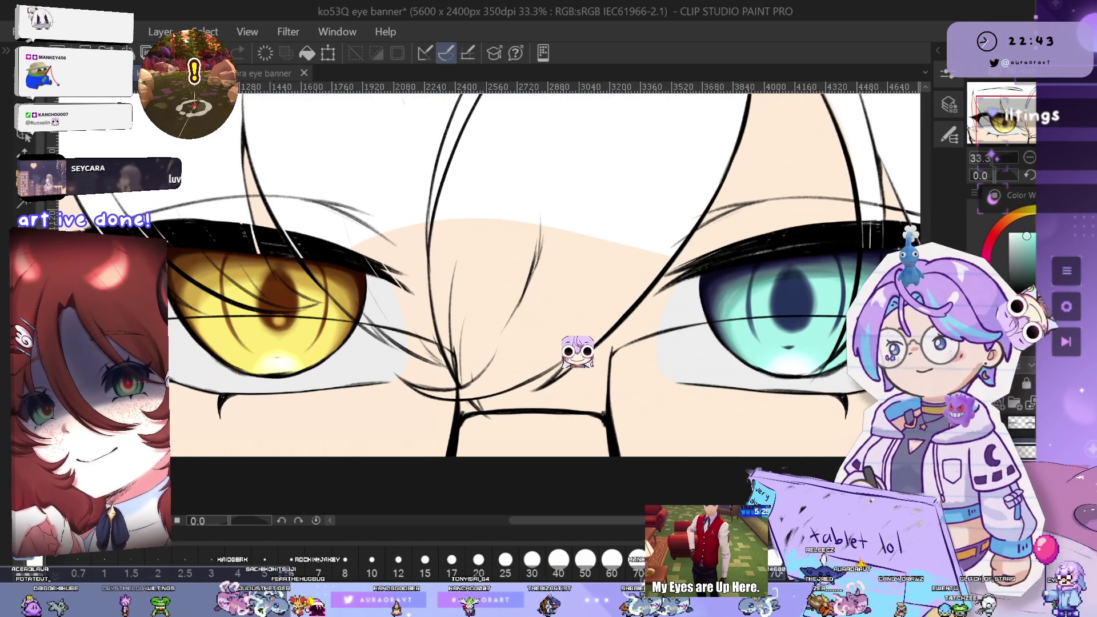
pyautogui.scroll(1, 763, 339)
pyautogui.scroll(3, 763, 340)
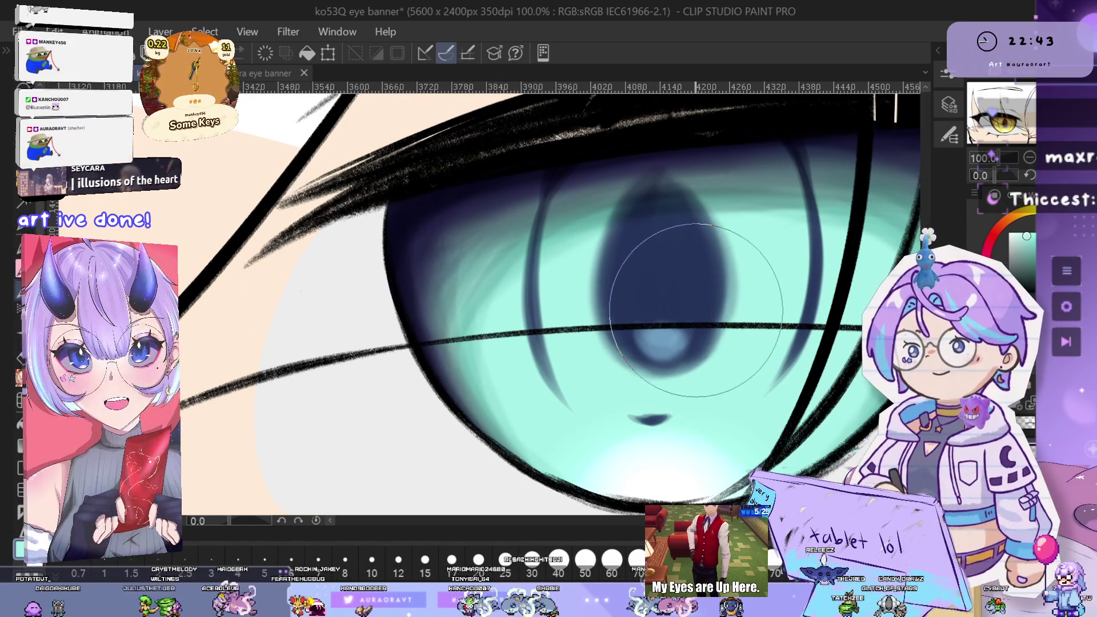
pyautogui.moveTo(694, 337); pyautogui.dragTo(628, 294)
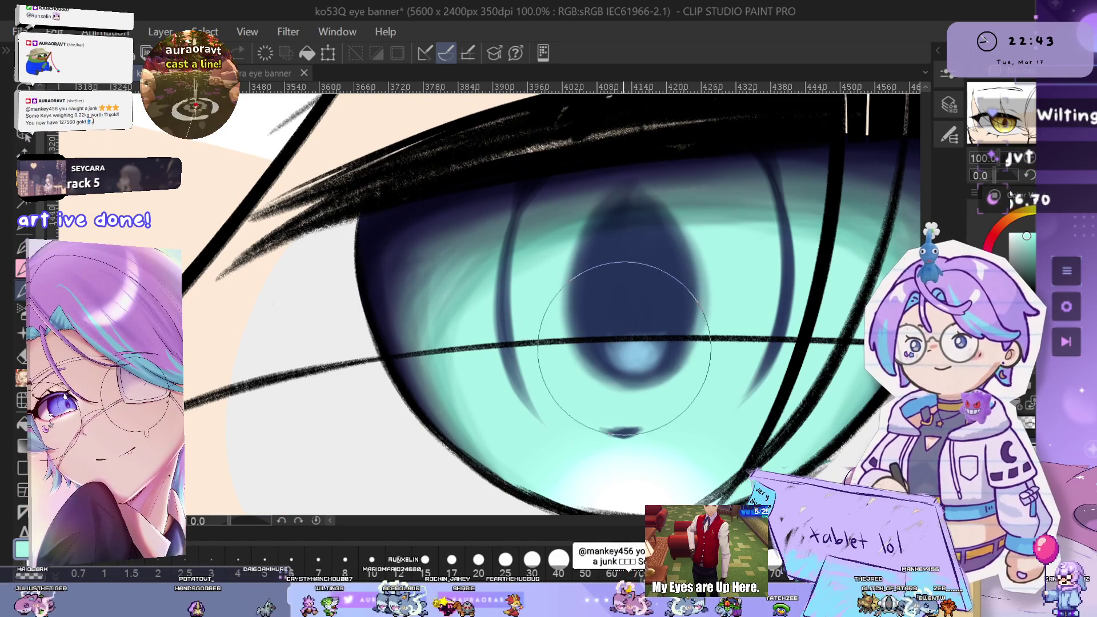
pyautogui.scroll(-2, 673, 226)
pyautogui.scroll(-2, 673, 225)
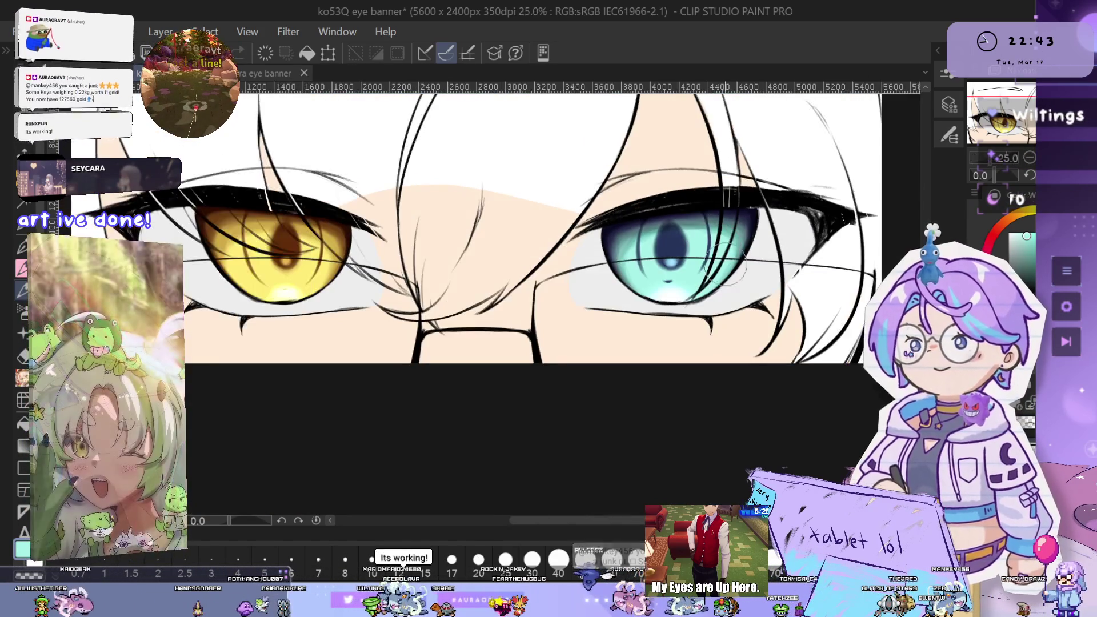
pyautogui.scroll(3, 556, 311)
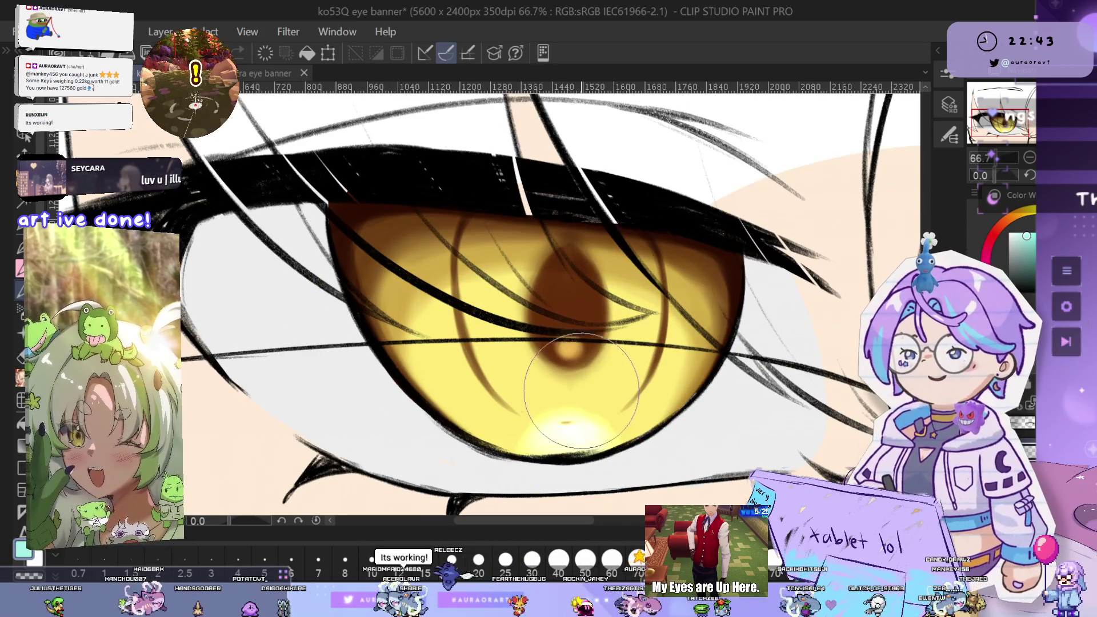
# Sample the gold iris colour and rotate the view to -31.8° over the gold eye
pyautogui.keyDown('alt'); pyautogui.click(627, 367); pyautogui.keyUp('alt')
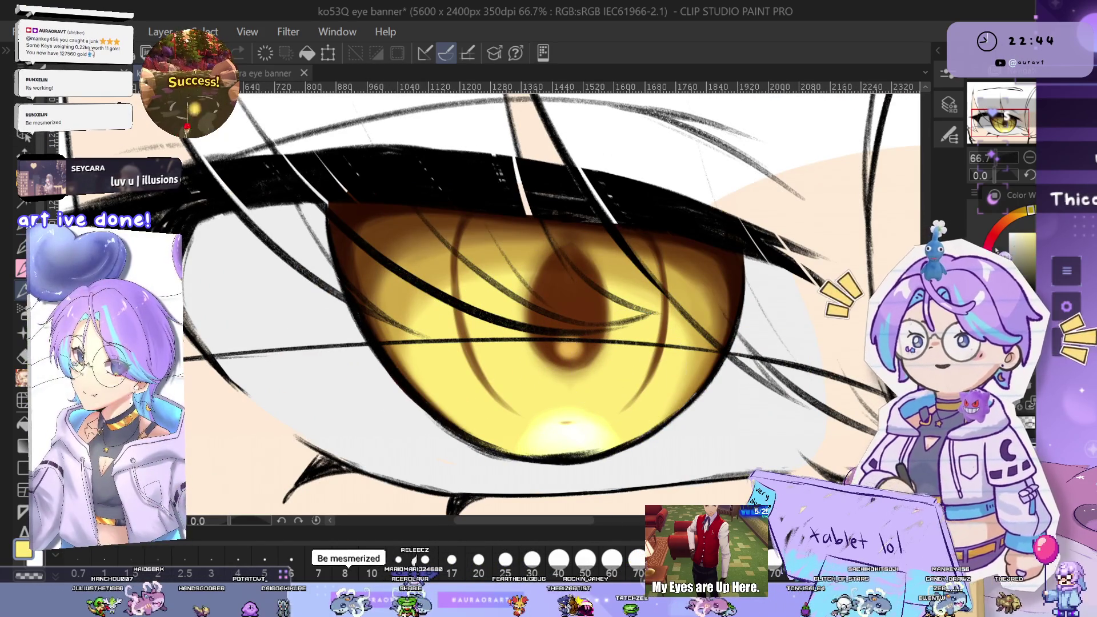
pyautogui.moveTo(1006, 176); pyautogui.dragTo(989, 179)
pyautogui.moveTo(645, 183)
pyautogui.mouseDown()
pyautogui.moveTo(691, 217)
pyautogui.moveTo(760, 240)
pyautogui.mouseUp()
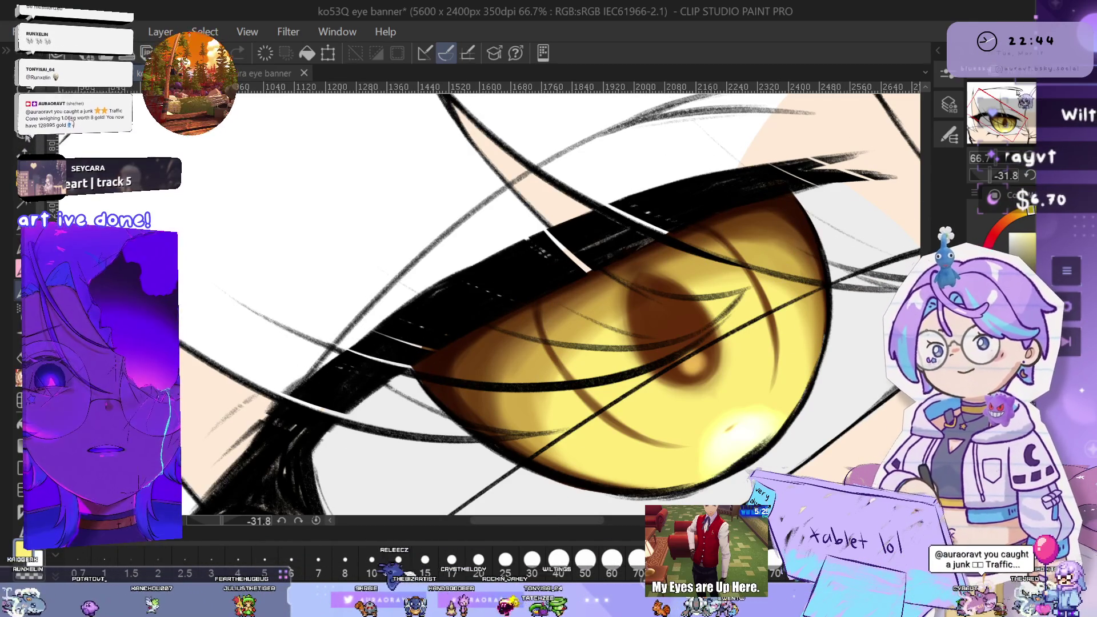
pyautogui.moveTo(710, 364); pyautogui.dragTo(739, 330)
# Compare the gold iris with and without its bluish shading, keeping the shading
pyautogui.hotkey('ctrl', 'z')
pyautogui.hotkey('ctrl', 'z')
pyautogui.hotkey('ctrl', 'z')
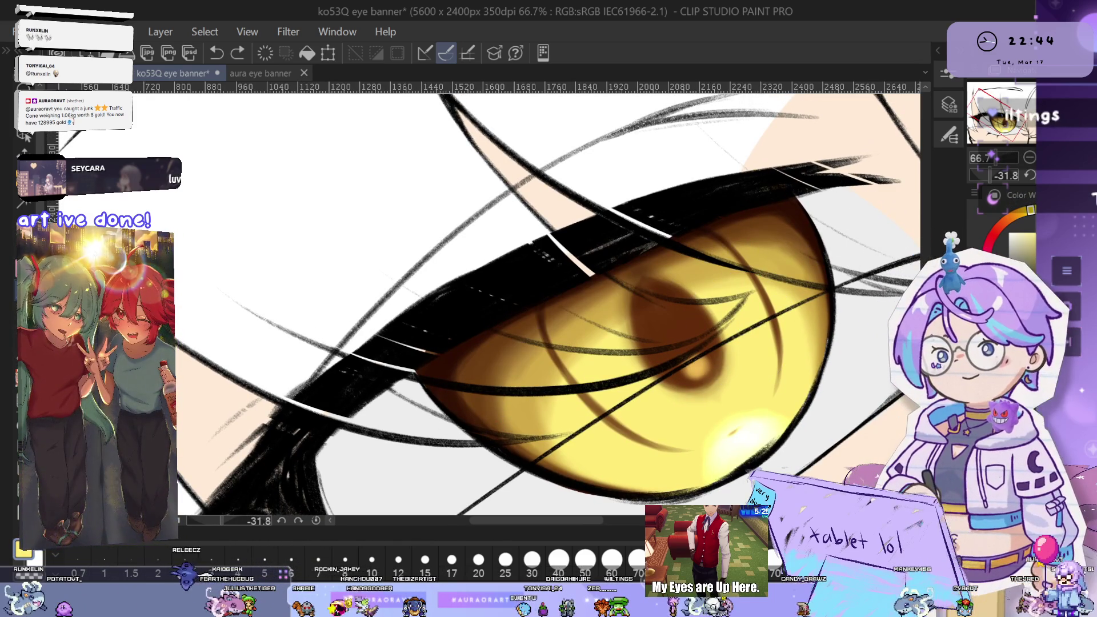
pyautogui.hotkey('ctrl', 'y')
pyautogui.hotkey('ctrl', 'y')
pyautogui.hotkey('ctrl', 'y')
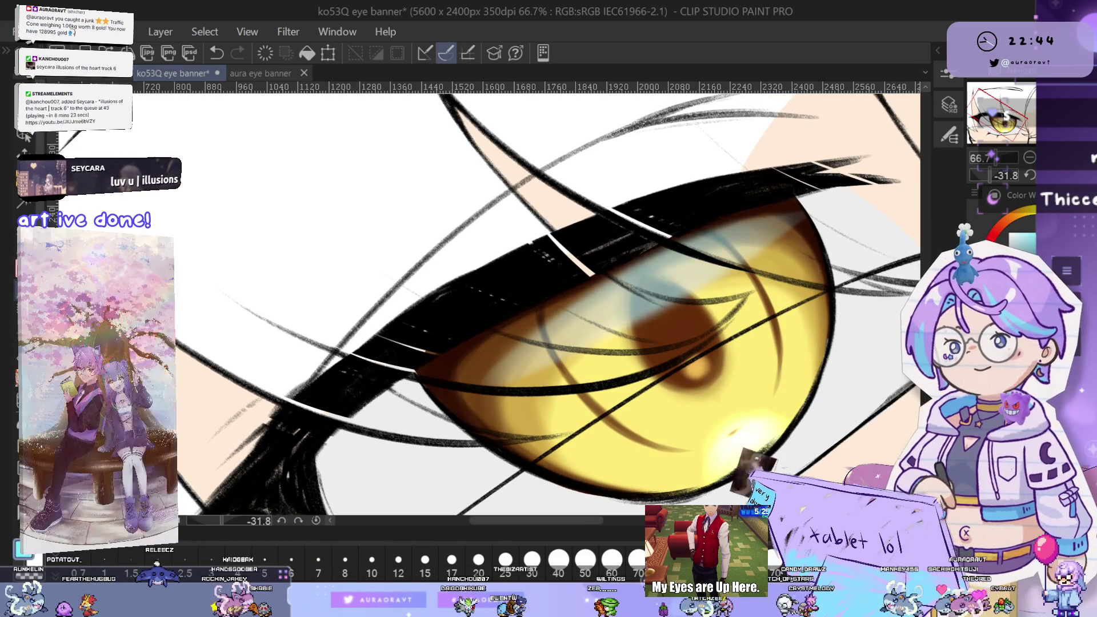
pyautogui.hotkey('ctrl', 'z')
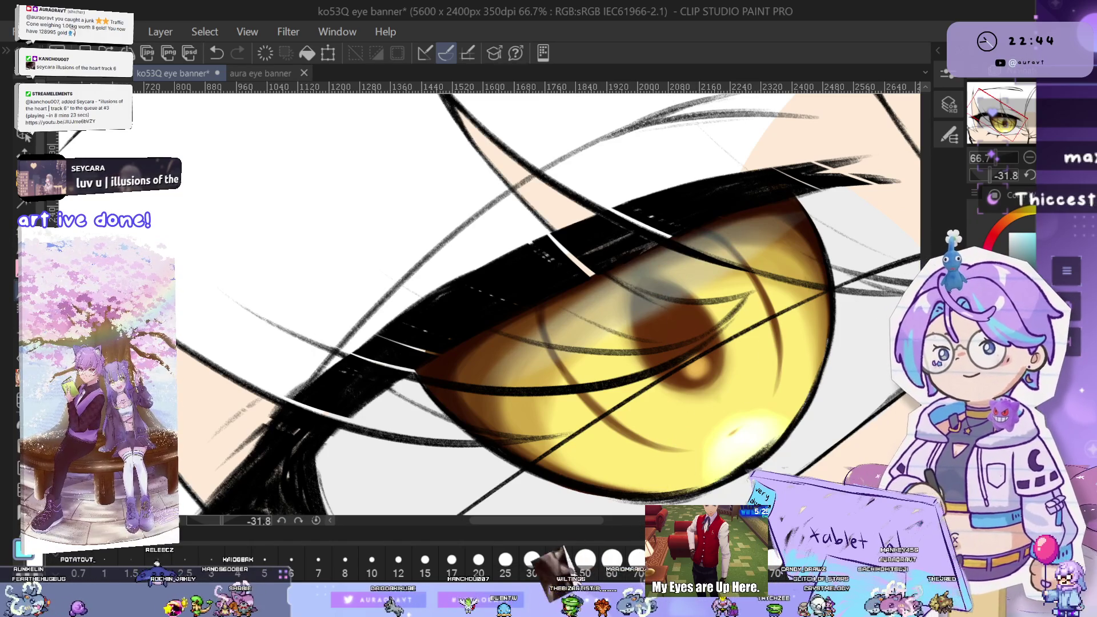
pyautogui.hotkey('ctrl', 'y')
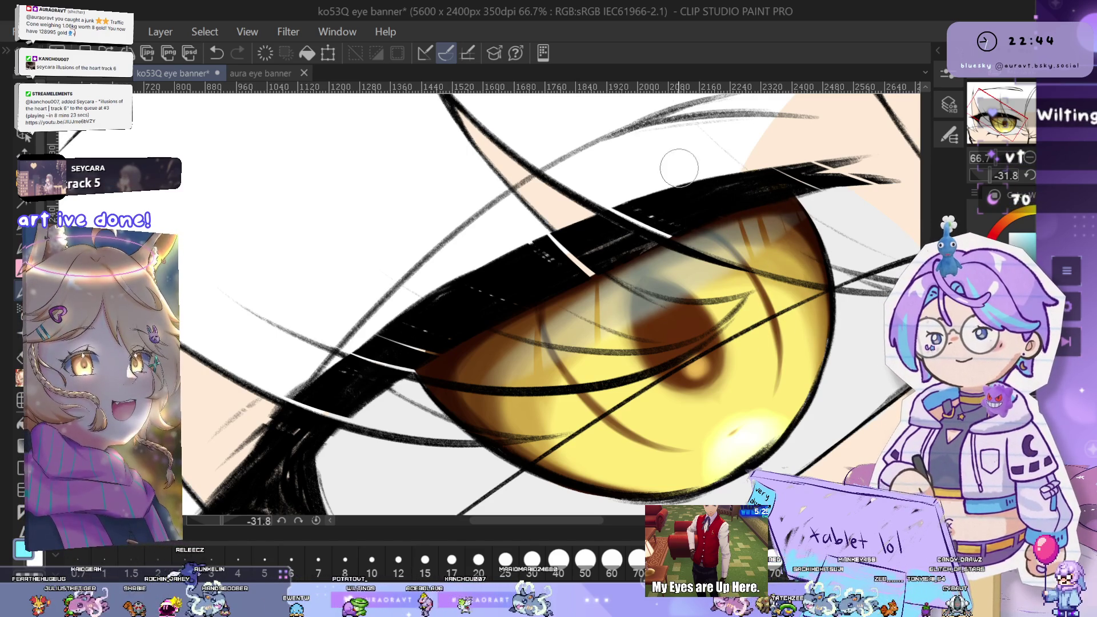
pyautogui.scroll(-5, 784, 373)
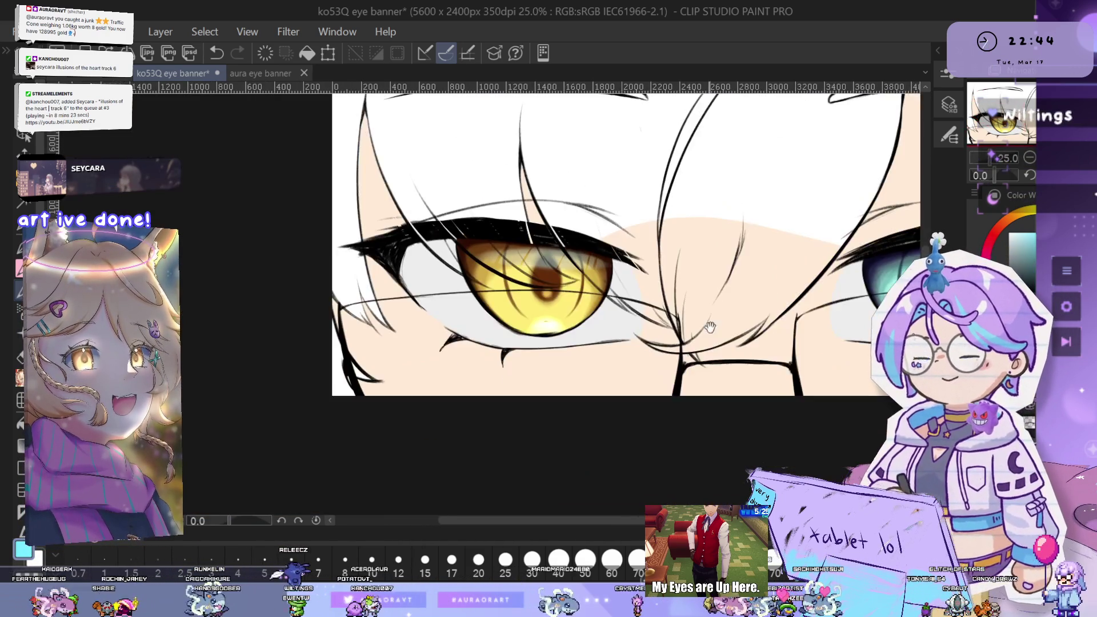
# Rotate and reposition the canvas to angle the teal eye
pyautogui.moveTo(828, 365); pyautogui.dragTo(655, 394)
pyautogui.scroll(4, 743, 369)
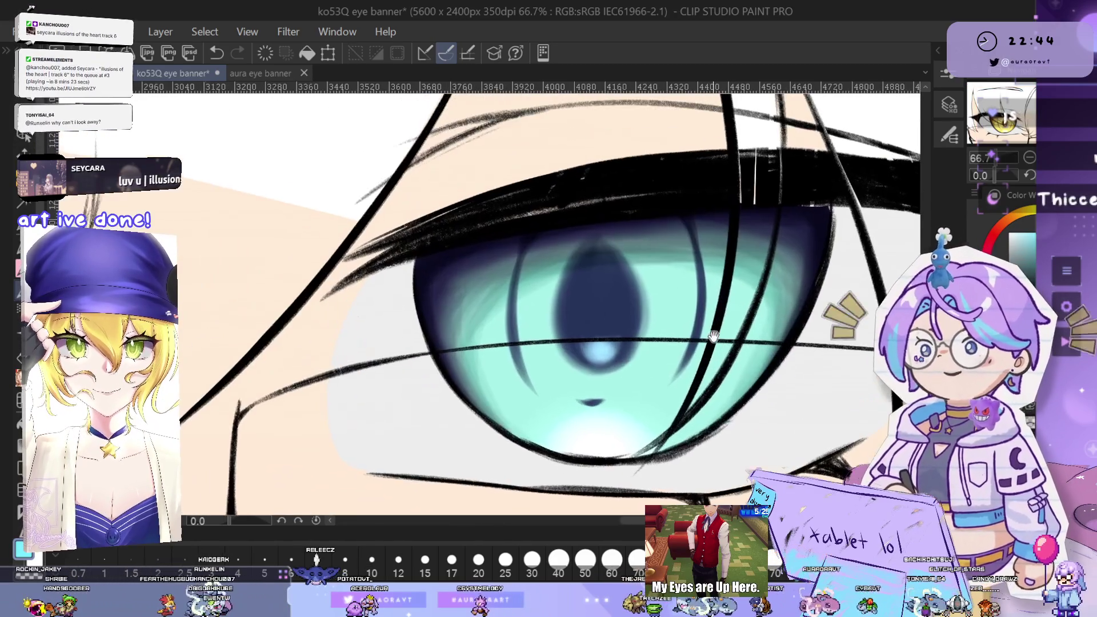
pyautogui.moveTo(713, 335); pyautogui.dragTo(727, 335)
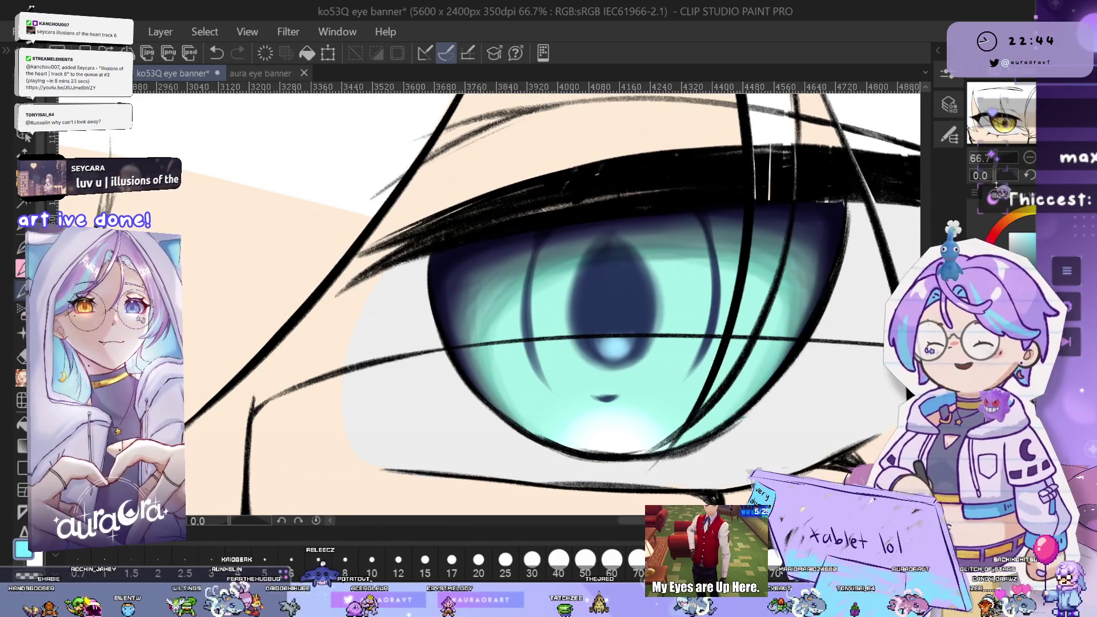
pyautogui.moveTo(805, 447)
pyautogui.mouseDown()
pyautogui.moveTo(839, 353)
pyautogui.moveTo(840, 252)
pyautogui.moveTo(886, 349)
pyautogui.mouseUp()
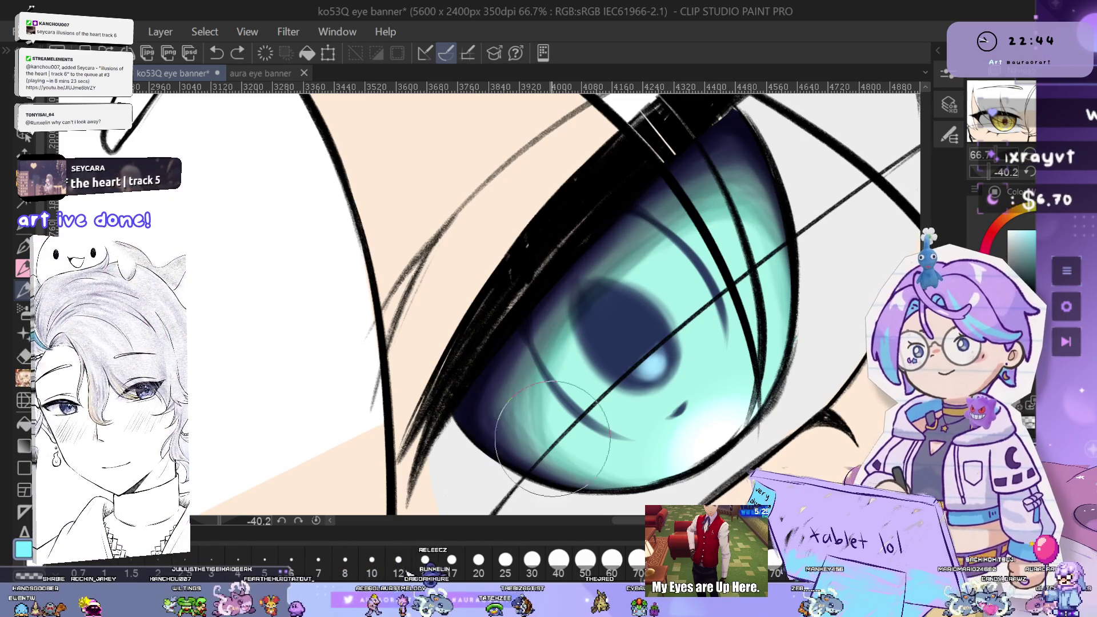
# Darken the teal iris shading, undoing the extra stroke
pyautogui.moveTo(712, 181)
pyautogui.mouseDown()
pyautogui.moveTo(725, 142)
pyautogui.moveTo(739, 189)
pyautogui.moveTo(702, 120)
pyautogui.mouseUp()
pyautogui.moveTo(517, 374); pyautogui.dragTo(729, 166)
pyautogui.hotkey('ctrl', 'z')
pyautogui.hotkey('ctrl', 'z')
pyautogui.hotkey('ctrl', 'z')
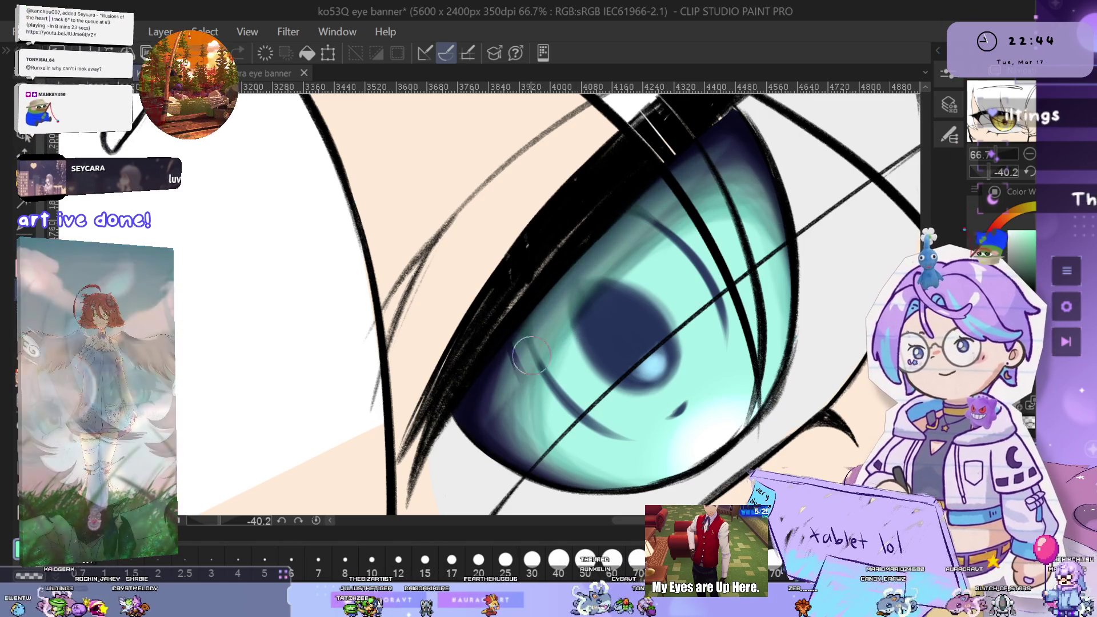
pyautogui.scroll(1, 534, 358)
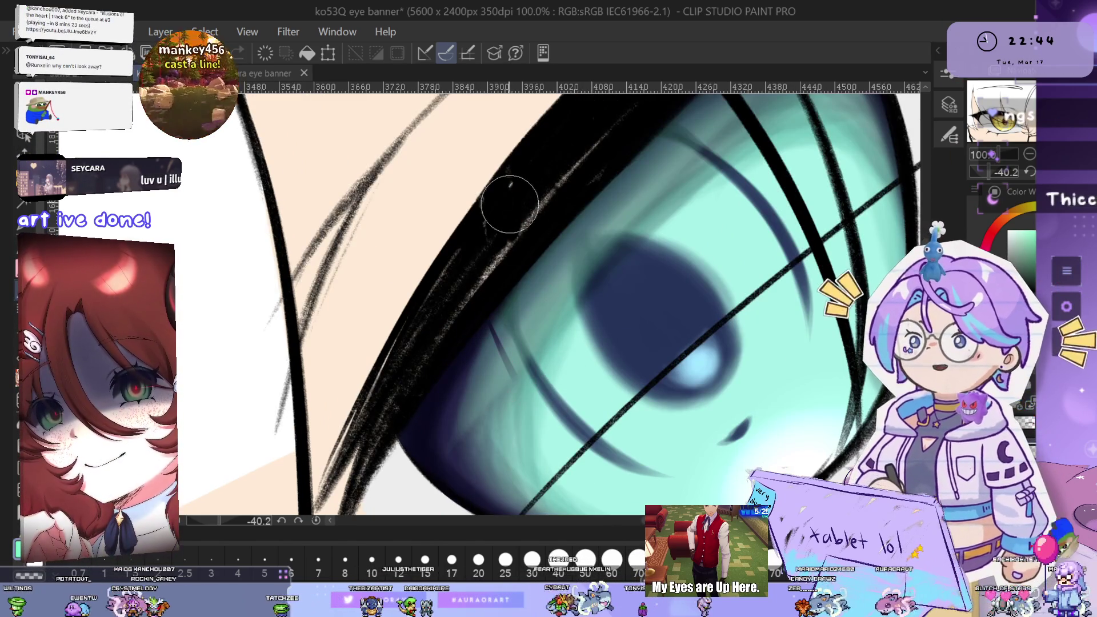
pyautogui.scroll(3, 649, 270)
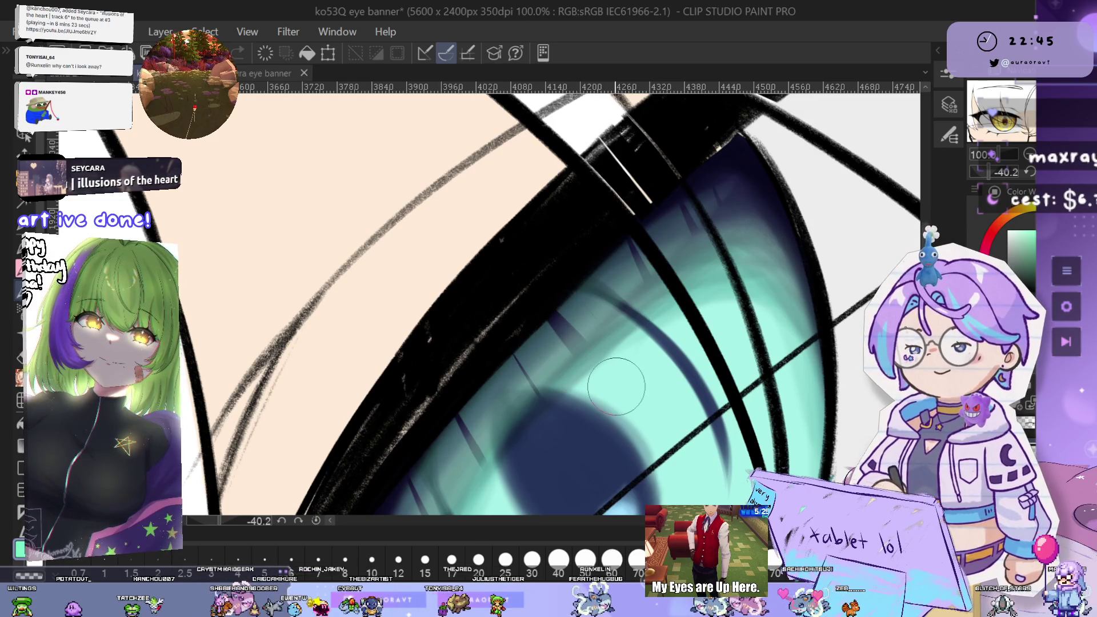
pyautogui.scroll(-5, 824, 359)
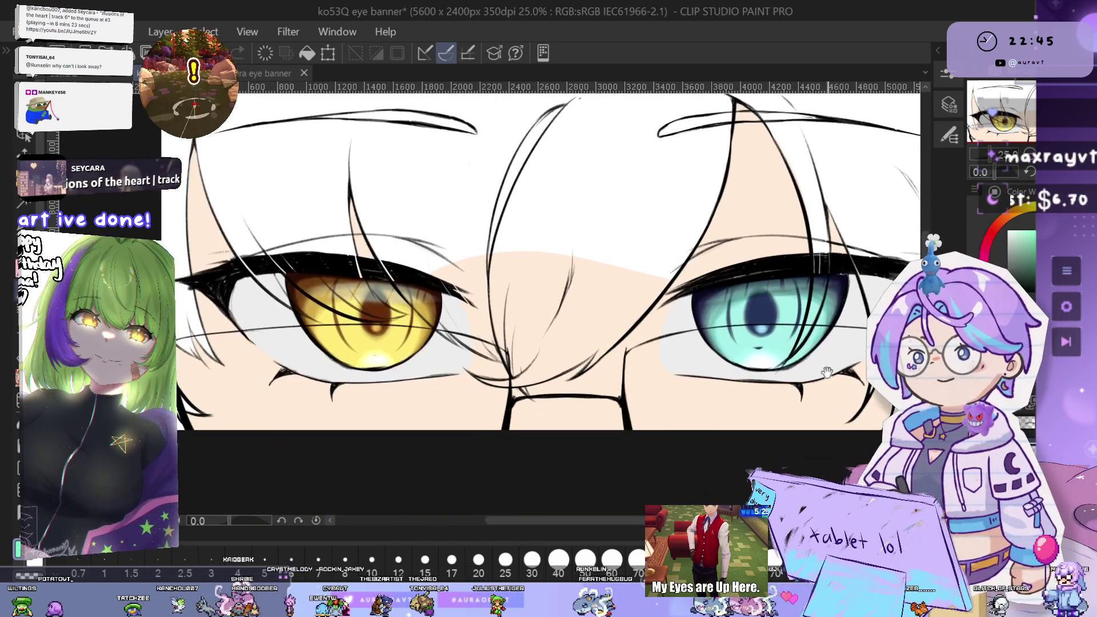
pyautogui.scroll(2, 824, 353)
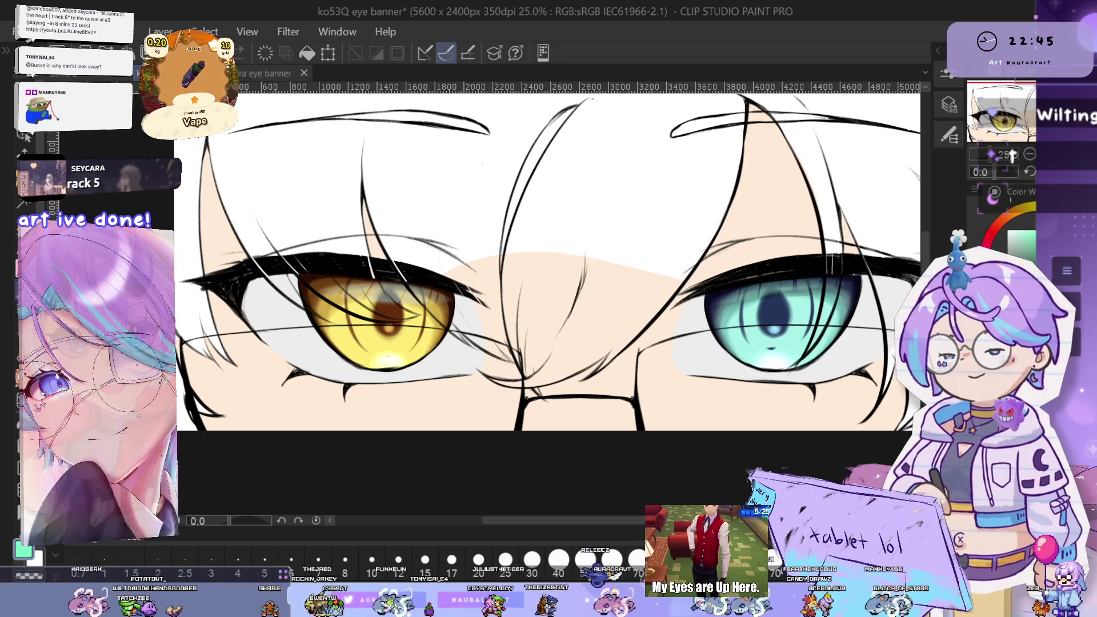
pyautogui.click(948, 136)
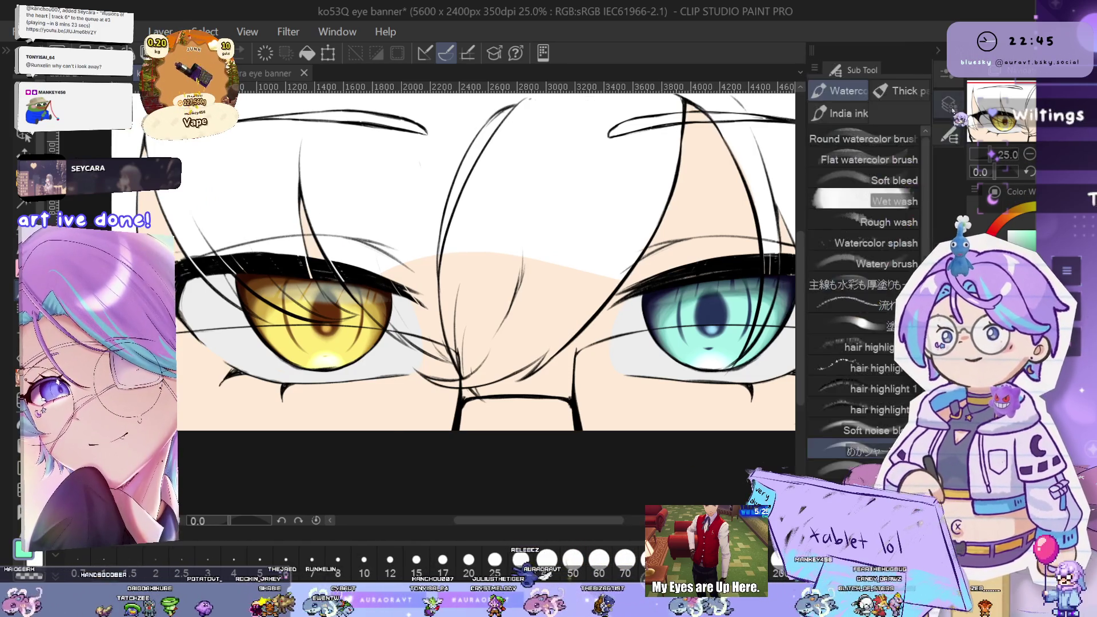
# Give the layer a black border effect with thickness 5.0
pyautogui.click(948, 104)
pyautogui.click(860, 101)
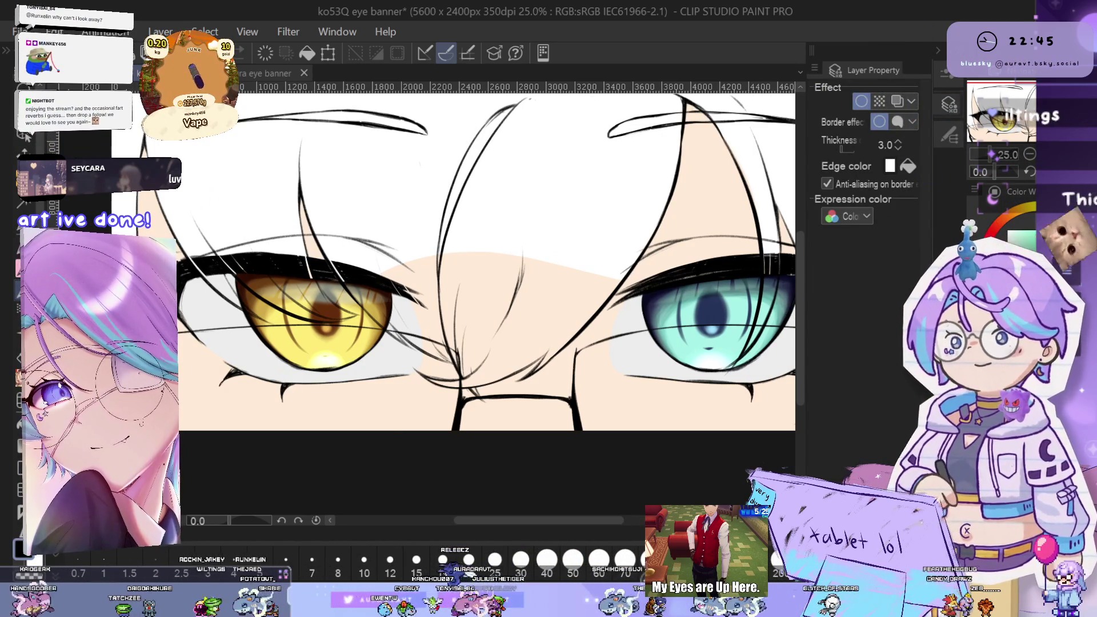
pyautogui.click(907, 166)
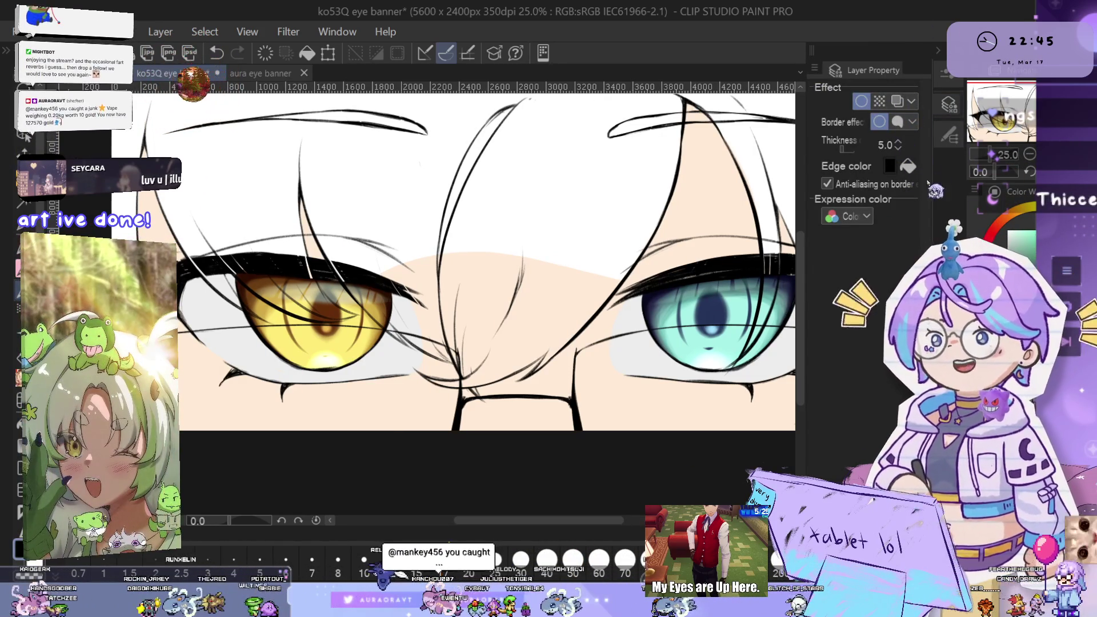
# Centre the gold eye and show the list of pen brushes
pyautogui.moveTo(624, 366); pyautogui.dragTo(763, 379)
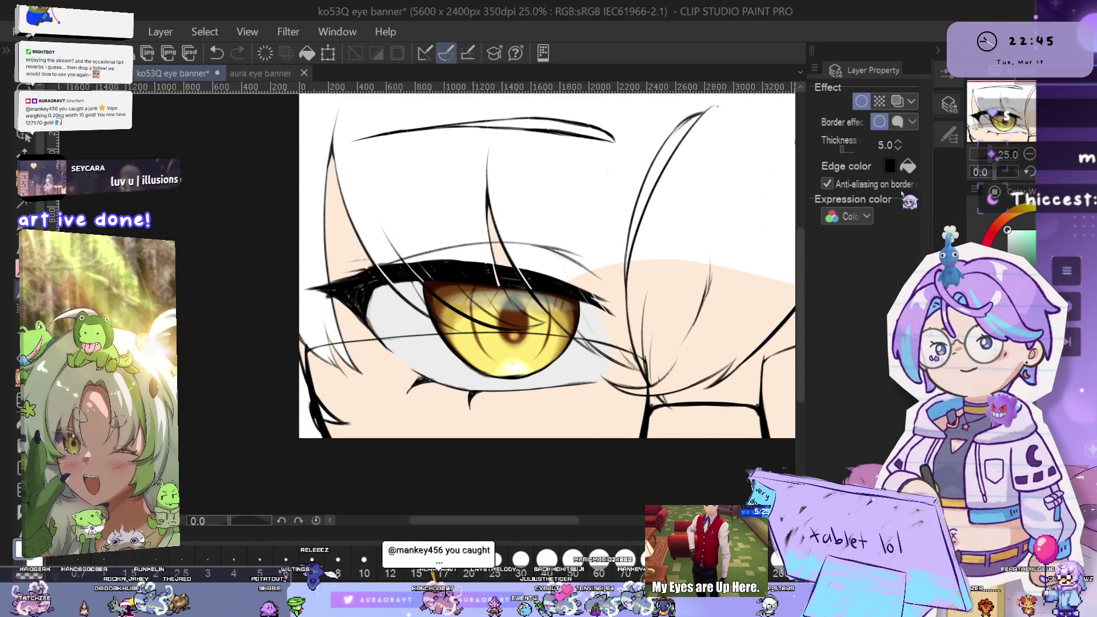
pyautogui.scroll(5, 557, 337)
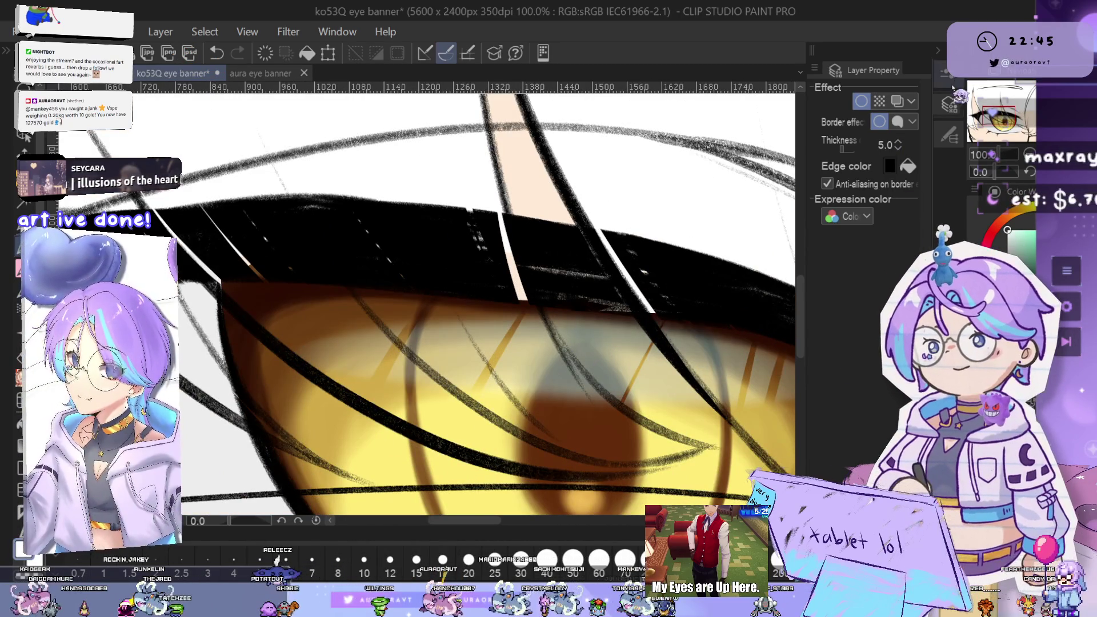
pyautogui.click(947, 73)
pyautogui.click(951, 137)
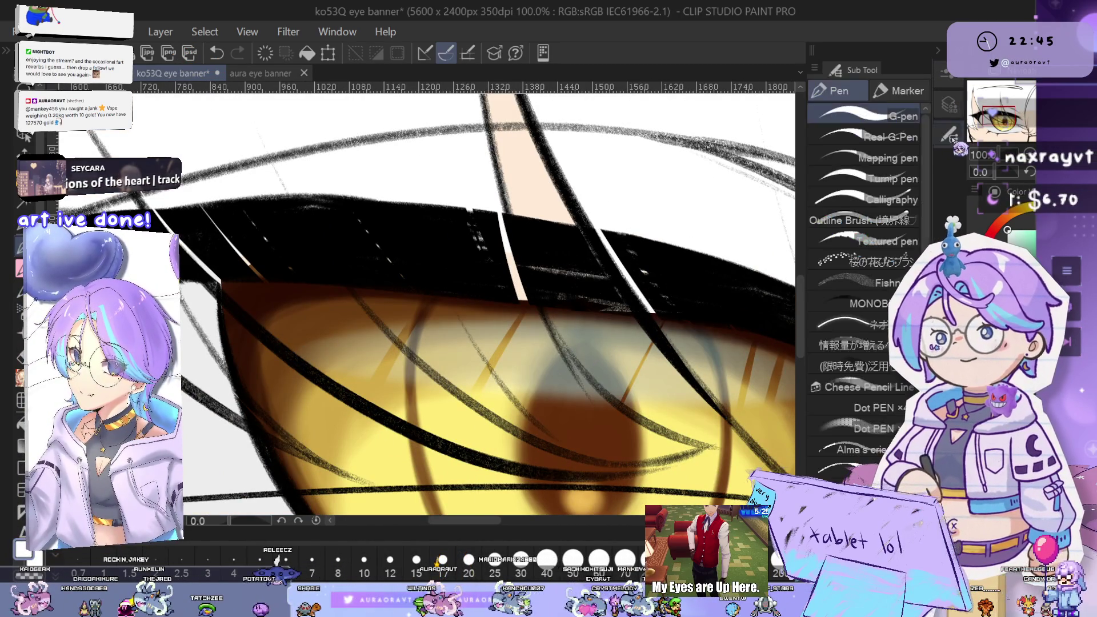
pyautogui.scroll(-3, 865, 286)
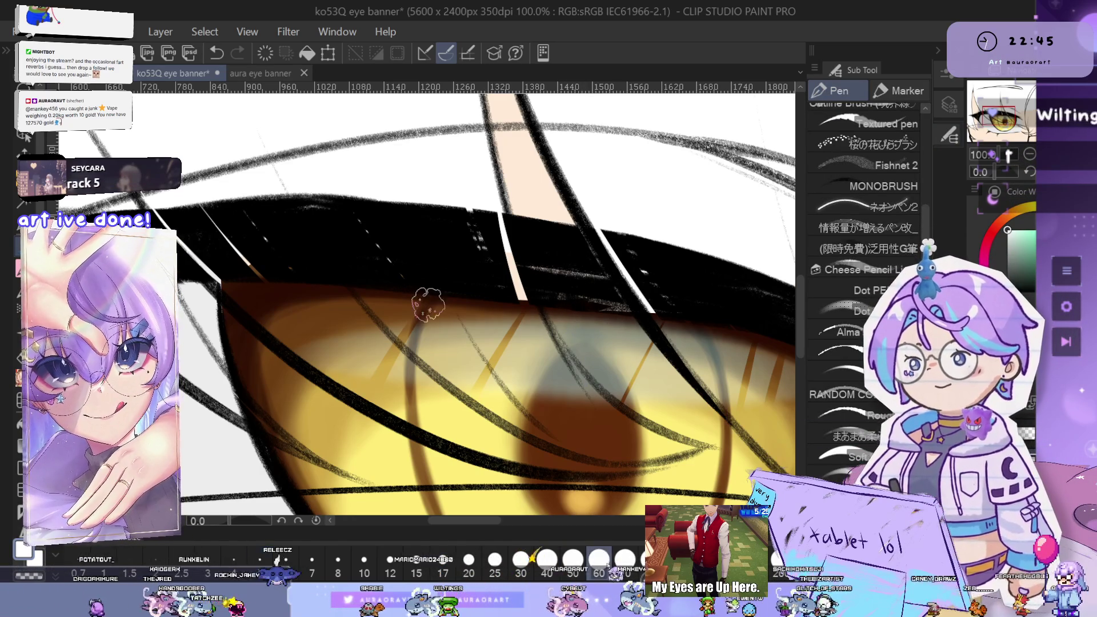
# Draw the left edge of the diamond highlight on the gold iris
pyautogui.moveTo(579, 277); pyautogui.dragTo(586, 371)
pyautogui.hotkey('ctrl', 'z')
pyautogui.moveTo(580, 277); pyautogui.dragTo(586, 376)
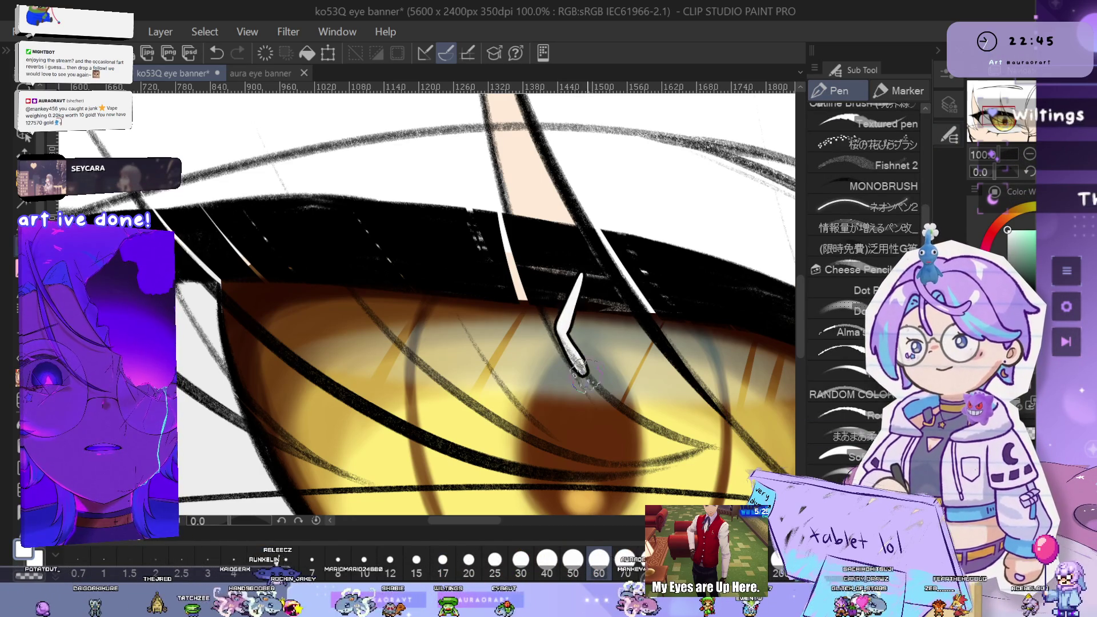
pyautogui.moveTo(582, 274); pyautogui.dragTo(584, 362)
pyautogui.hotkey('ctrl', 'z')
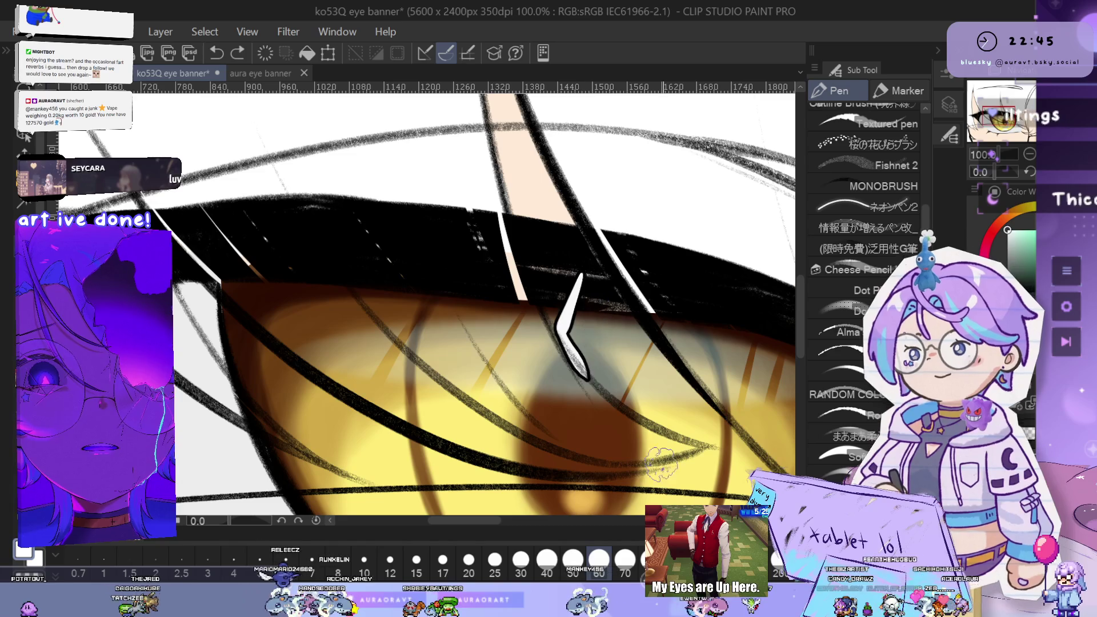
pyautogui.scroll(3, 872, 166)
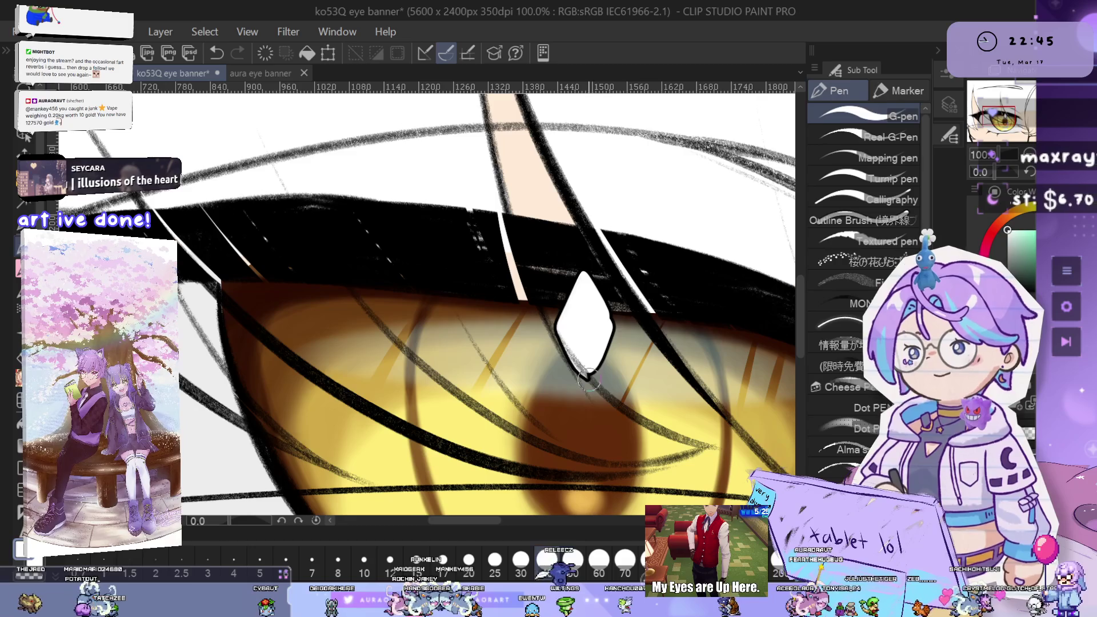
pyautogui.scroll(2, 610, 323)
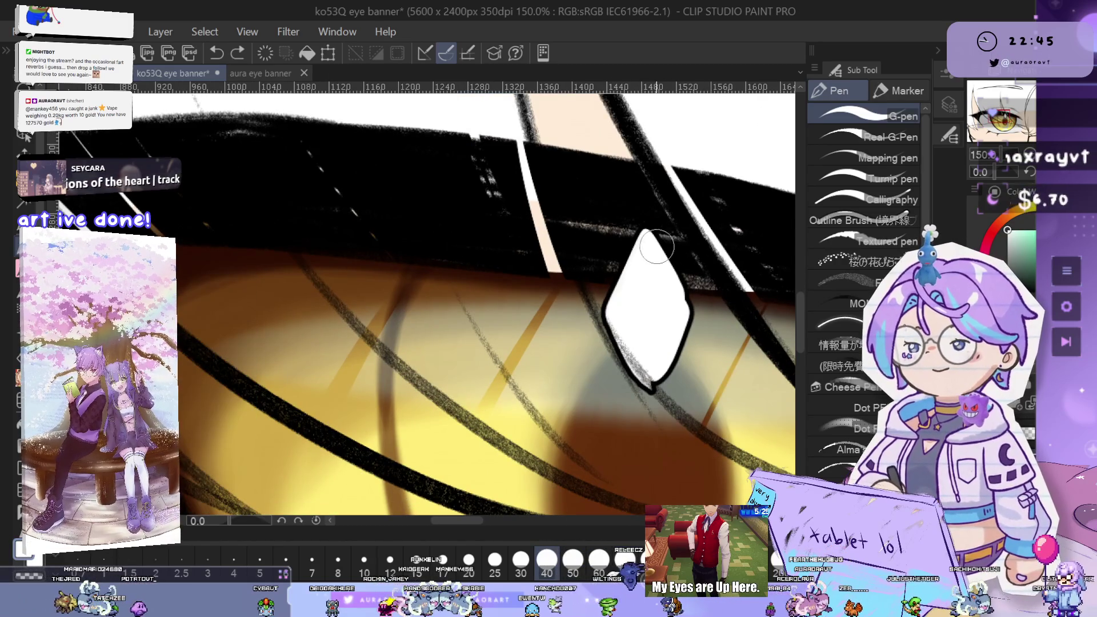
# Try painting the diamond's right edge white, undoing both attempts
pyautogui.moveTo(679, 292); pyautogui.dragTo(652, 374)
pyautogui.hotkey('ctrl', 'z')
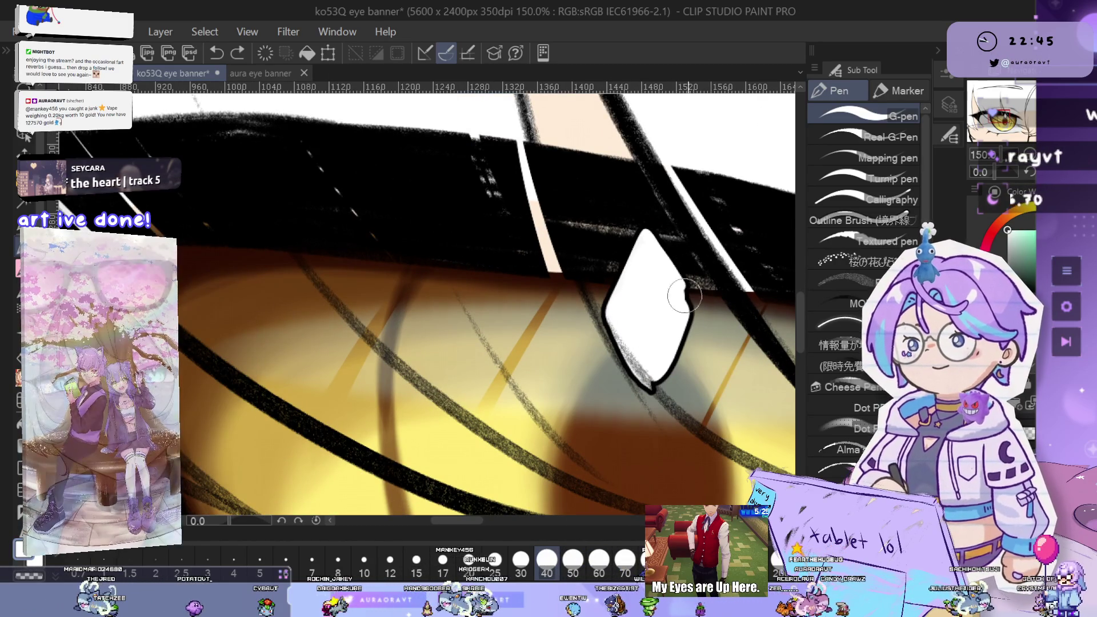
pyautogui.moveTo(679, 284); pyautogui.dragTo(666, 359)
pyautogui.hotkey('ctrl', 'z')
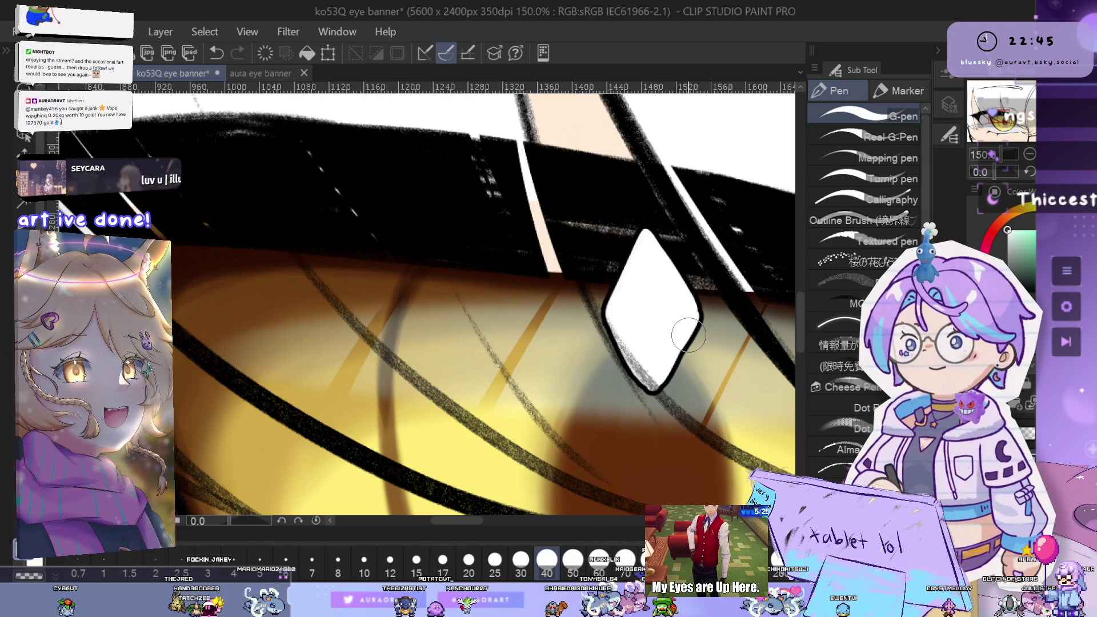
pyautogui.scroll(-10, 688, 335)
pyautogui.moveTo(811, 343)
pyautogui.mouseDown()
pyautogui.moveTo(880, 348)
pyautogui.moveTo(720, 362)
pyautogui.moveTo(445, 251)
pyautogui.mouseUp()
pyautogui.scroll(5, 696, 239)
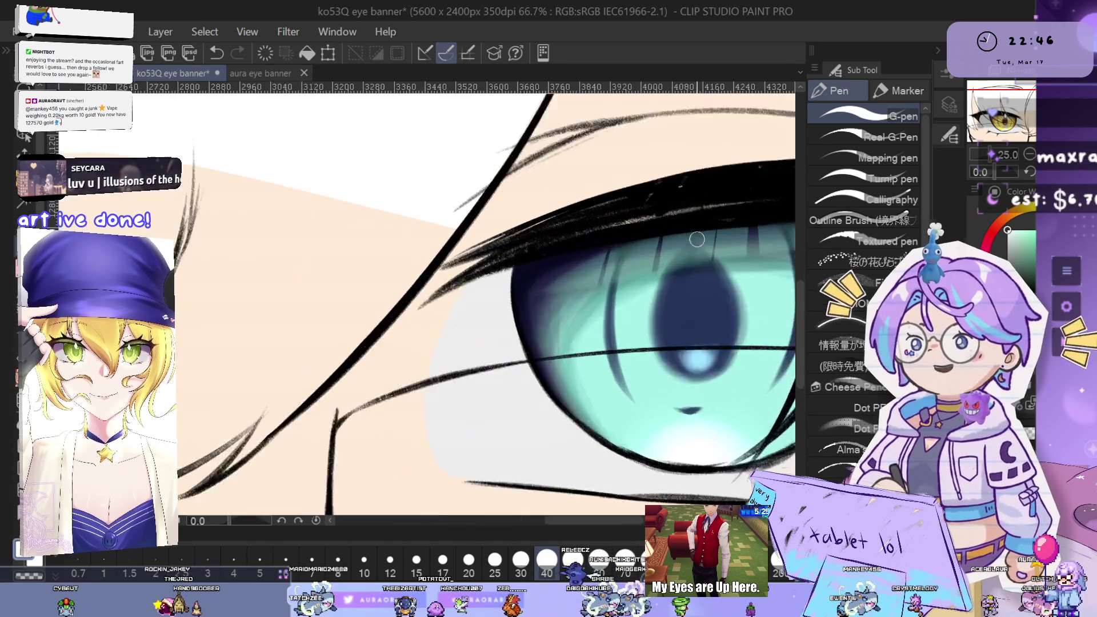
# Draw and fill a white diamond highlight near the top of the teal iris
pyautogui.scroll(2, 696, 238)
pyautogui.moveTo(665, 268)
pyautogui.mouseDown()
pyautogui.moveTo(698, 180)
pyautogui.moveTo(665, 270)
pyautogui.moveTo(685, 309)
pyautogui.mouseUp()
pyautogui.hotkey('ctrl', 'z')
pyautogui.moveTo(700, 181); pyautogui.dragTo(683, 315)
pyautogui.hotkey('ctrl', 'z')
pyautogui.hotkey('ctrl', 'z')
pyautogui.hotkey('ctrl', 'y')
pyautogui.hotkey('ctrl', 'y')
pyautogui.hotkey('ctrl', 'z')
pyautogui.hotkey('ctrl', 'z')
pyautogui.moveTo(700, 174)
pyautogui.mouseDown()
pyautogui.moveTo(723, 234)
pyautogui.moveTo(693, 303)
pyautogui.moveTo(698, 263)
pyautogui.mouseUp()
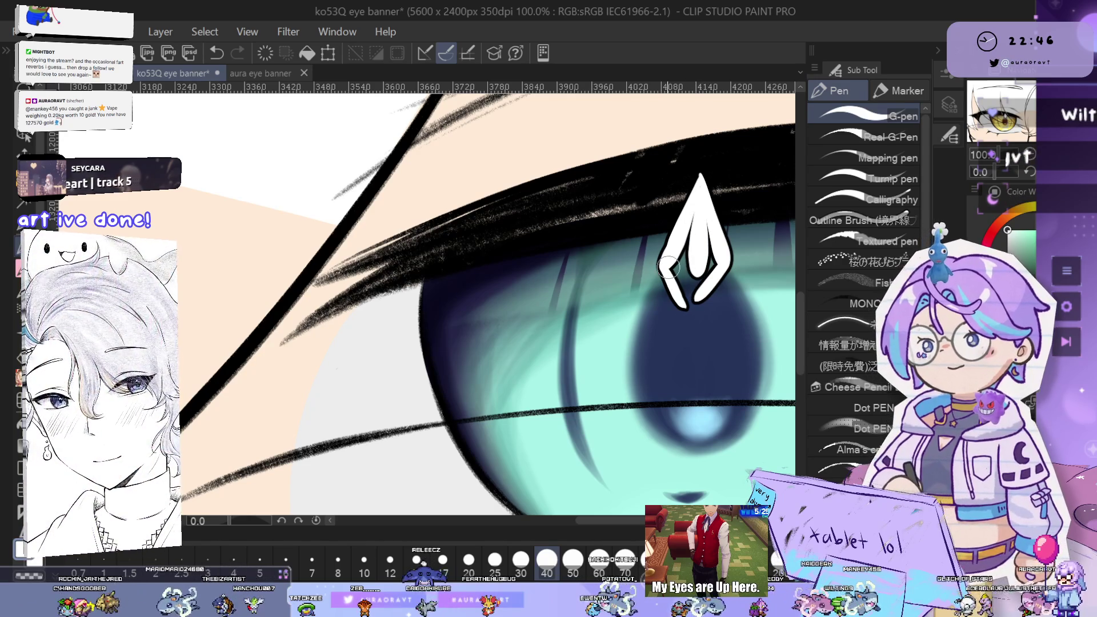
pyautogui.moveTo(696, 224); pyautogui.dragTo(677, 267)
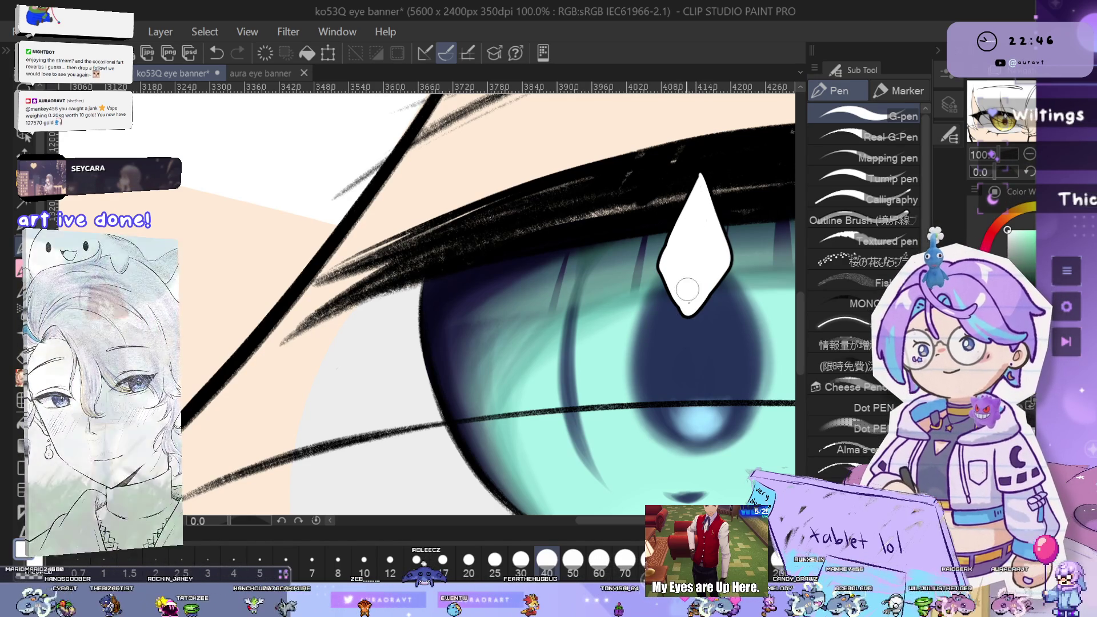
# Pan out to both eyes and switch the panel to the layer's property settings
pyautogui.scroll(-4, 689, 301)
pyautogui.scroll(1, 725, 326)
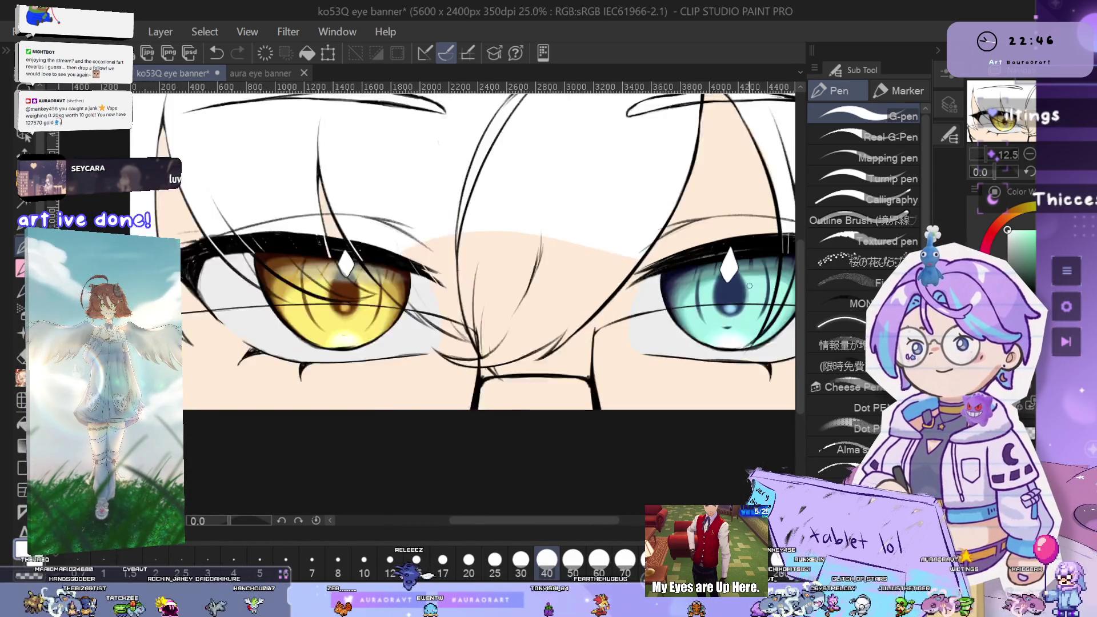
pyautogui.moveTo(728, 327); pyautogui.dragTo(915, 307)
pyautogui.click(949, 135)
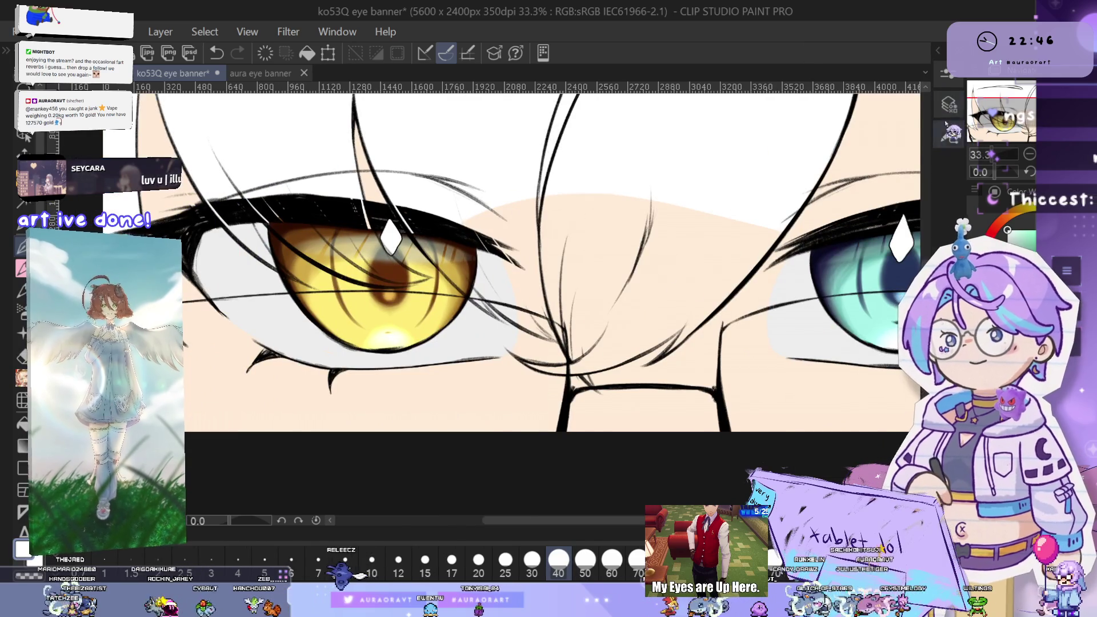
pyautogui.click(948, 73)
pyautogui.click(943, 106)
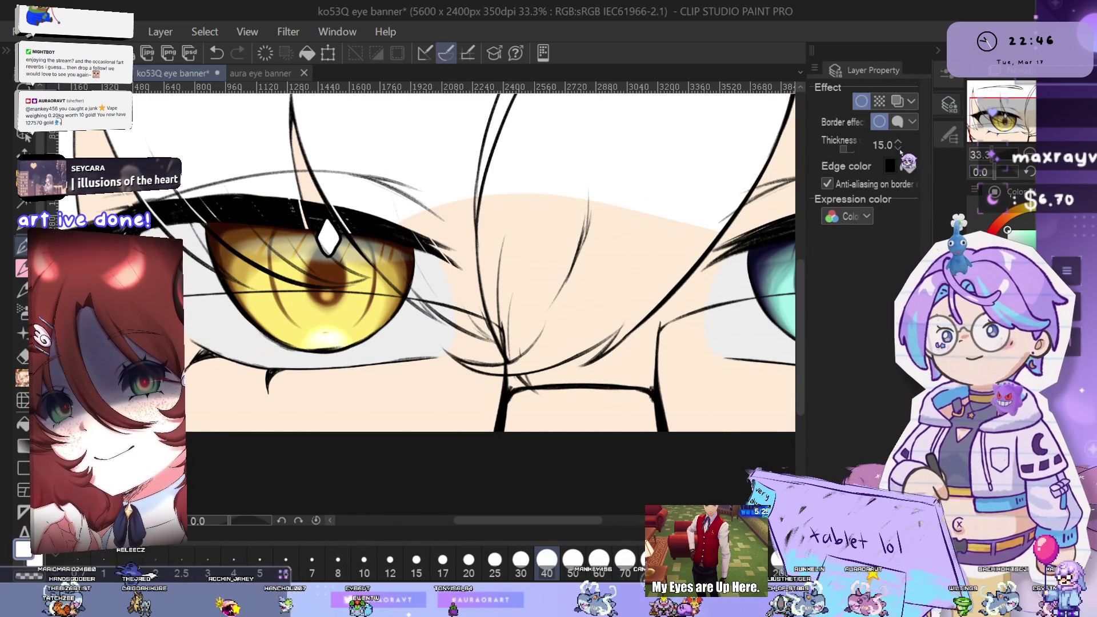
# Add a small white dot beside the teal eye's diamond, undoing a stray blob
pyautogui.moveTo(710, 367); pyautogui.dragTo(499, 365)
pyautogui.scroll(4, 577, 289)
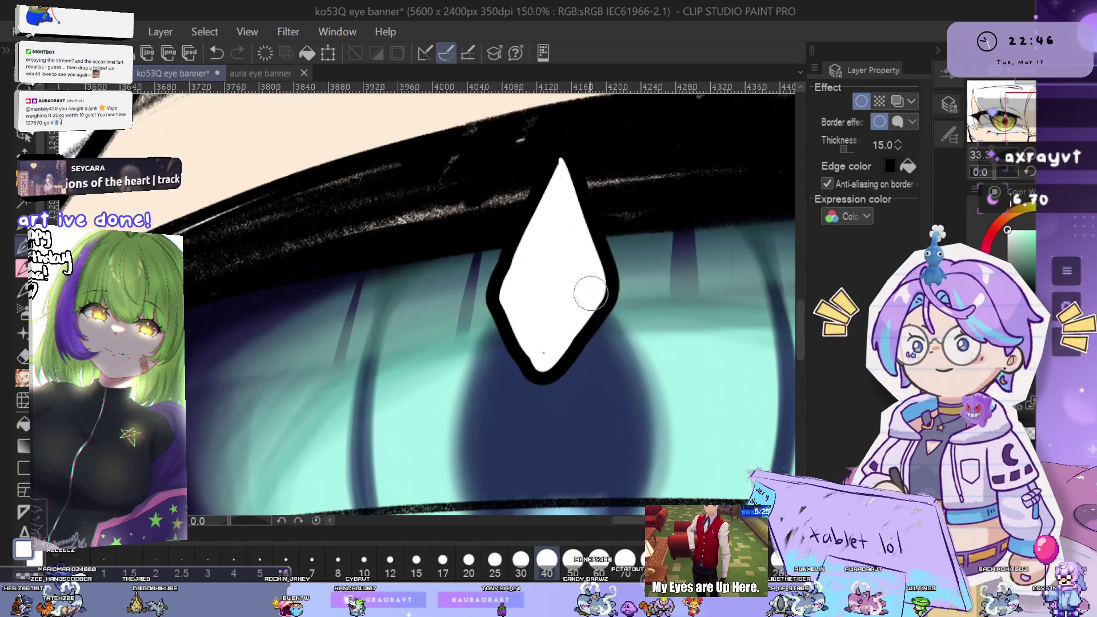
pyautogui.click(617, 348)
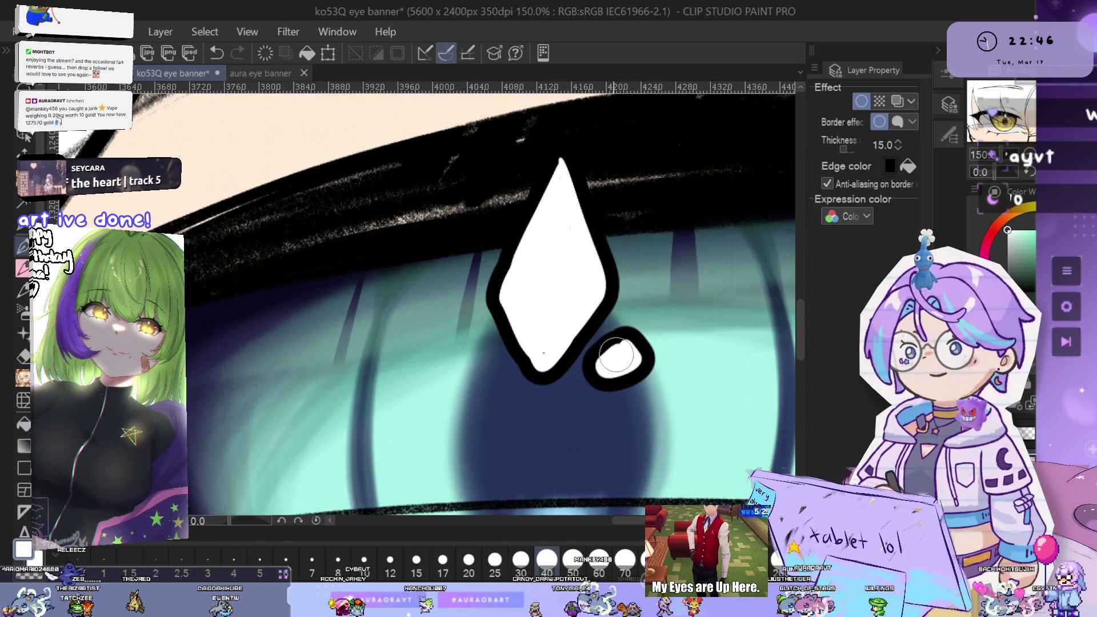
pyautogui.scroll(-5, 668, 334)
pyautogui.scroll(-3, 549, 242)
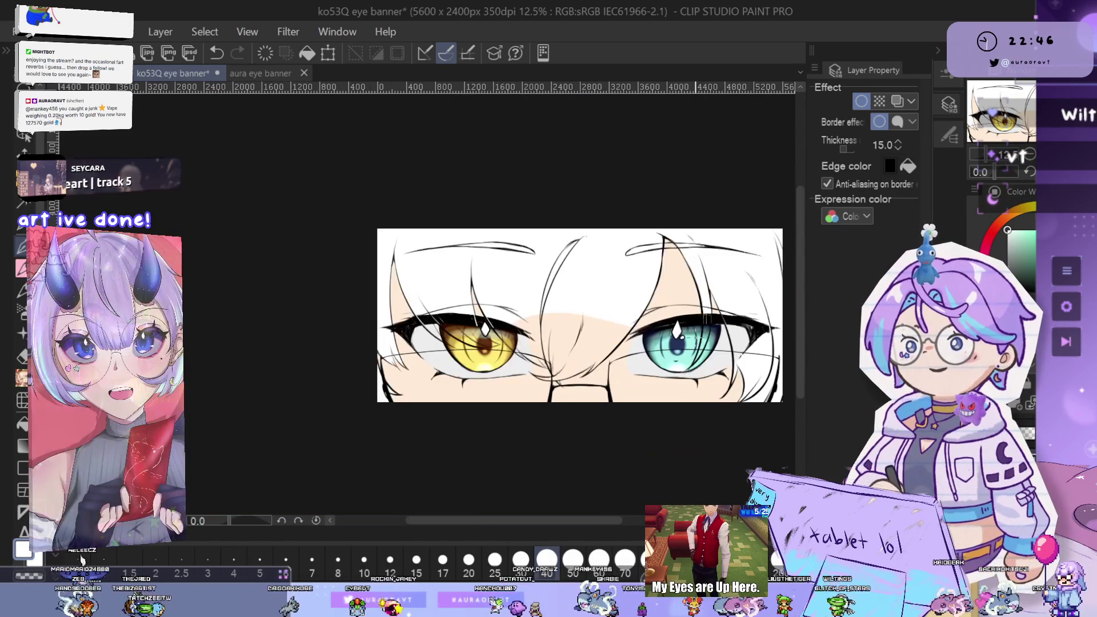
pyautogui.scroll(6, 549, 242)
pyautogui.scroll(4, 549, 241)
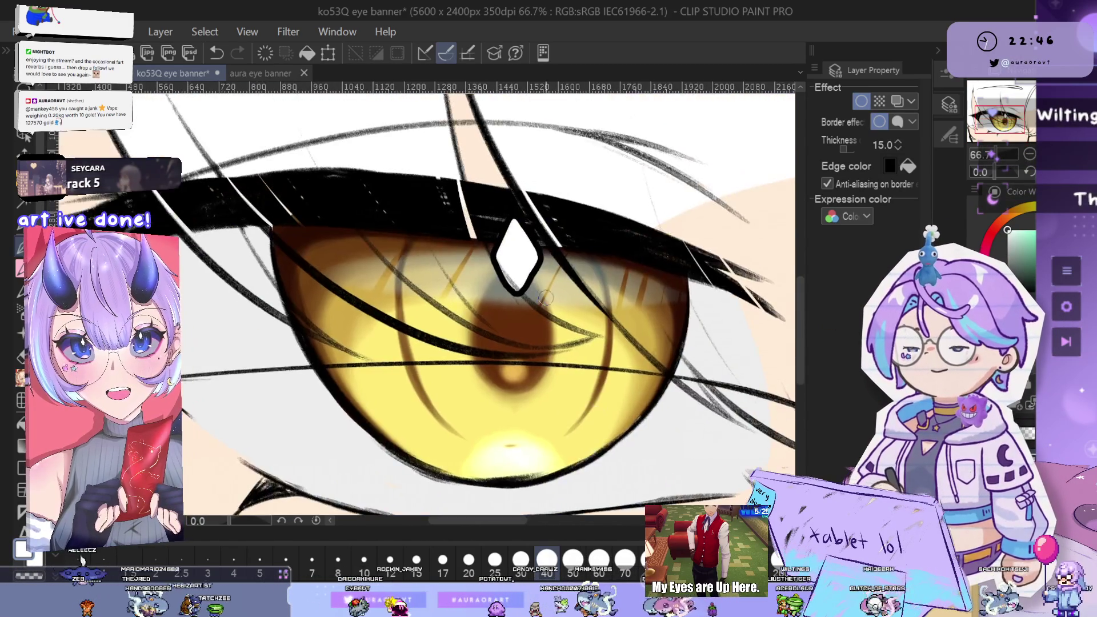
pyautogui.moveTo(514, 283); pyautogui.dragTo(539, 269)
pyautogui.hotkey('ctrl', 'z')
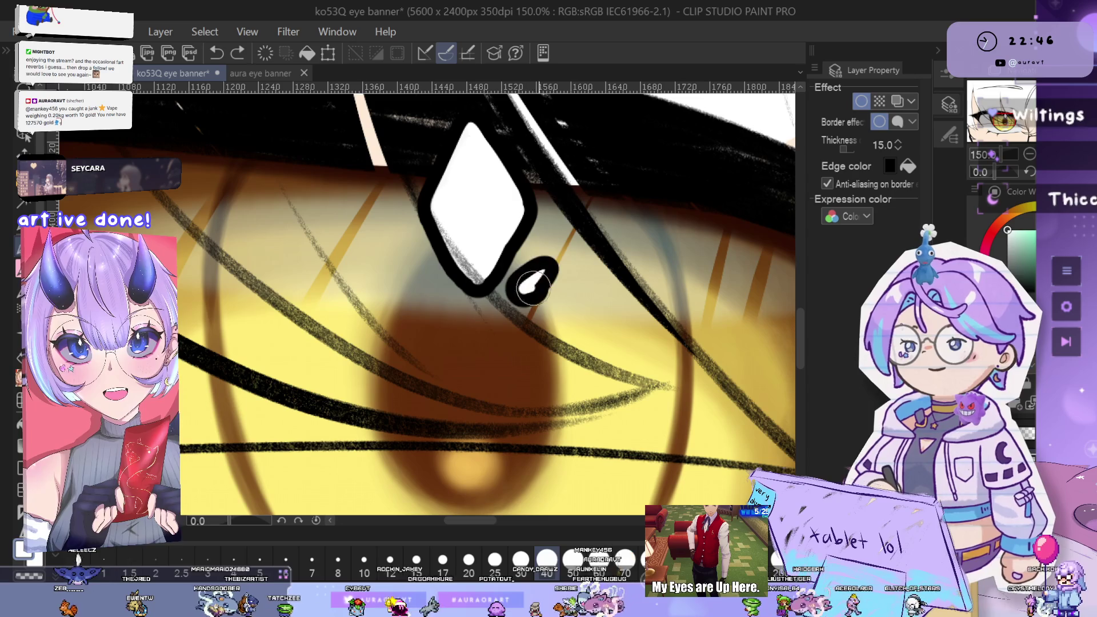
# Dab white highlight dots on the gold and teal eyes' lower lash lines
pyautogui.scroll(-6, 540, 280)
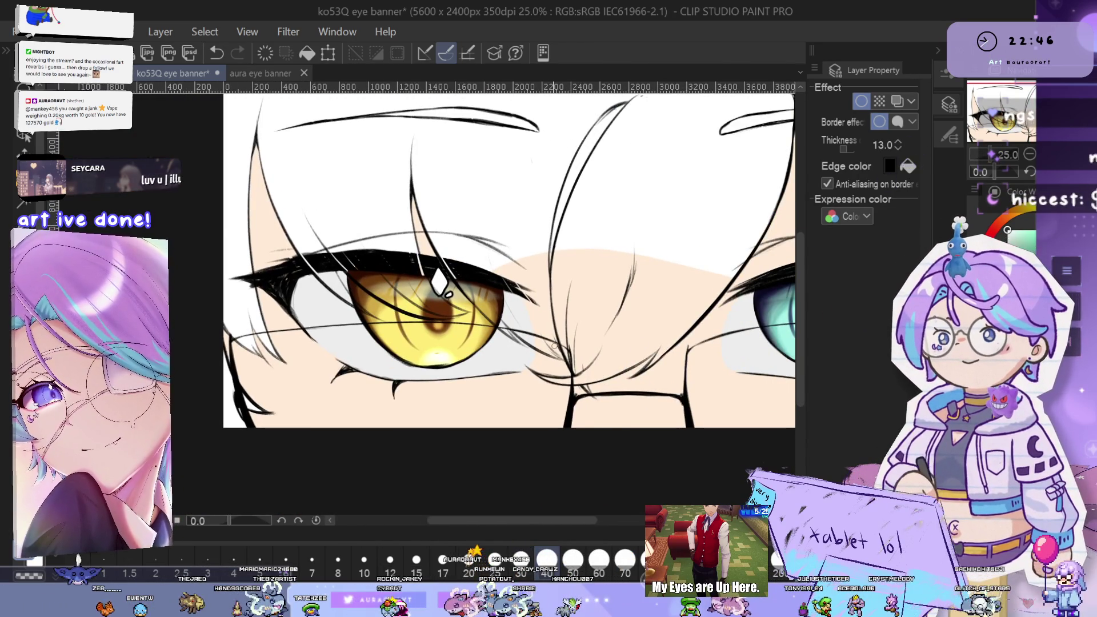
pyautogui.scroll(5, 434, 354)
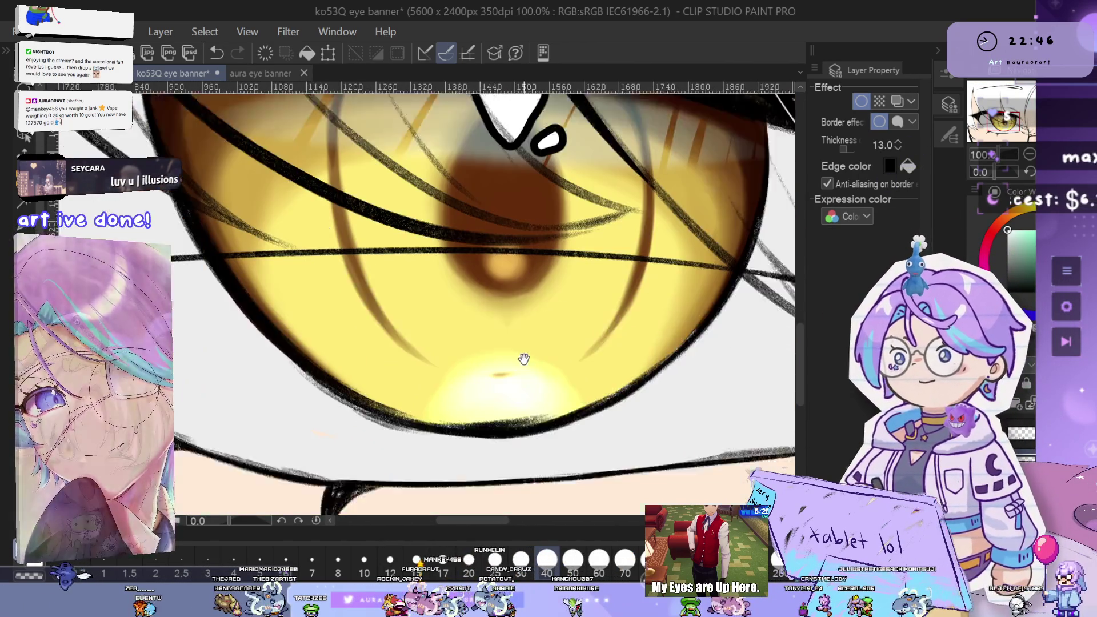
pyautogui.scroll(2, 524, 359)
pyautogui.moveTo(525, 374); pyautogui.dragTo(533, 372)
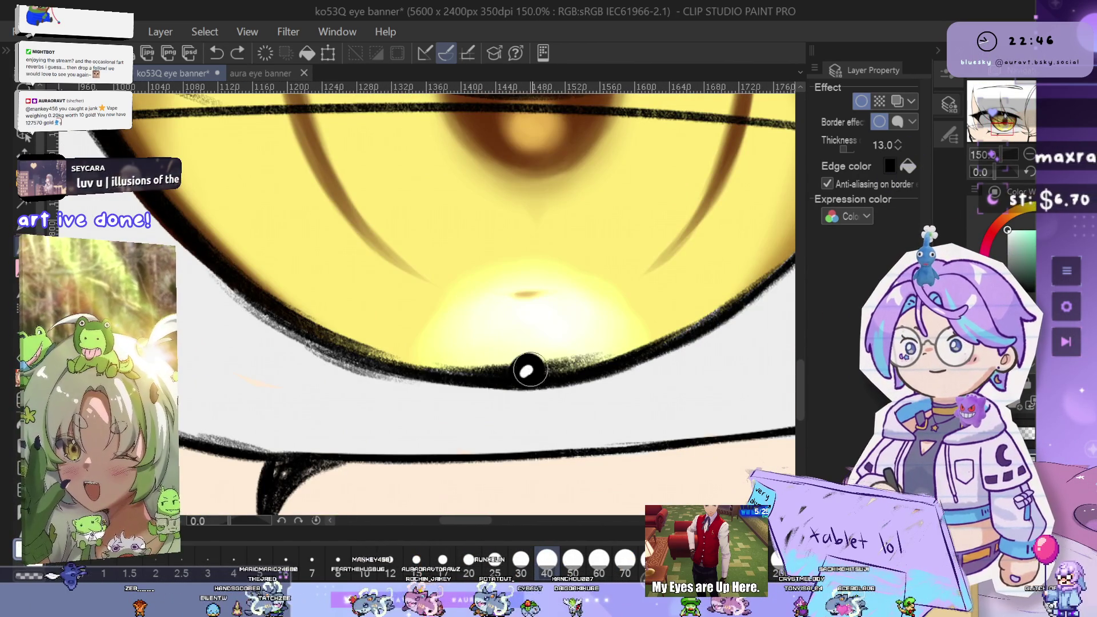
pyautogui.moveTo(547, 259); pyautogui.dragTo(539, 352)
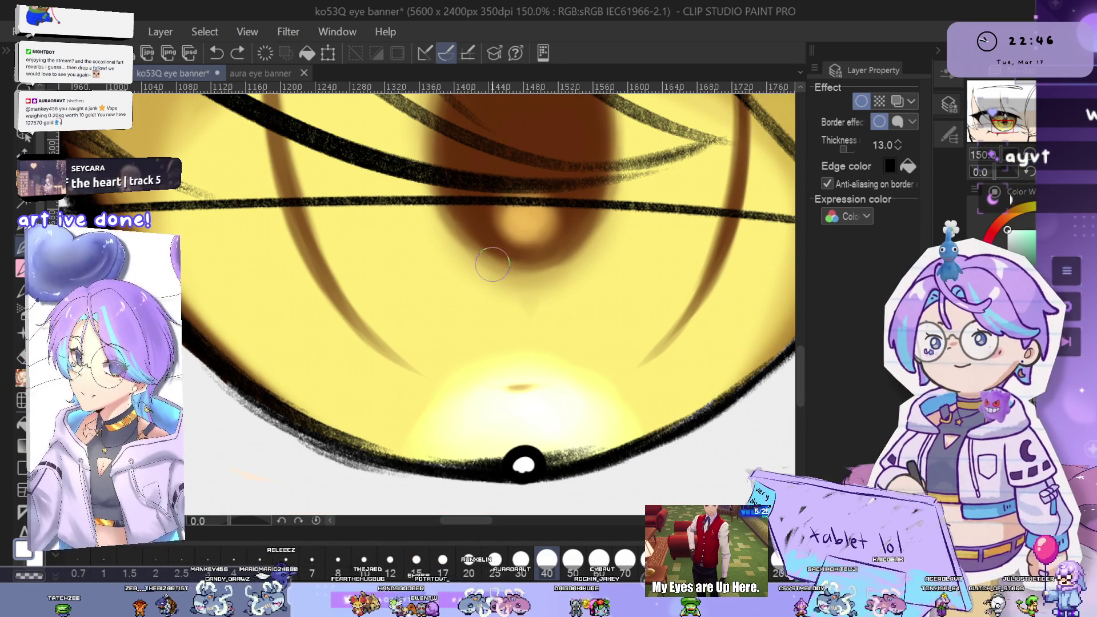
pyautogui.hotkey('ctrl', '-')
pyautogui.hotkey('ctrl', '-')
pyautogui.hotkey('ctrl', '-')
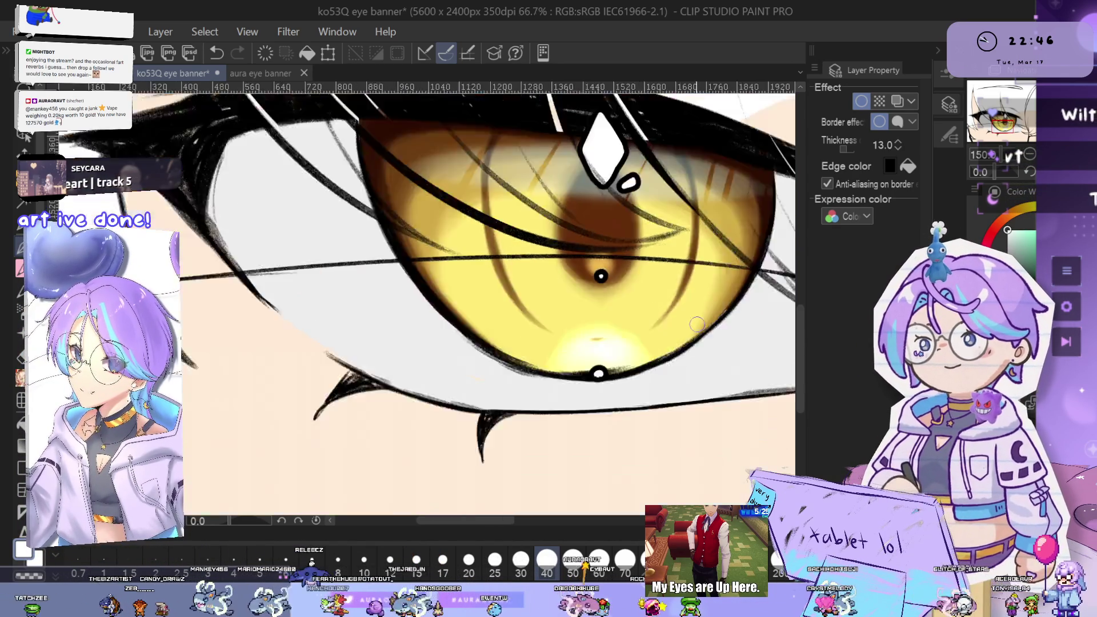
pyautogui.scroll(4, 711, 322)
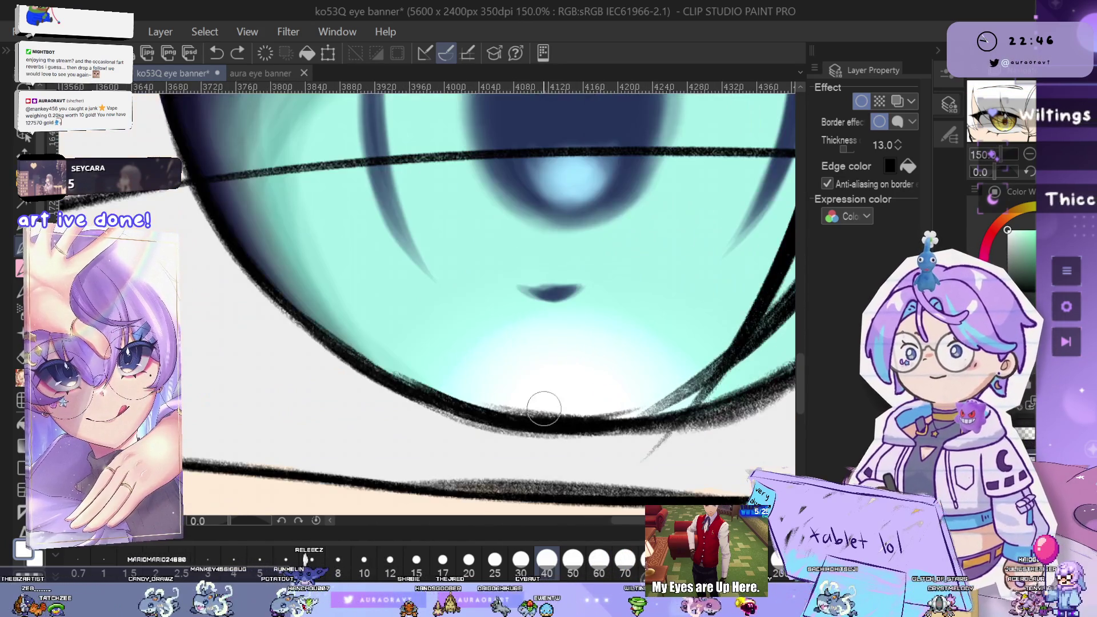
pyautogui.moveTo(544, 409); pyautogui.dragTo(541, 408)
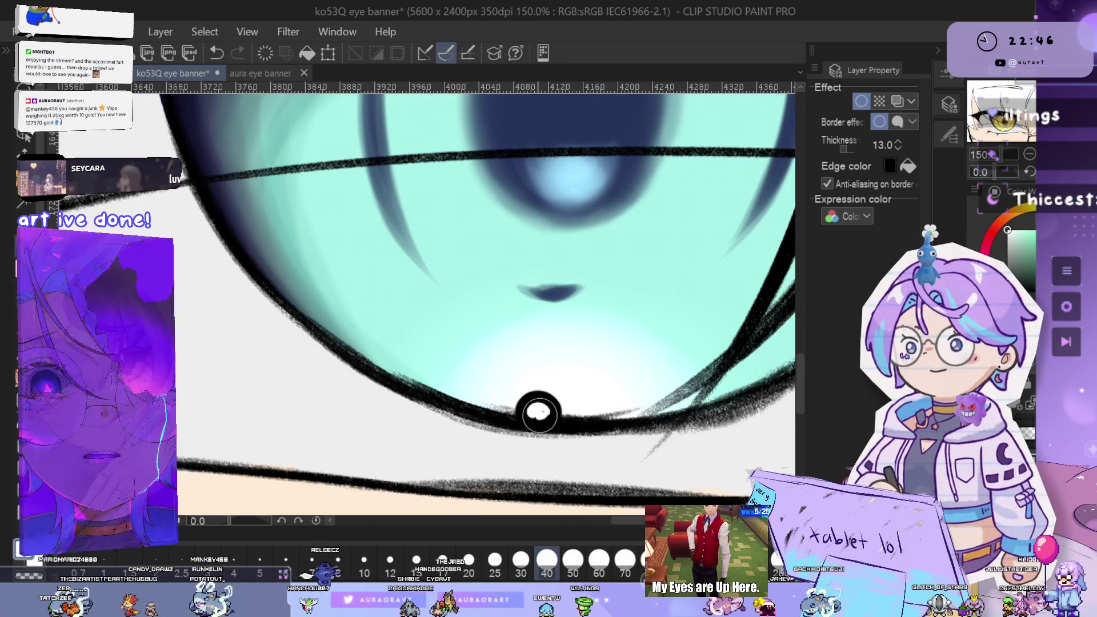
# Turn off the layer's border effect
pyautogui.scroll(-4, 534, 413)
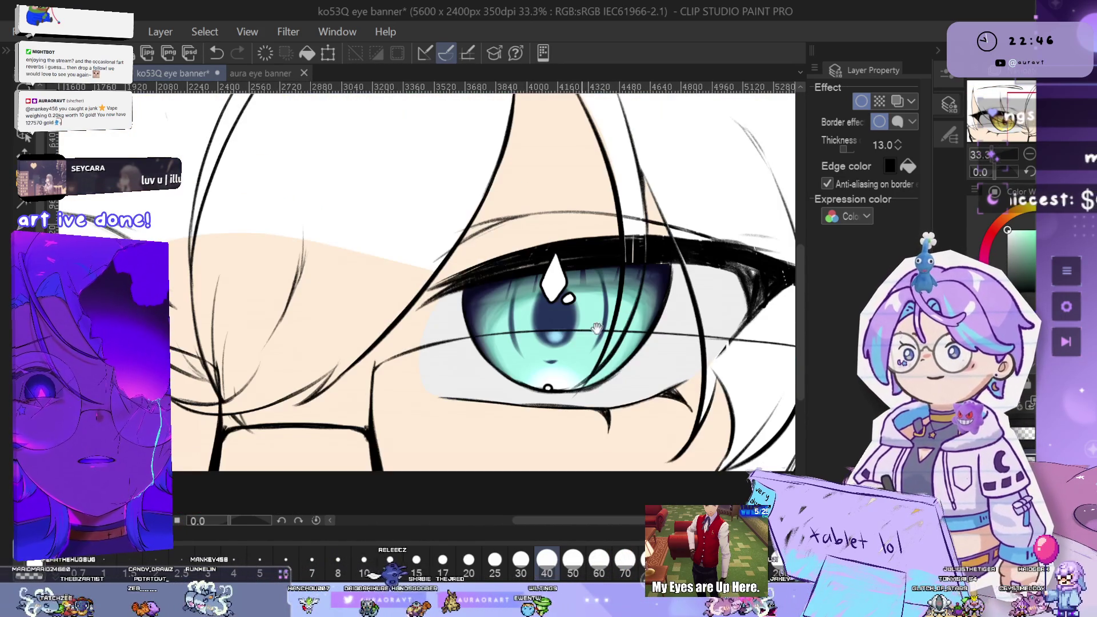
pyautogui.scroll(-3, 644, 310)
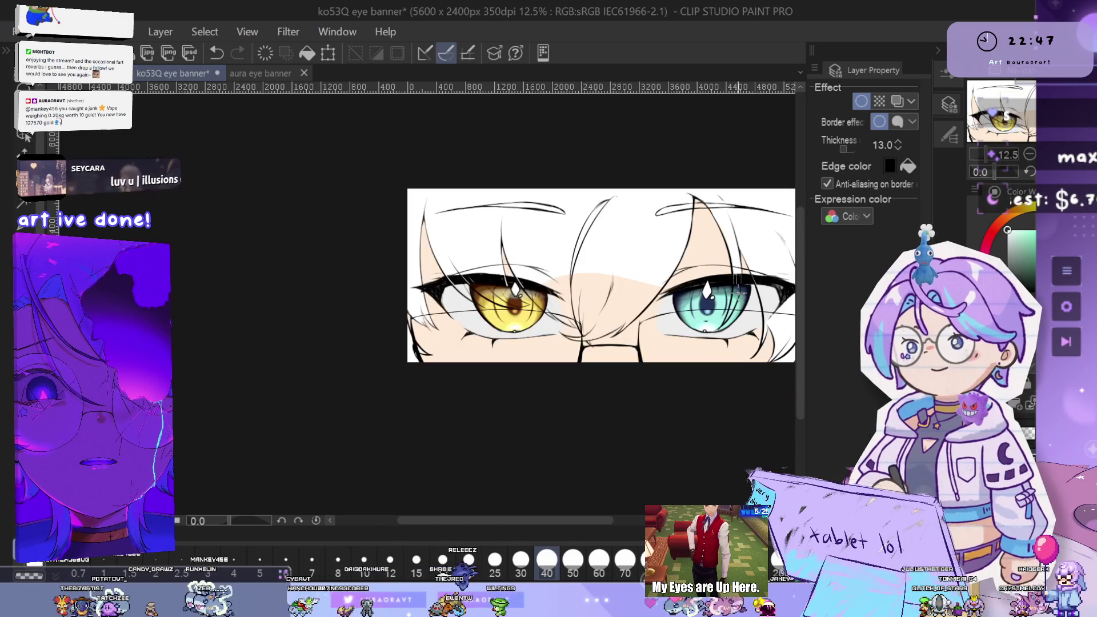
pyautogui.click(861, 101)
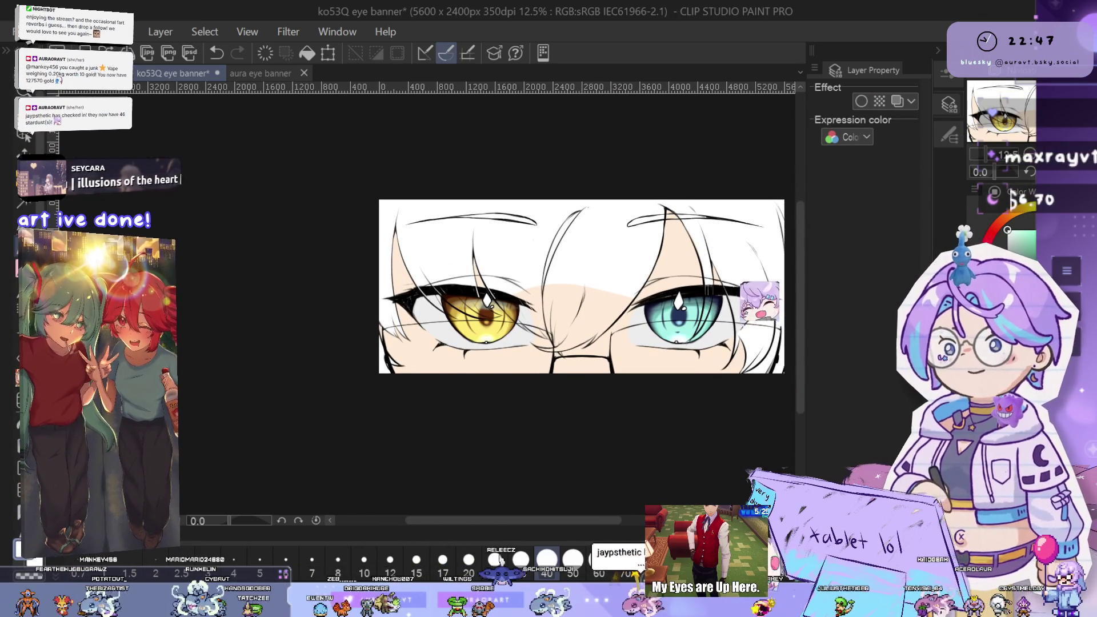
# Pan and tilt the view across the gold iris toward its upper edge
pyautogui.scroll(7, 486, 311)
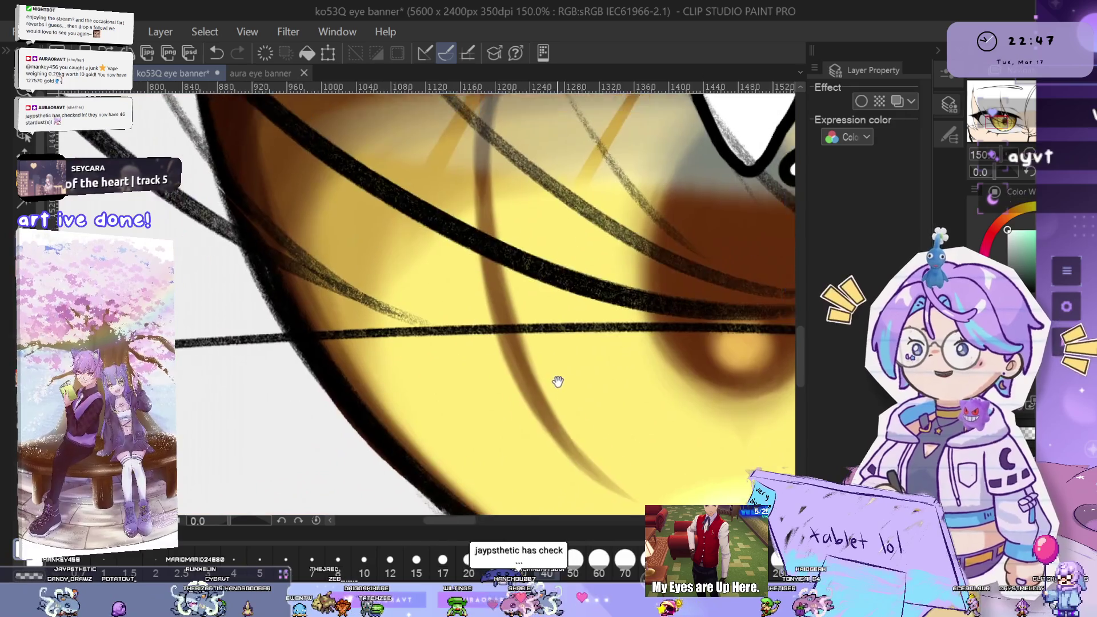
pyautogui.moveTo(557, 381); pyautogui.dragTo(564, 376)
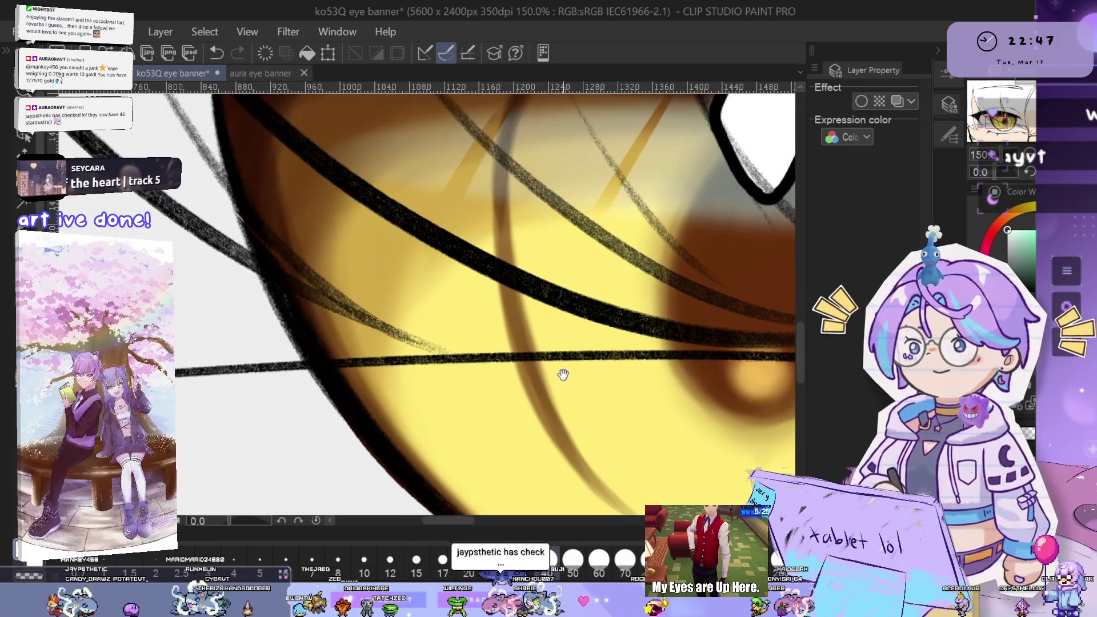
pyautogui.moveTo(567, 446)
pyautogui.mouseDown()
pyautogui.moveTo(577, 372)
pyautogui.moveTo(595, 415)
pyautogui.mouseUp()
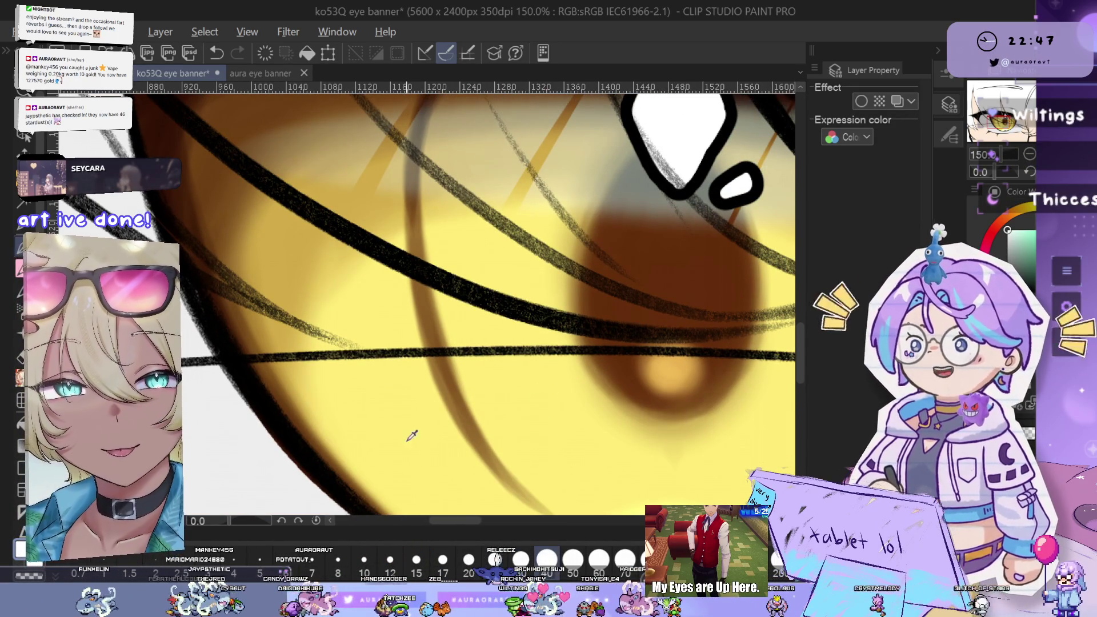
pyautogui.scroll(-4, 550, 451)
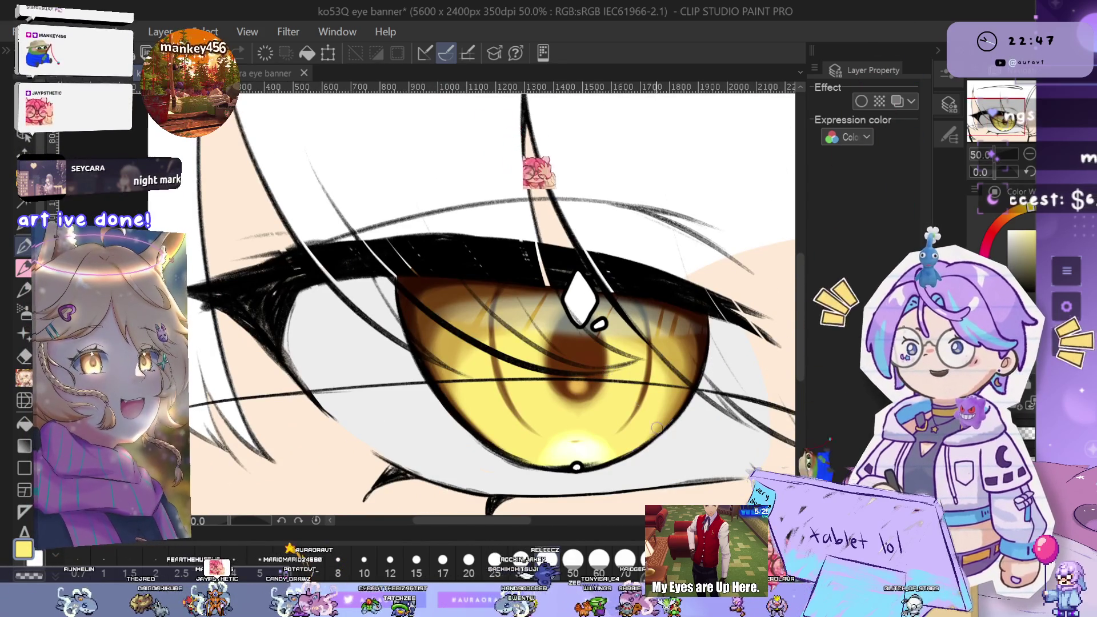
pyautogui.scroll(1, 565, 379)
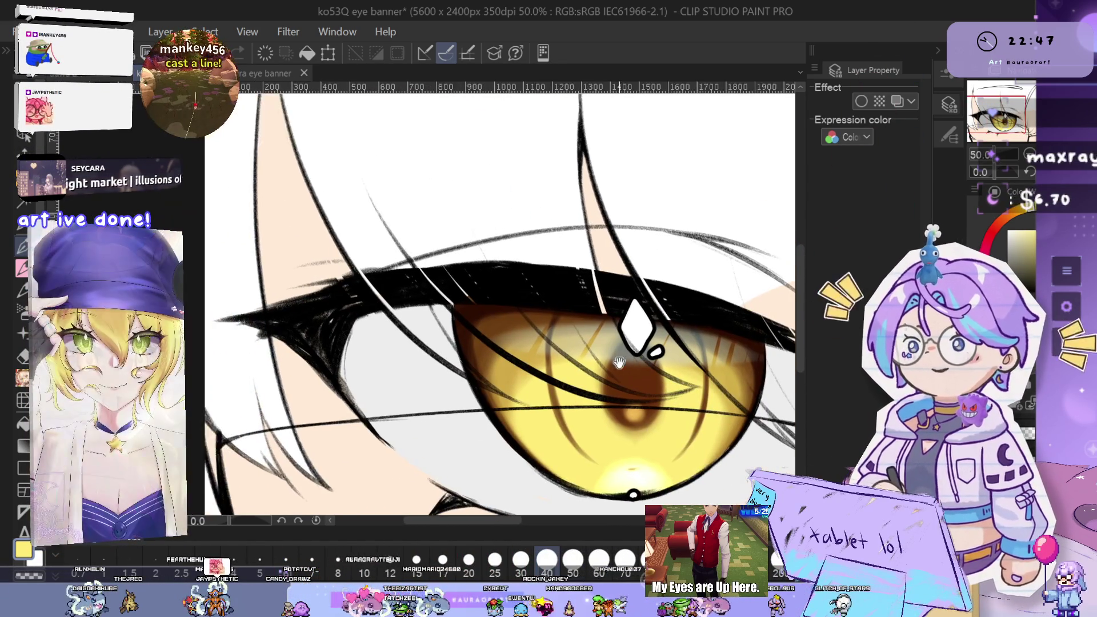
pyautogui.scroll(1, 554, 362)
pyautogui.moveTo(555, 363)
pyautogui.mouseDown()
pyautogui.moveTo(599, 344)
pyautogui.moveTo(605, 354)
pyautogui.moveTo(560, 361)
pyautogui.moveTo(607, 331)
pyautogui.moveTo(642, 363)
pyautogui.mouseUp()
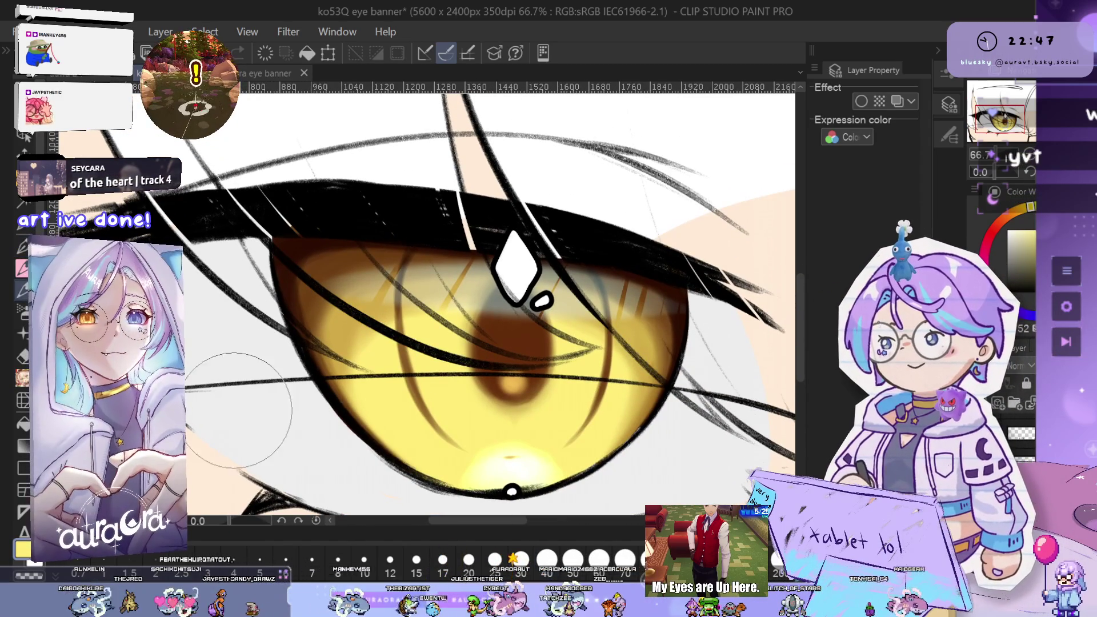
pyautogui.moveTo(651, 320); pyautogui.dragTo(625, 294)
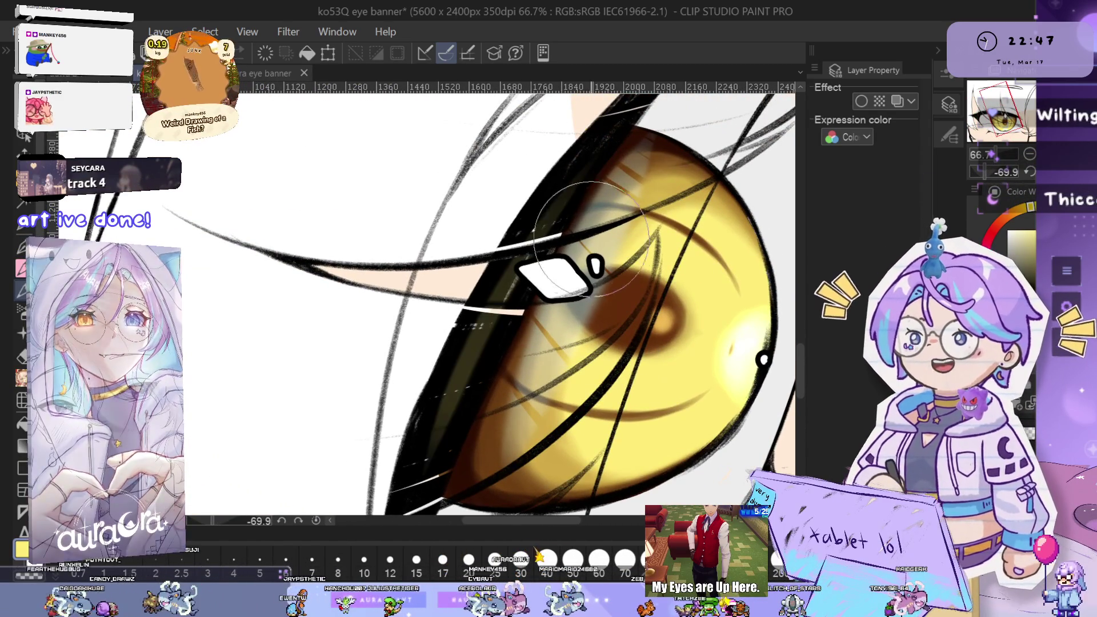
# Tint the black lash line along the gold iris's edge olive yellow
pyautogui.hotkey('ctrl', '-')
pyautogui.moveTo(573, 329); pyautogui.dragTo(594, 349)
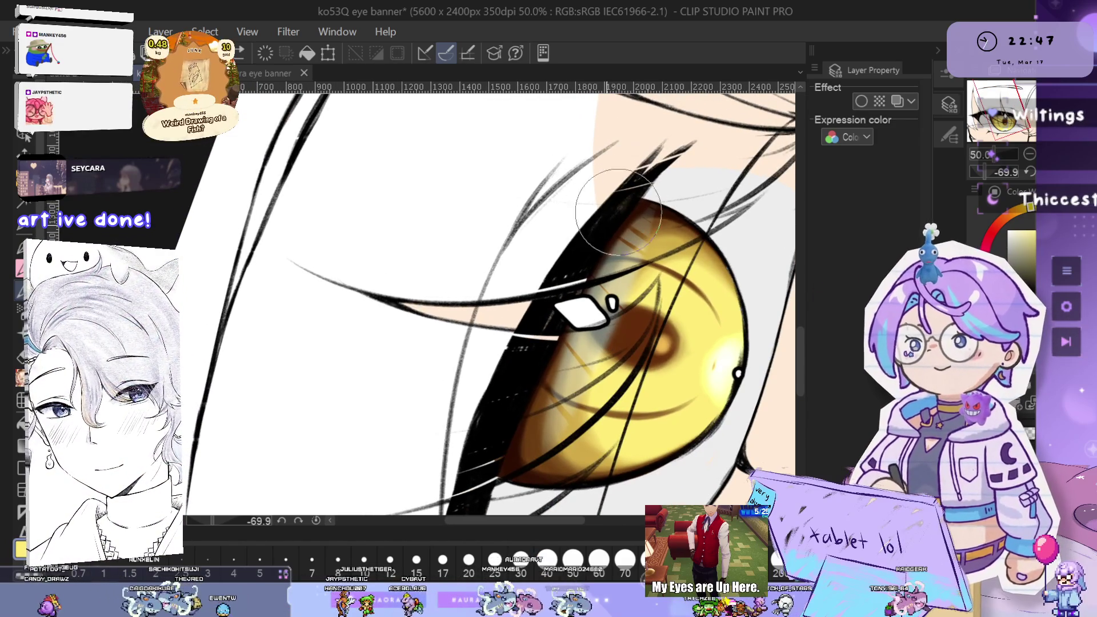
pyautogui.moveTo(611, 226)
pyautogui.mouseDown()
pyautogui.moveTo(525, 360)
pyautogui.moveTo(616, 199)
pyautogui.moveTo(557, 302)
pyautogui.mouseUp()
pyautogui.moveTo(640, 246); pyautogui.dragTo(680, 169)
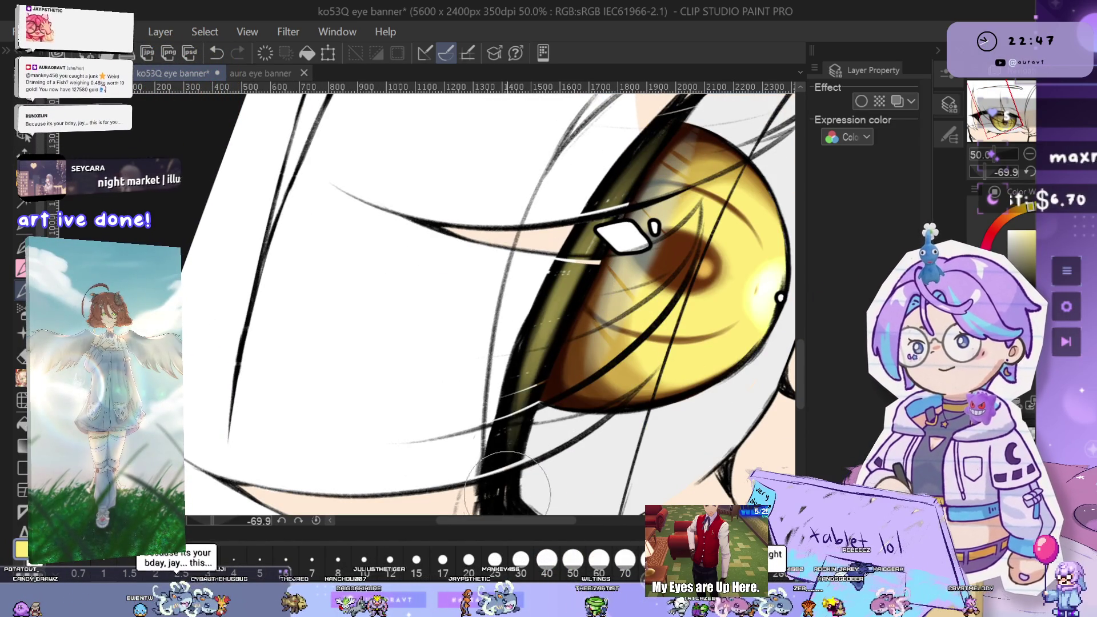
pyautogui.moveTo(731, 349); pyautogui.dragTo(680, 380)
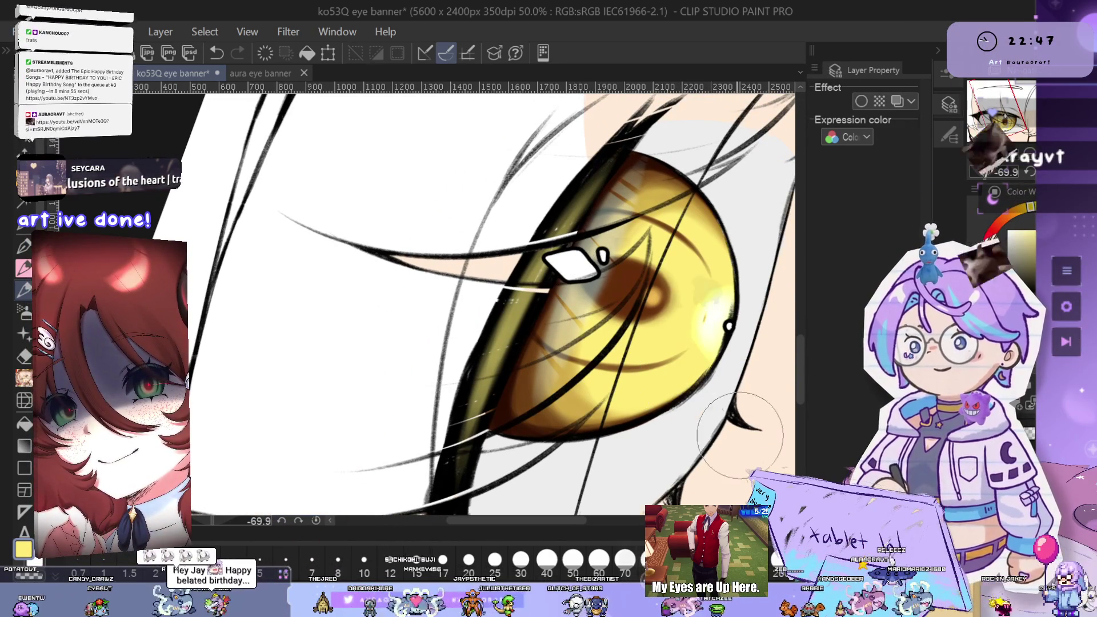
pyautogui.scroll(-1, 666, 357)
pyautogui.moveTo(708, 336); pyautogui.dragTo(692, 350)
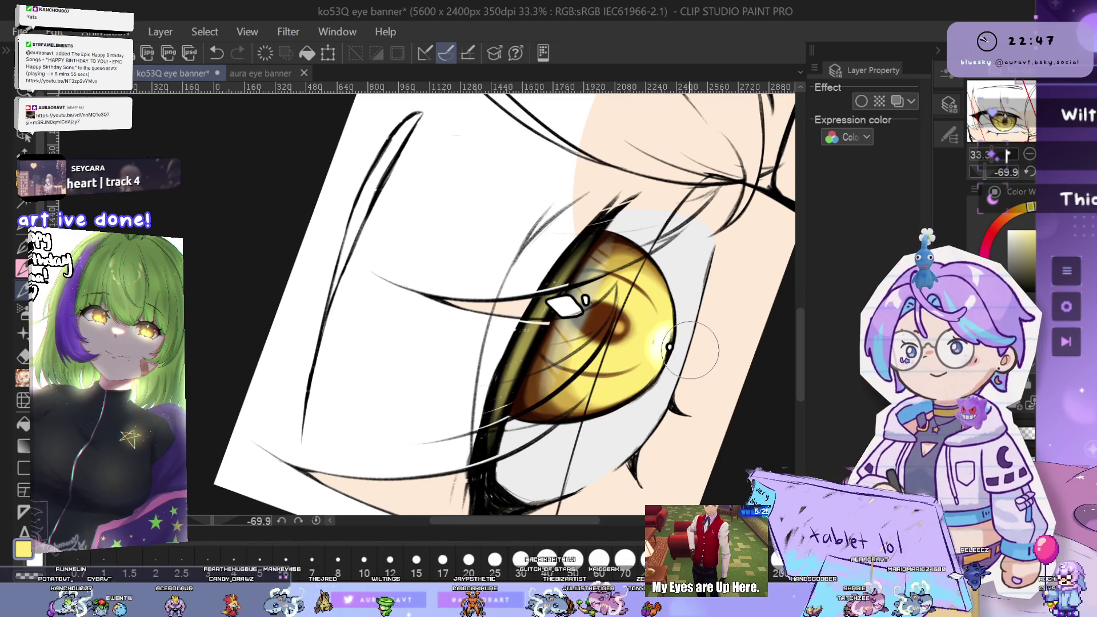
# Tint the black lash edge beside the teal iris teal, undo a stray stroke, and reset the view
pyautogui.moveTo(690, 350)
pyautogui.mouseDown()
pyautogui.moveTo(678, 324)
pyautogui.moveTo(686, 303)
pyautogui.mouseUp()
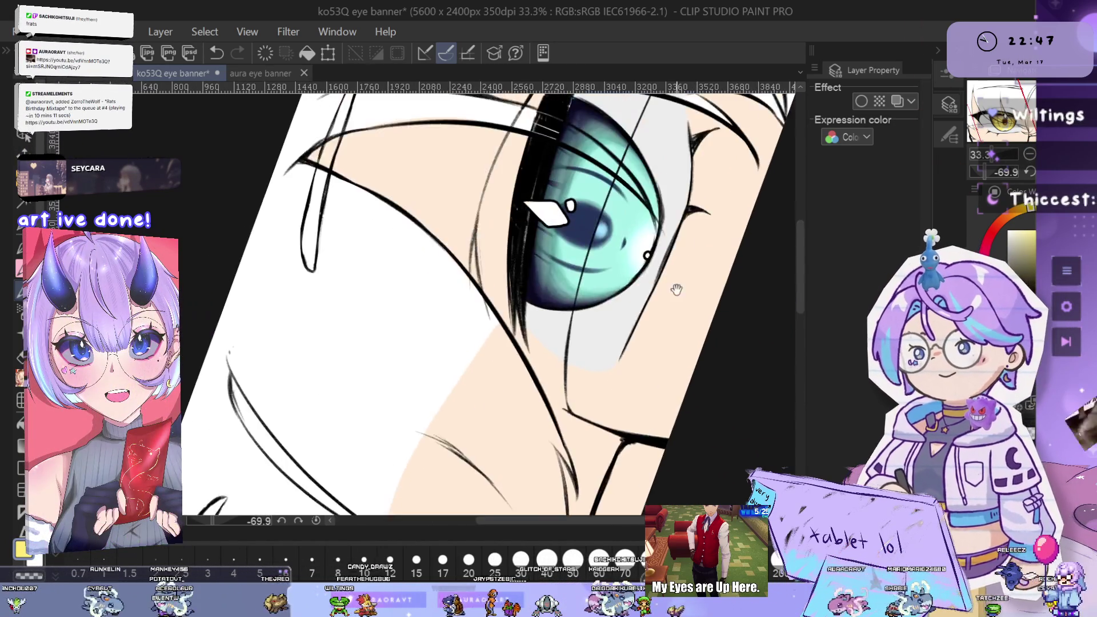
pyautogui.scroll(2, 683, 330)
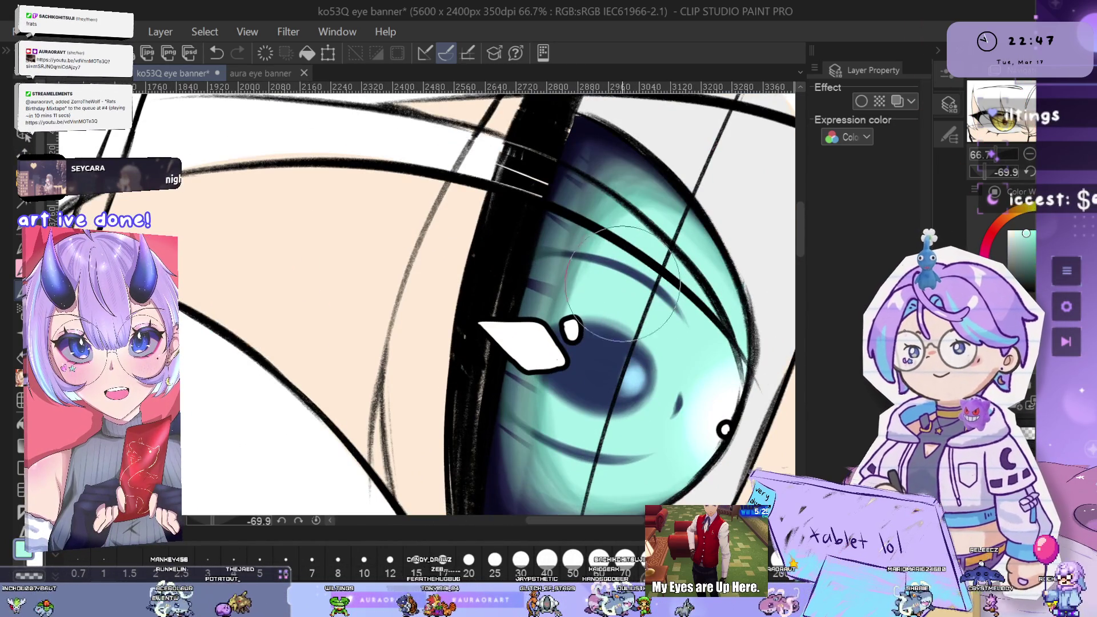
pyautogui.scroll(-2, 622, 290)
pyautogui.scroll(1, 646, 293)
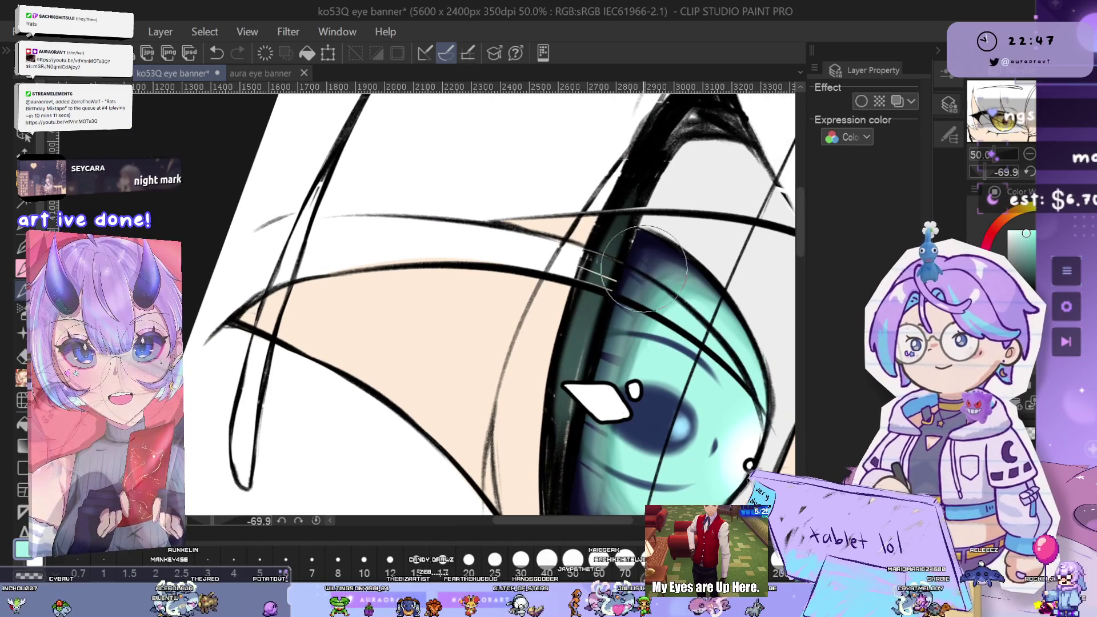
pyautogui.hotkey('ctrl', 'z')
pyautogui.scroll(-1, 651, 149)
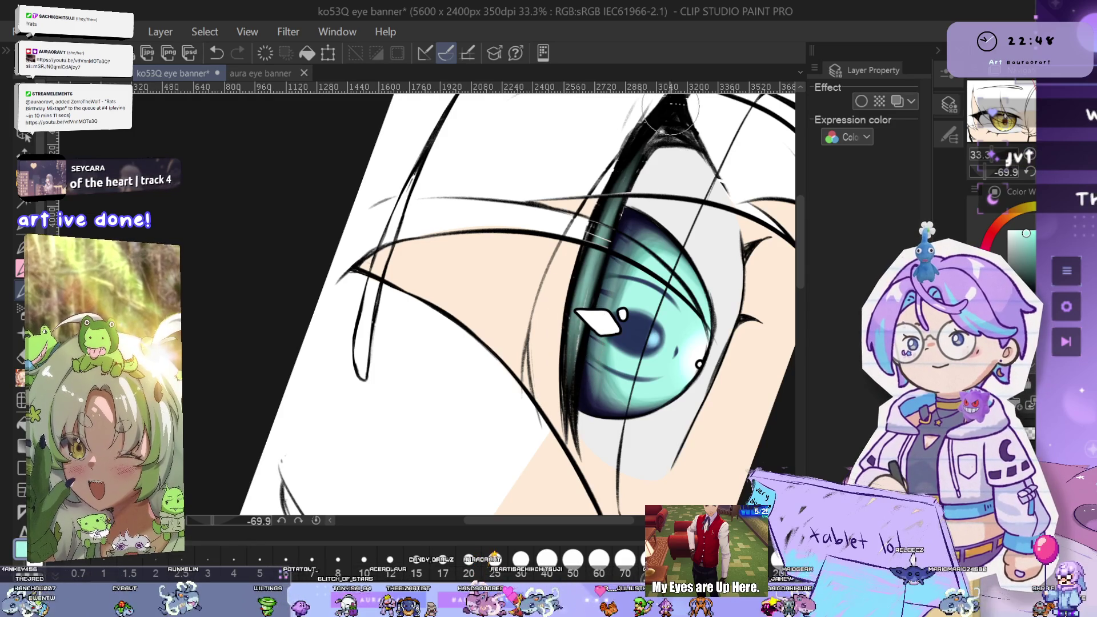
pyautogui.hotkey('ctrl', '@')
pyautogui.scroll(-6, 722, 390)
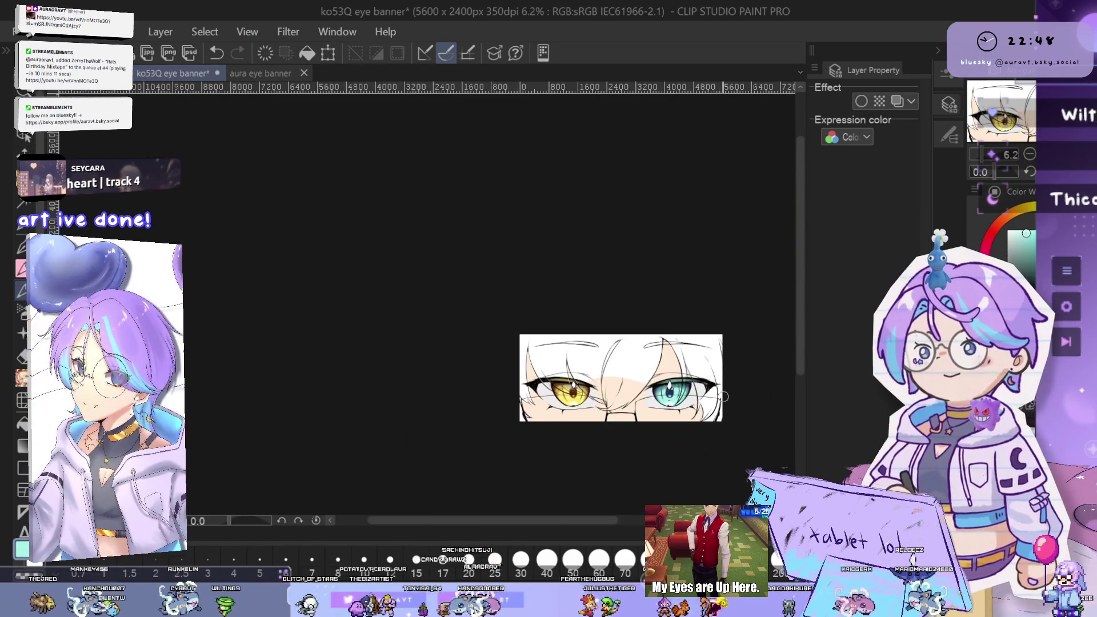
pyautogui.scroll(5, 722, 390)
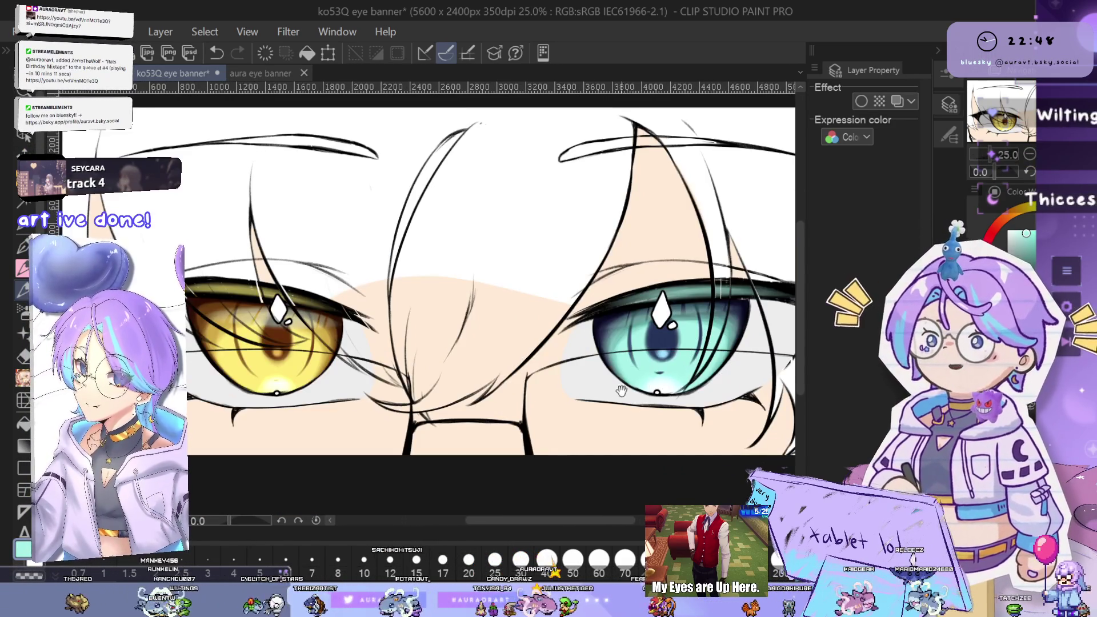
pyautogui.scroll(3, 725, 394)
pyautogui.scroll(-3, 722, 382)
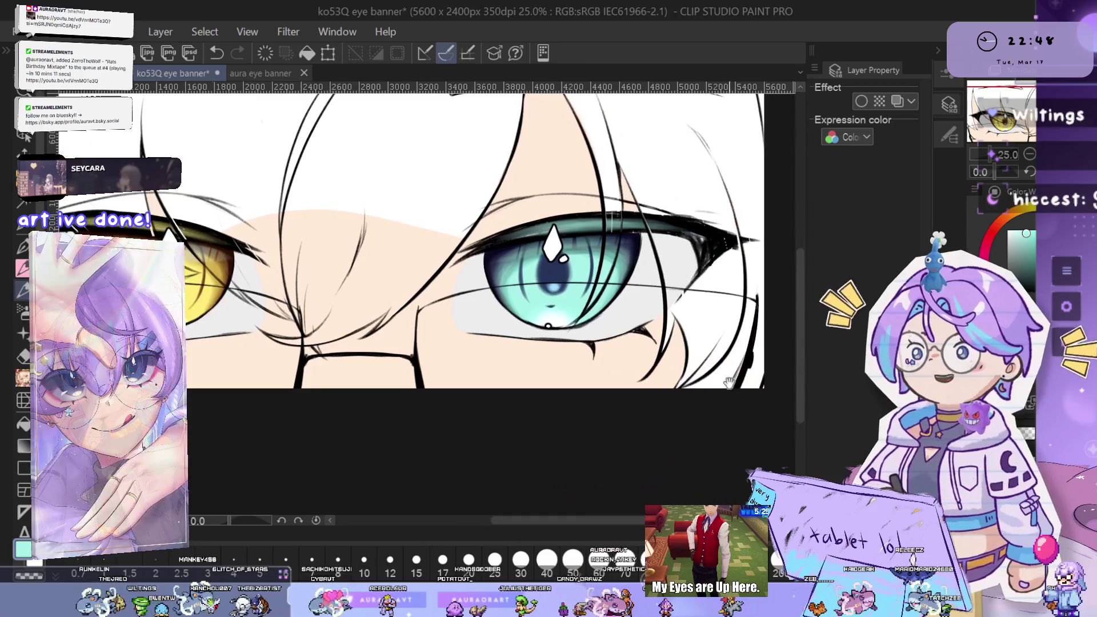
pyautogui.moveTo(441, 315)
pyautogui.mouseDown()
pyautogui.moveTo(515, 338)
pyautogui.moveTo(612, 399)
pyautogui.moveTo(724, 376)
pyautogui.mouseUp()
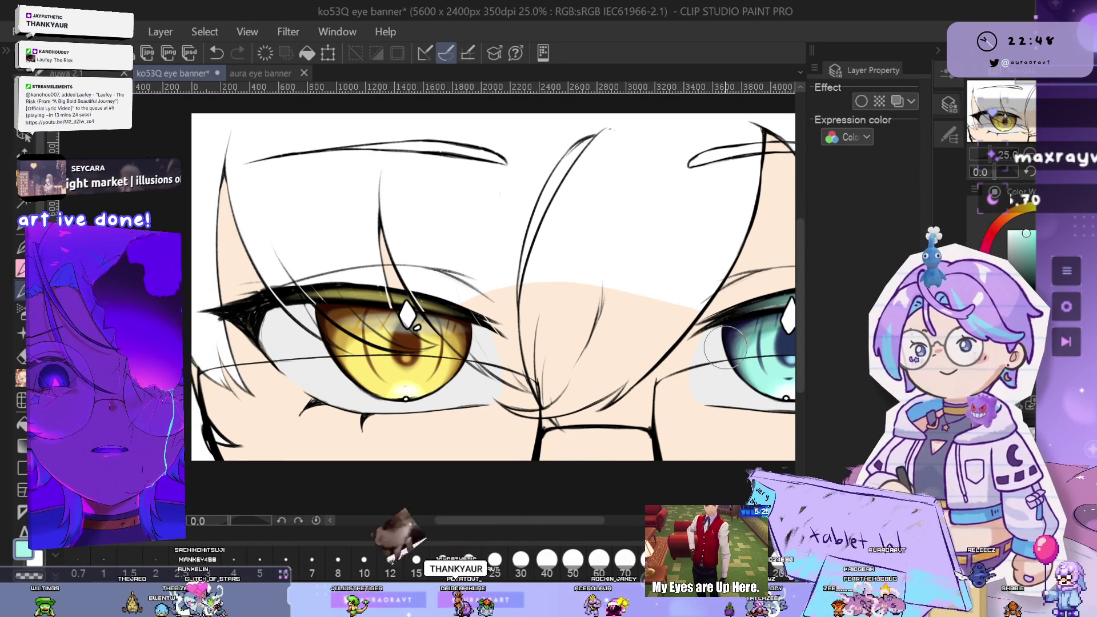
pyautogui.scroll(1, 624, 368)
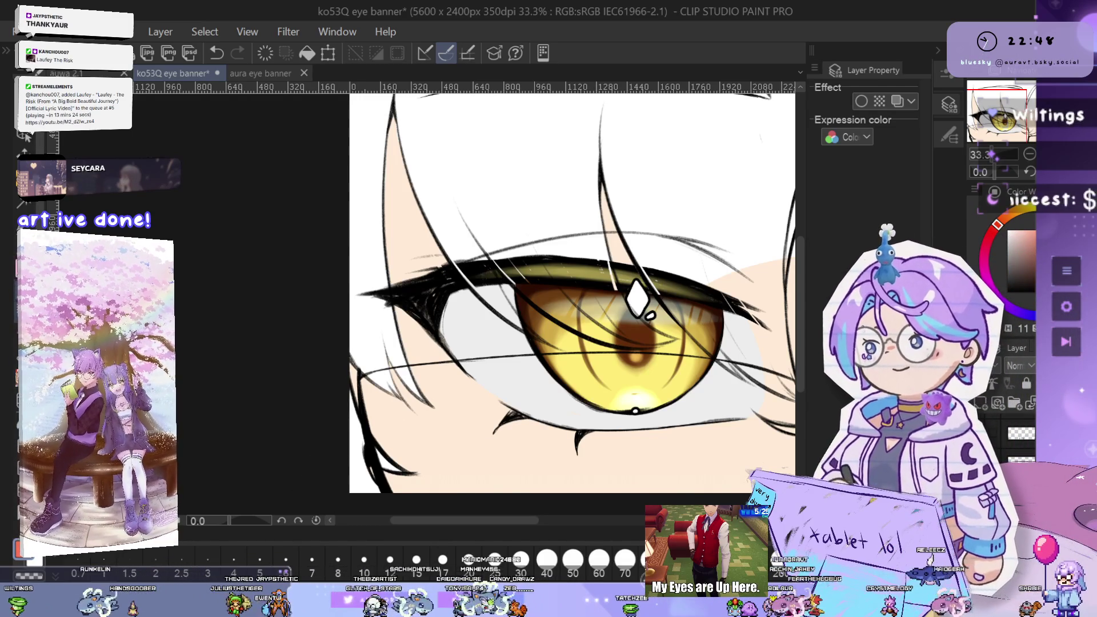
pyautogui.scroll(2, 442, 354)
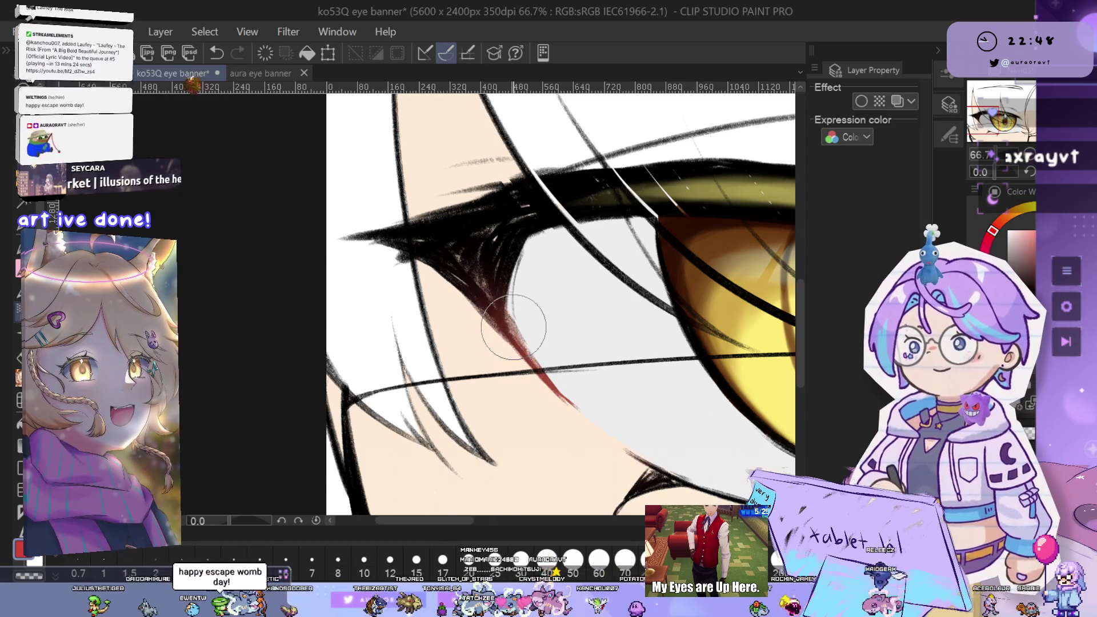
pyautogui.scroll(-1, 497, 326)
pyautogui.scroll(2, 578, 355)
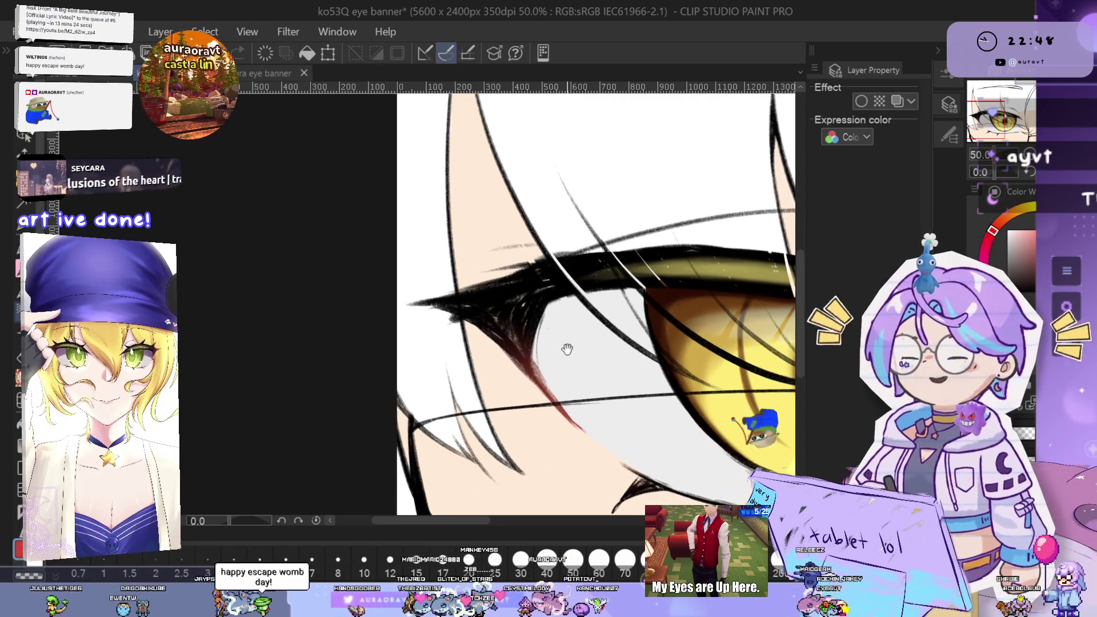
pyautogui.scroll(-2, 501, 337)
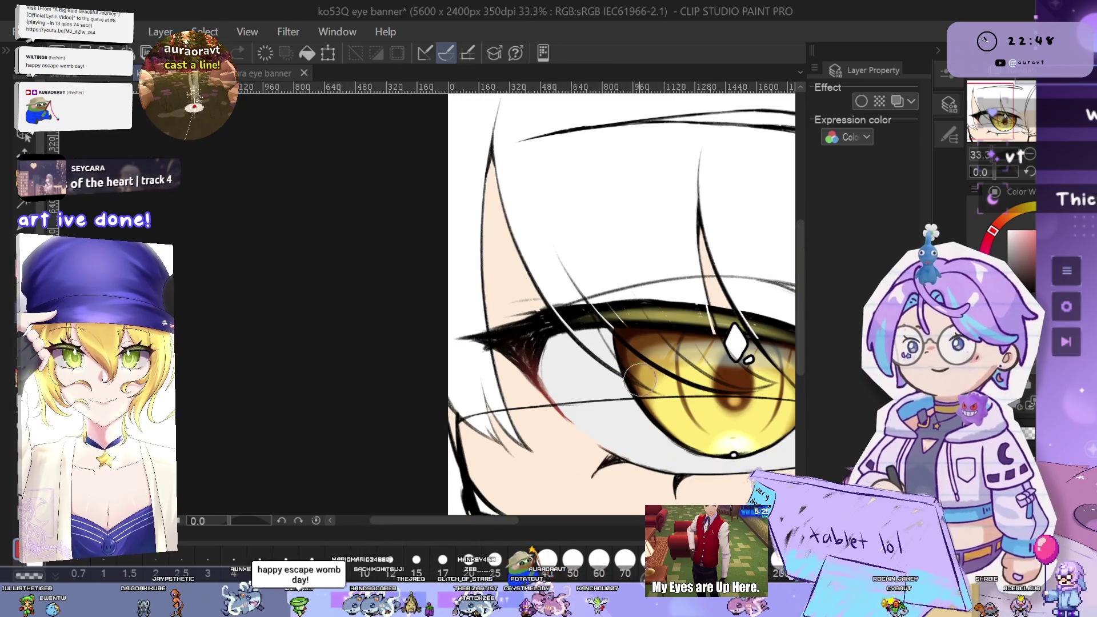
pyautogui.scroll(1, 599, 393)
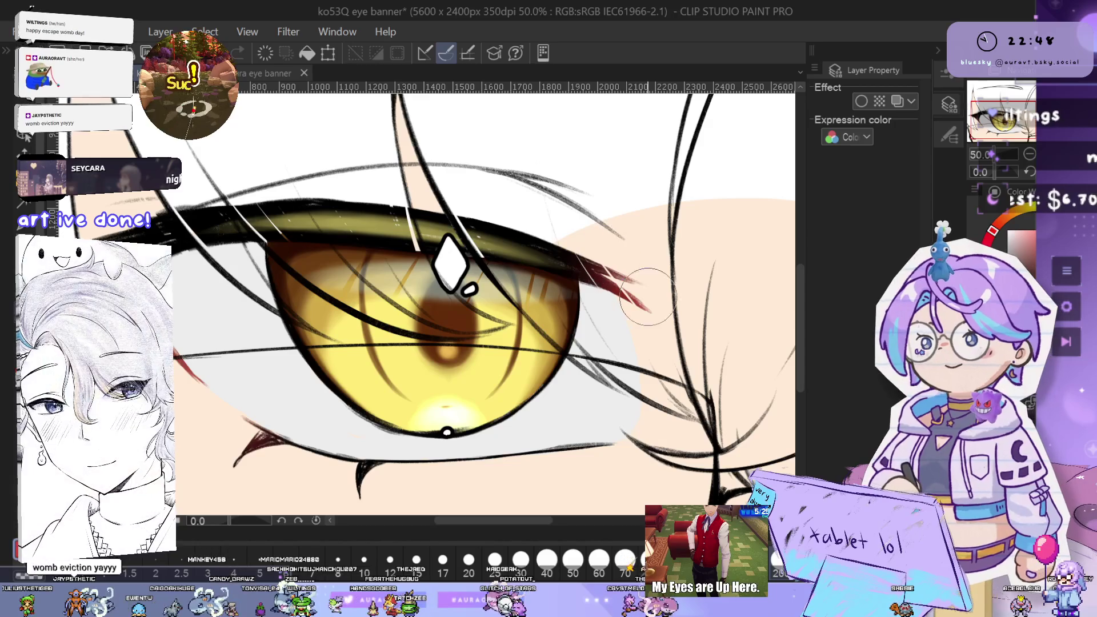
pyautogui.scroll(-1, 640, 321)
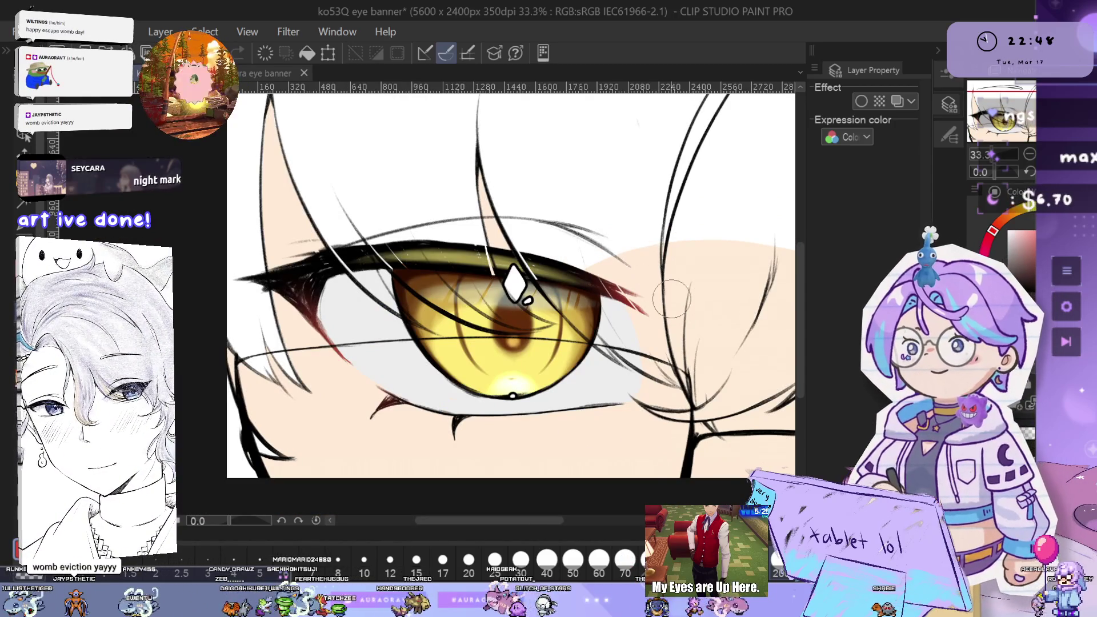
pyautogui.moveTo(628, 297)
pyautogui.mouseDown()
pyautogui.moveTo(635, 333)
pyautogui.moveTo(699, 337)
pyautogui.mouseUp()
pyautogui.scroll(-1, 570, 354)
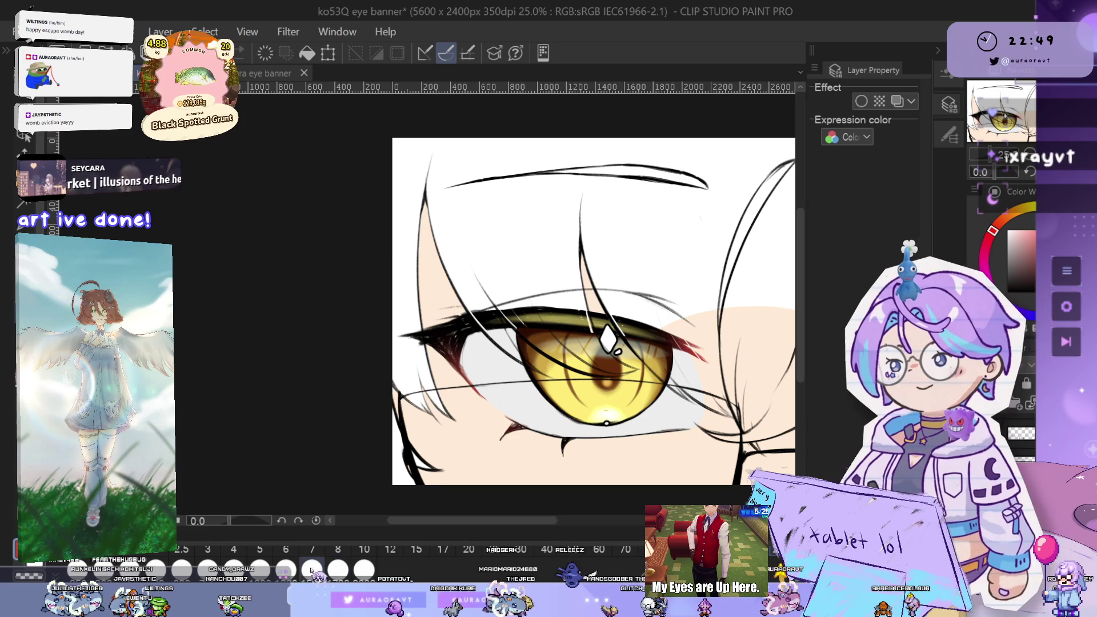
pyautogui.scroll(-2, 645, 357)
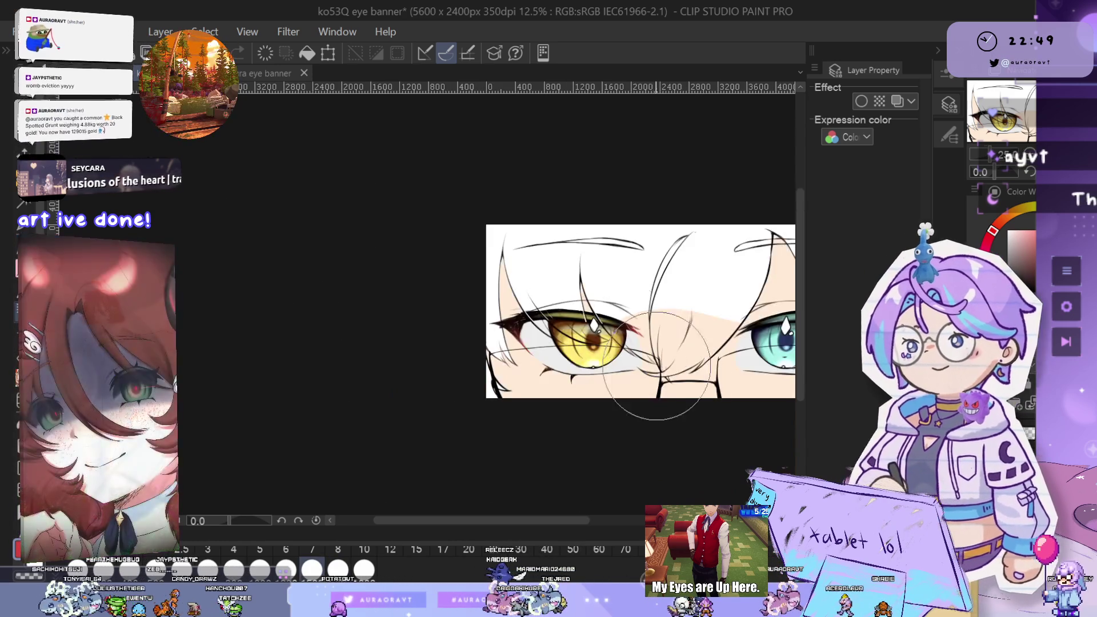
pyautogui.scroll(4, 645, 357)
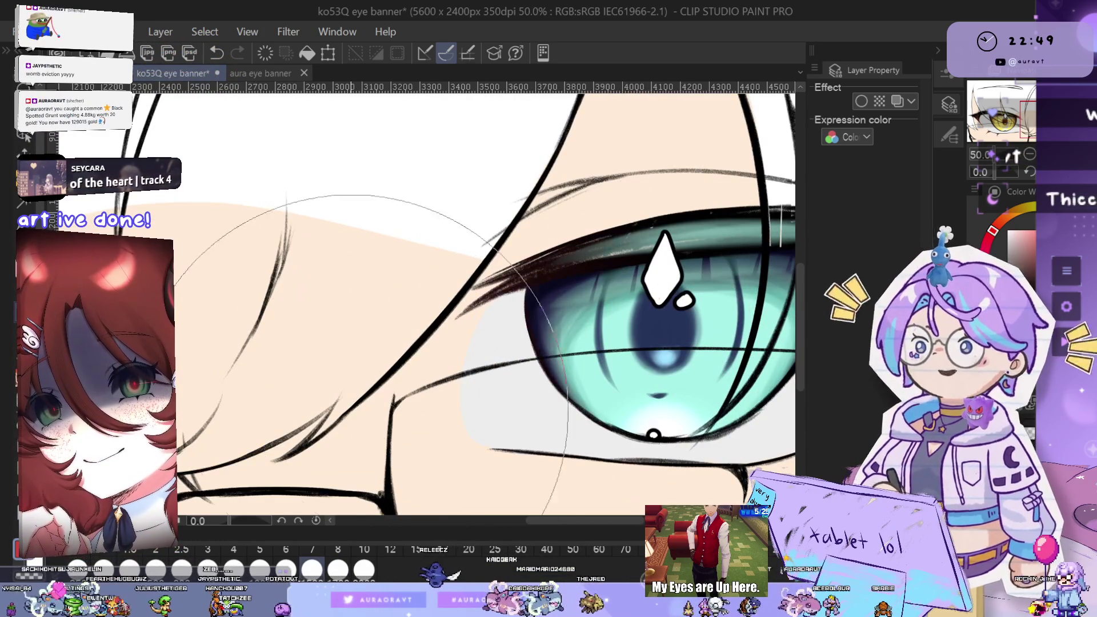
pyautogui.scroll(-1, 348, 417)
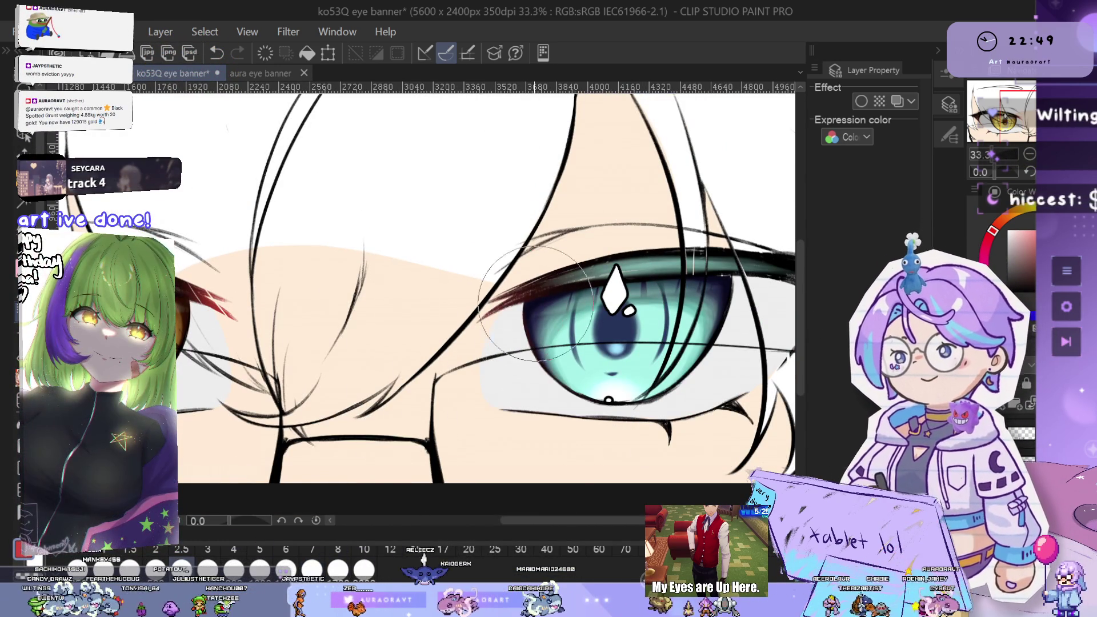
pyautogui.moveTo(485, 318); pyautogui.dragTo(277, 347)
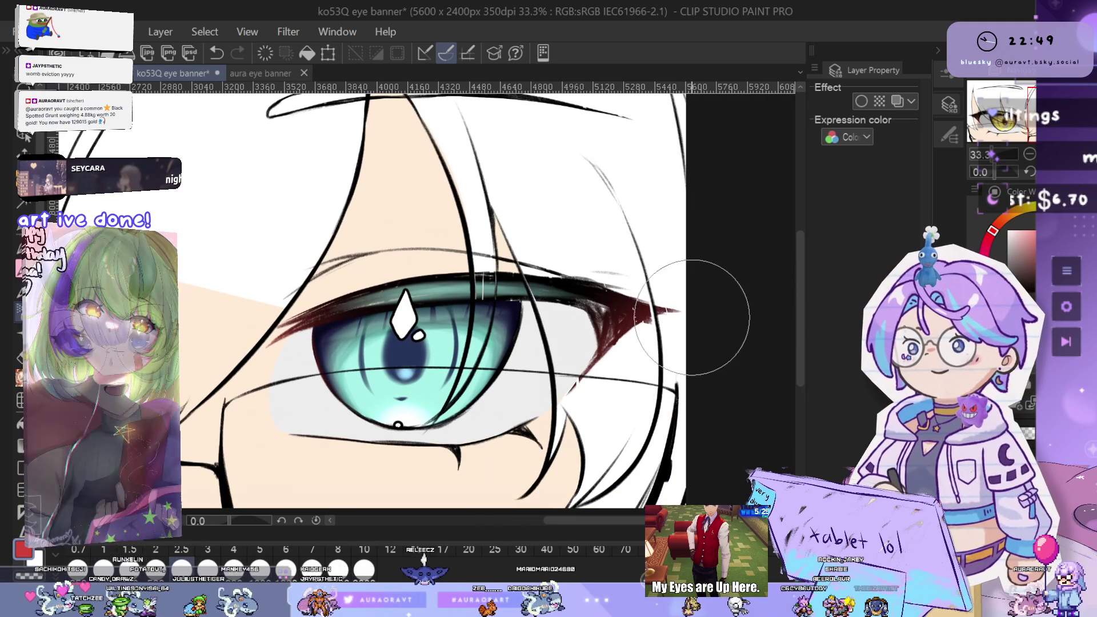
pyautogui.moveTo(652, 359); pyautogui.dragTo(707, 367)
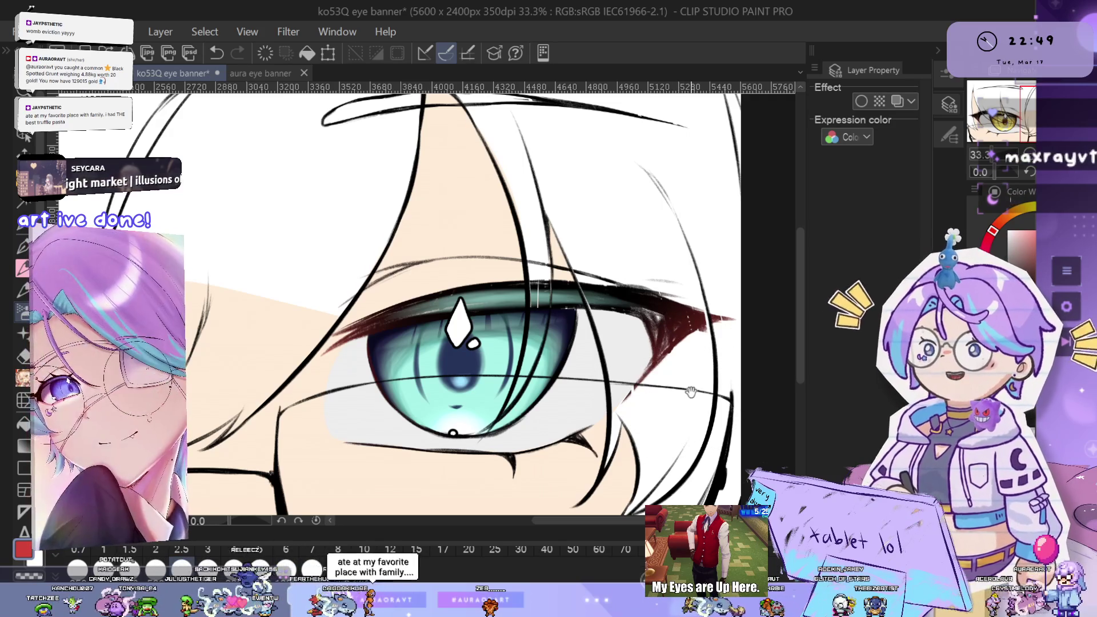
pyautogui.moveTo(675, 392); pyautogui.dragTo(660, 390)
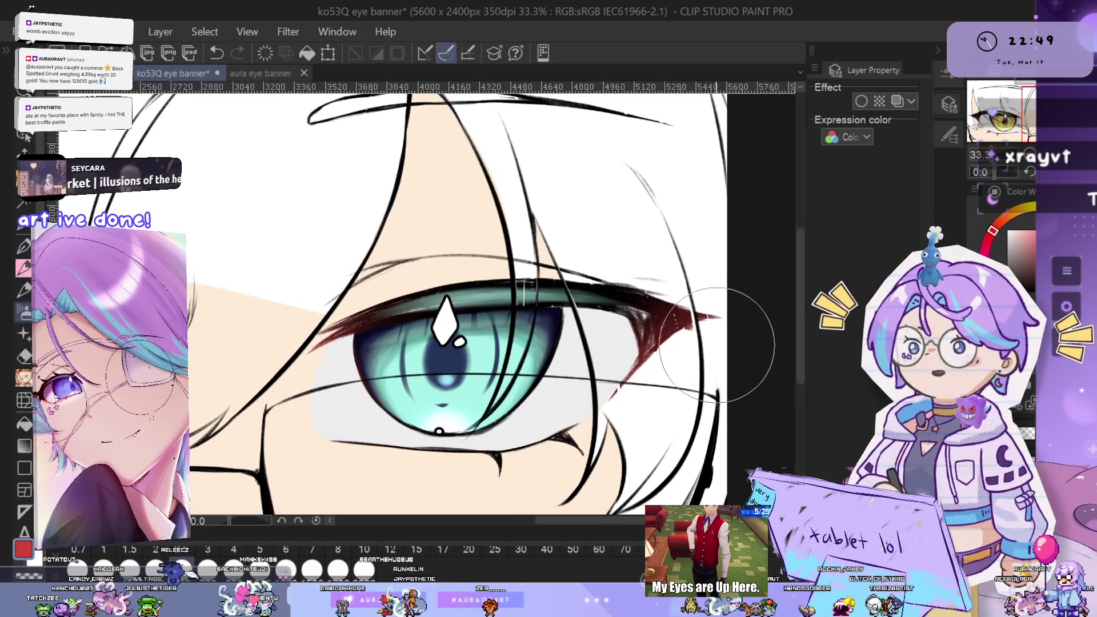
pyautogui.scroll(-1, 717, 337)
pyautogui.moveTo(717, 337)
pyautogui.mouseDown()
pyautogui.moveTo(741, 357)
pyautogui.moveTo(712, 365)
pyautogui.mouseUp()
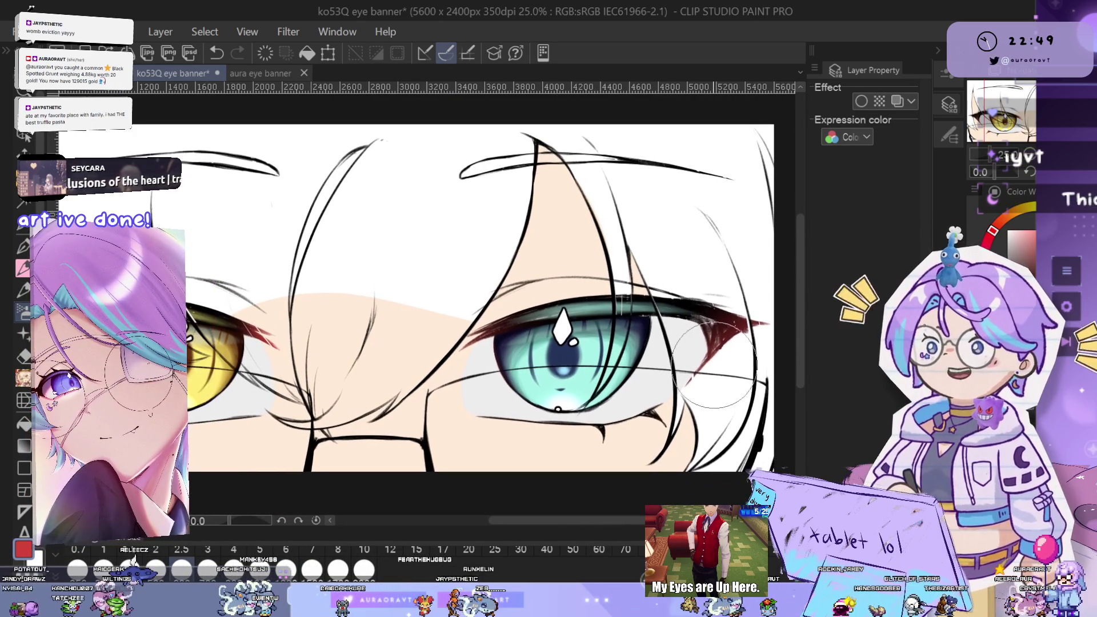
pyautogui.moveTo(561, 369); pyautogui.dragTo(669, 371)
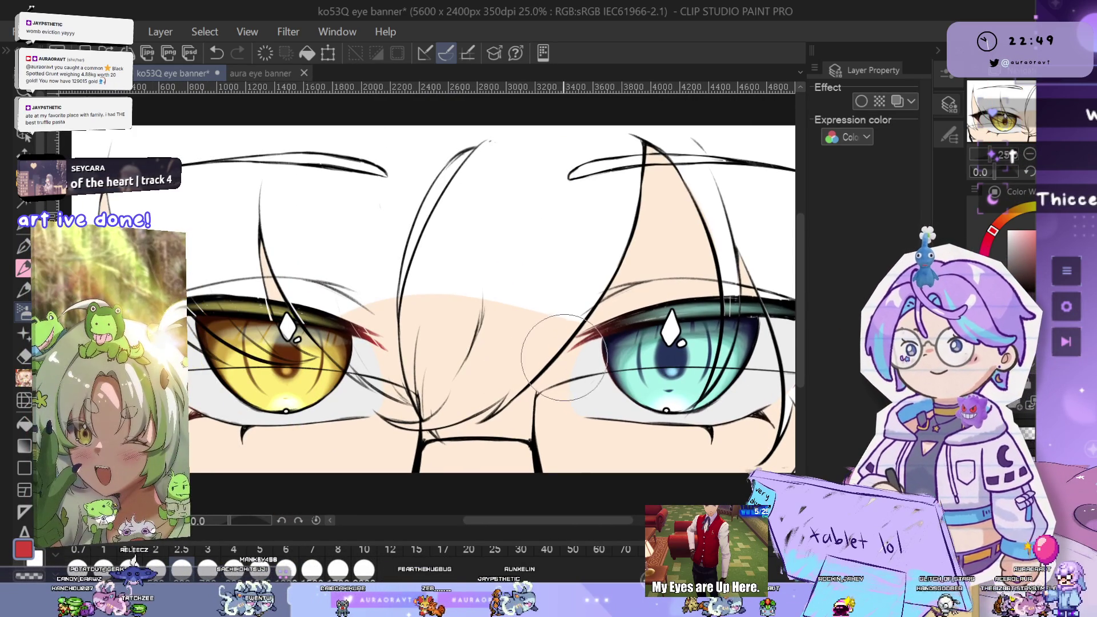
pyautogui.moveTo(500, 362); pyautogui.dragTo(595, 343)
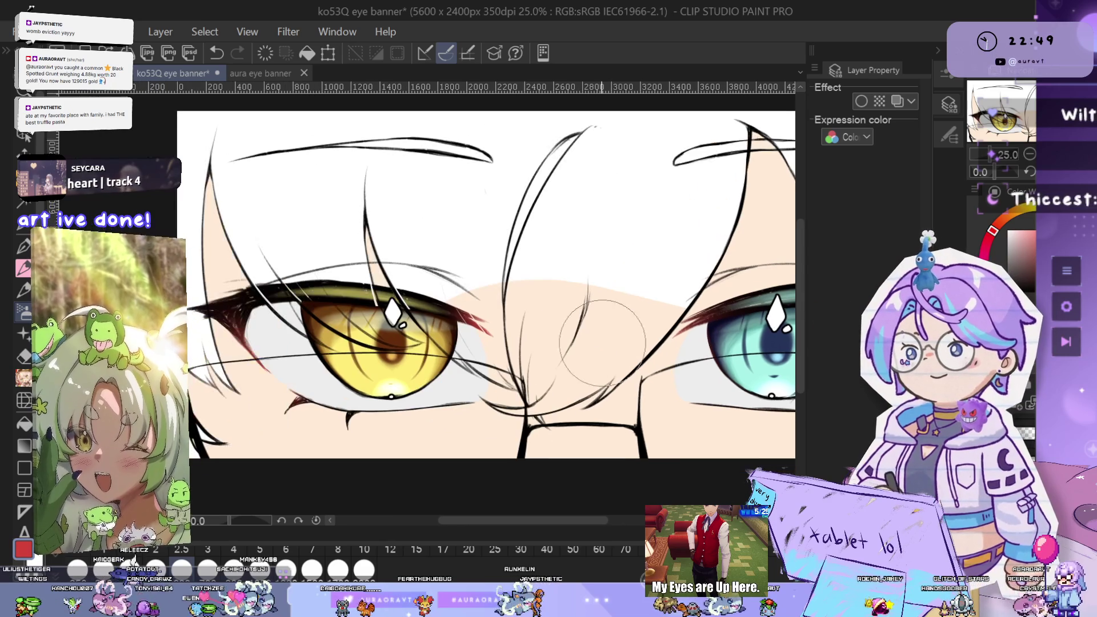
pyautogui.hotkey('ctrl', '-')
pyautogui.hotkey('ctrl', '-')
pyautogui.hotkey('ctrl', '-')
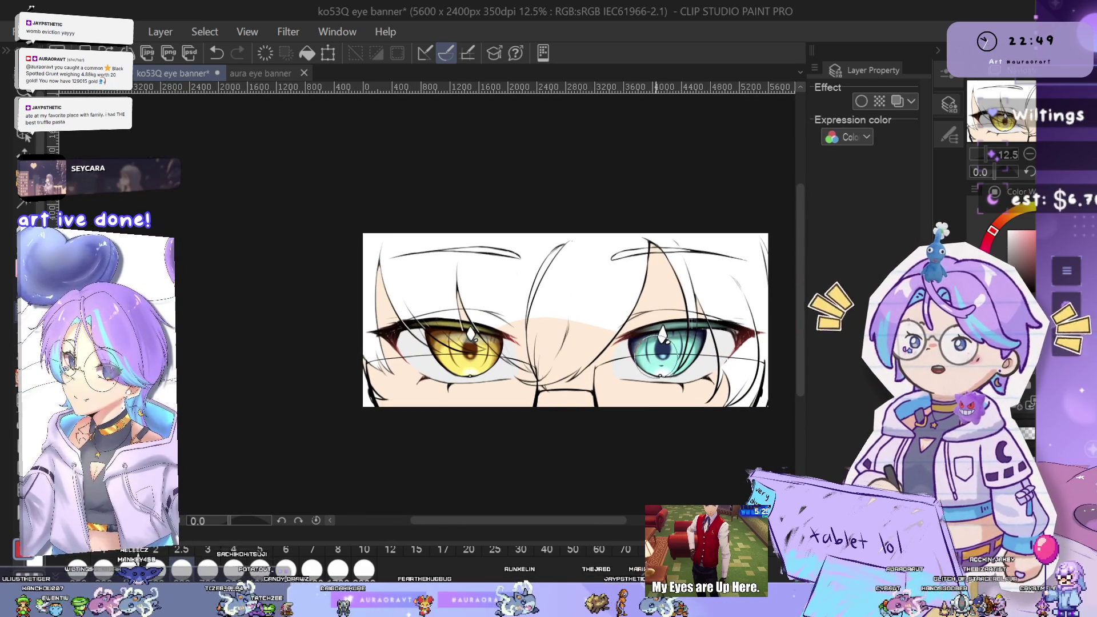
# Zoom into the gold eye's inner corner, undo the latest stroke there, then reframe the whole eye
pyautogui.scroll(2, 605, 359)
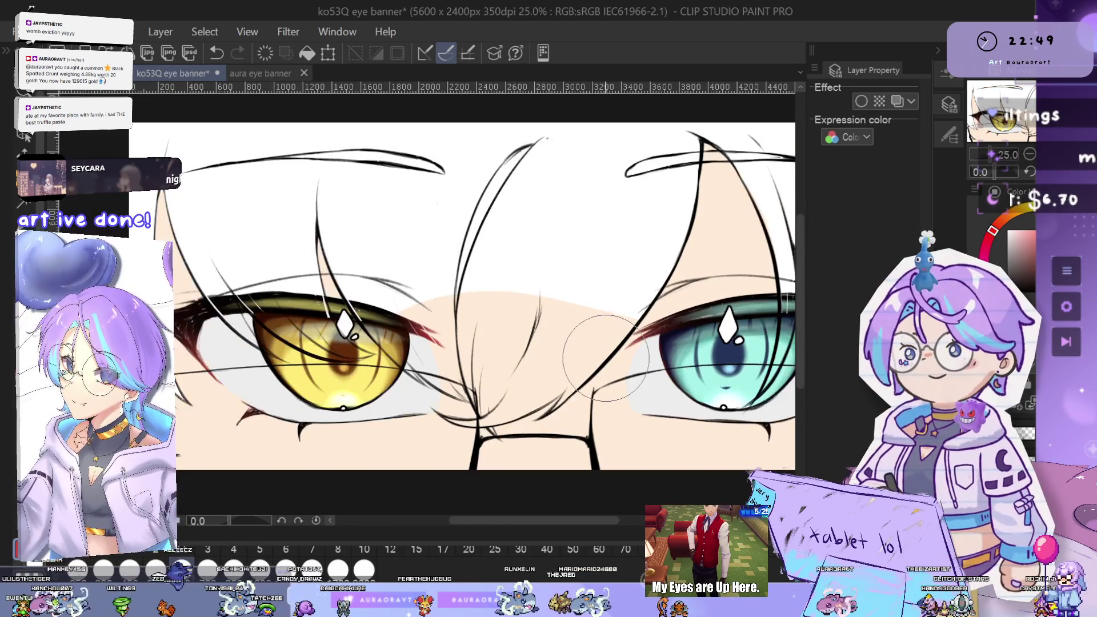
pyautogui.scroll(1, 647, 336)
pyautogui.moveTo(240, 354); pyautogui.dragTo(537, 366)
pyautogui.moveTo(364, 364); pyautogui.dragTo(488, 364)
pyautogui.scroll(2, 487, 364)
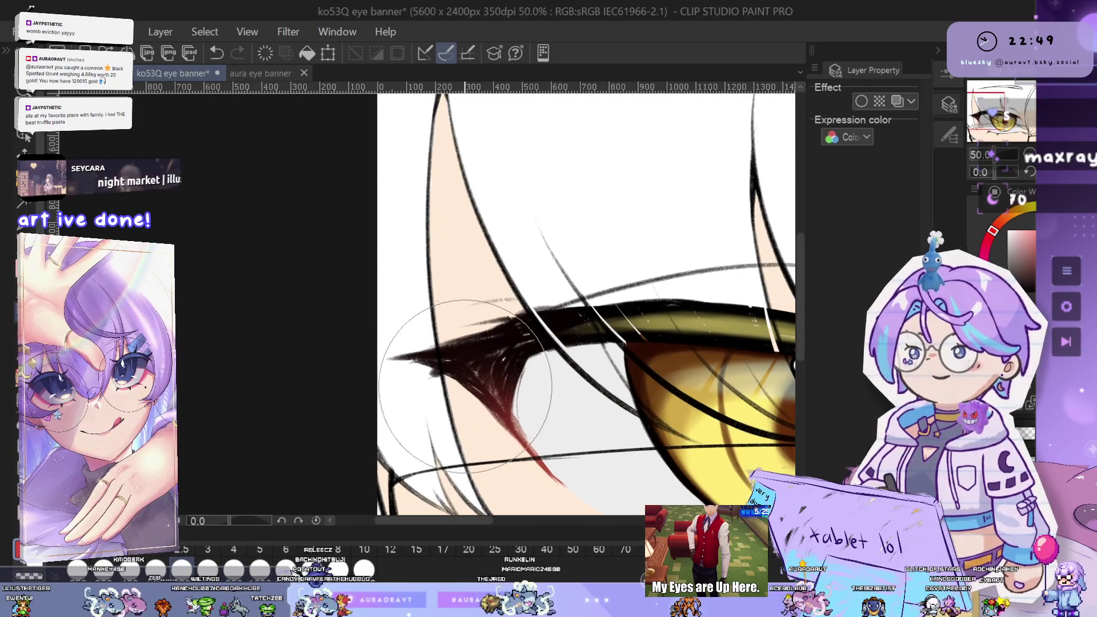
pyautogui.hotkey('ctrl', 'z')
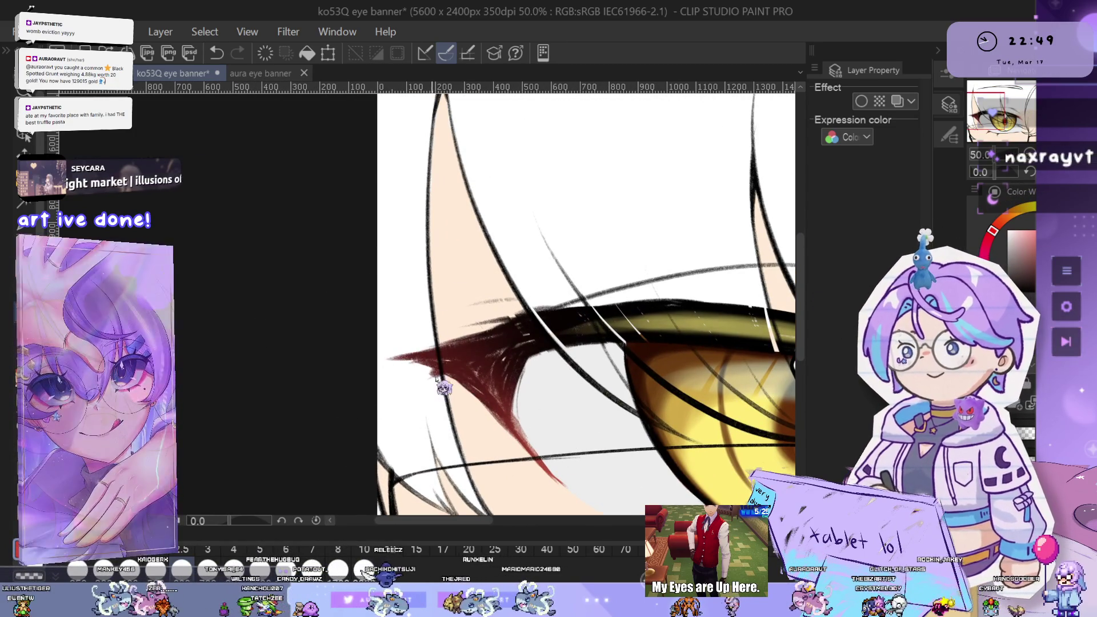
pyautogui.scroll(-1, 457, 366)
pyautogui.moveTo(686, 399)
pyautogui.mouseDown()
pyautogui.moveTo(481, 403)
pyautogui.moveTo(438, 366)
pyautogui.mouseUp()
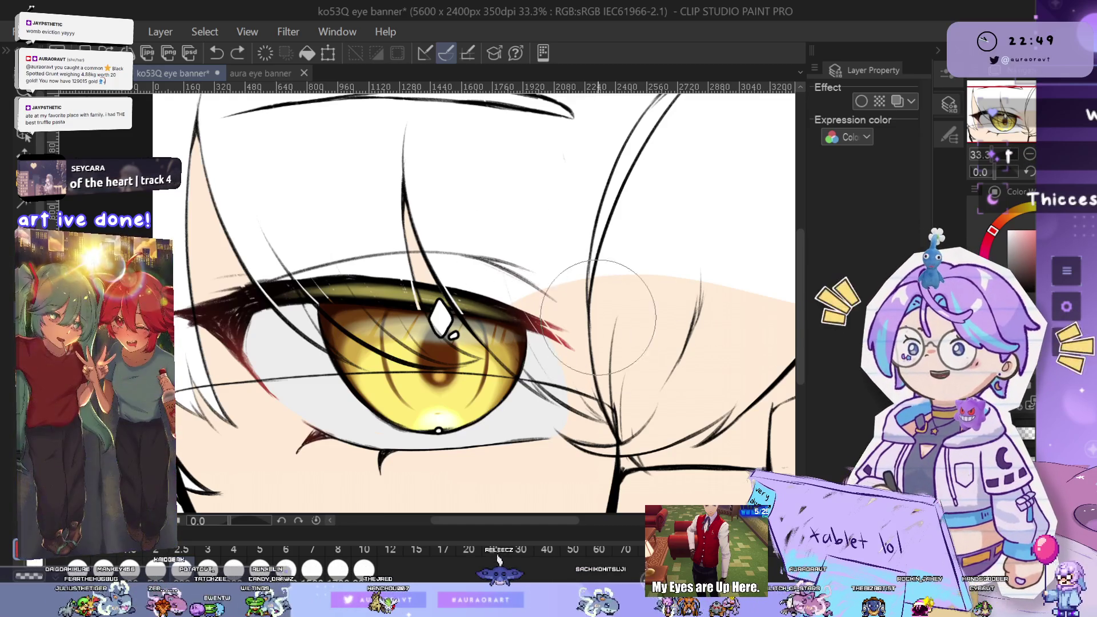
pyautogui.scroll(-1, 624, 328)
pyautogui.scroll(-2, 625, 342)
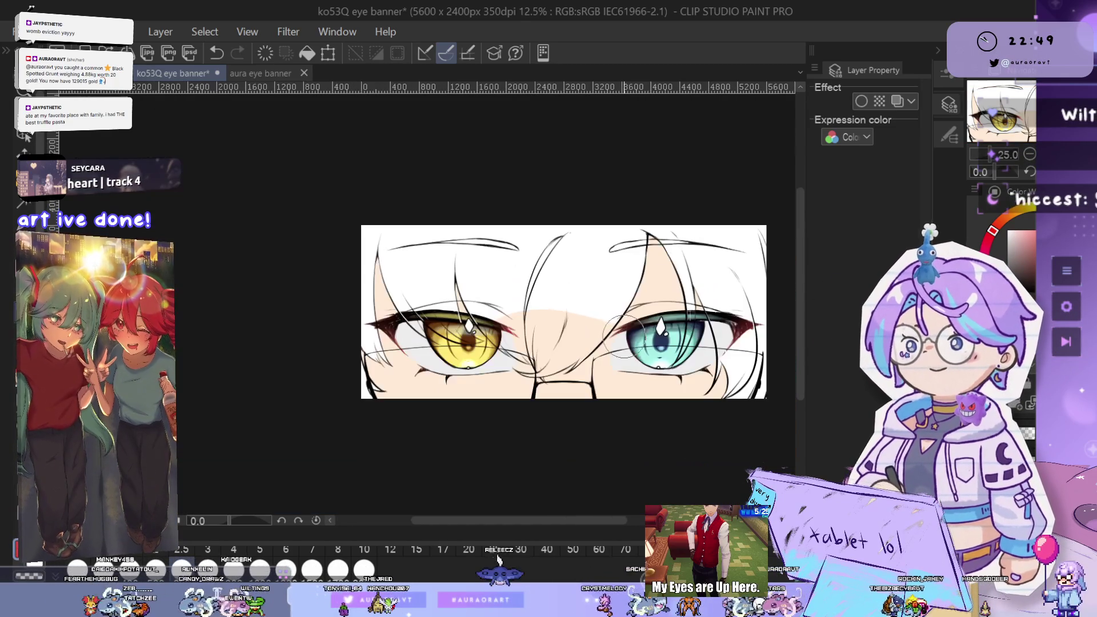
pyautogui.moveTo(650, 335); pyautogui.dragTo(654, 356)
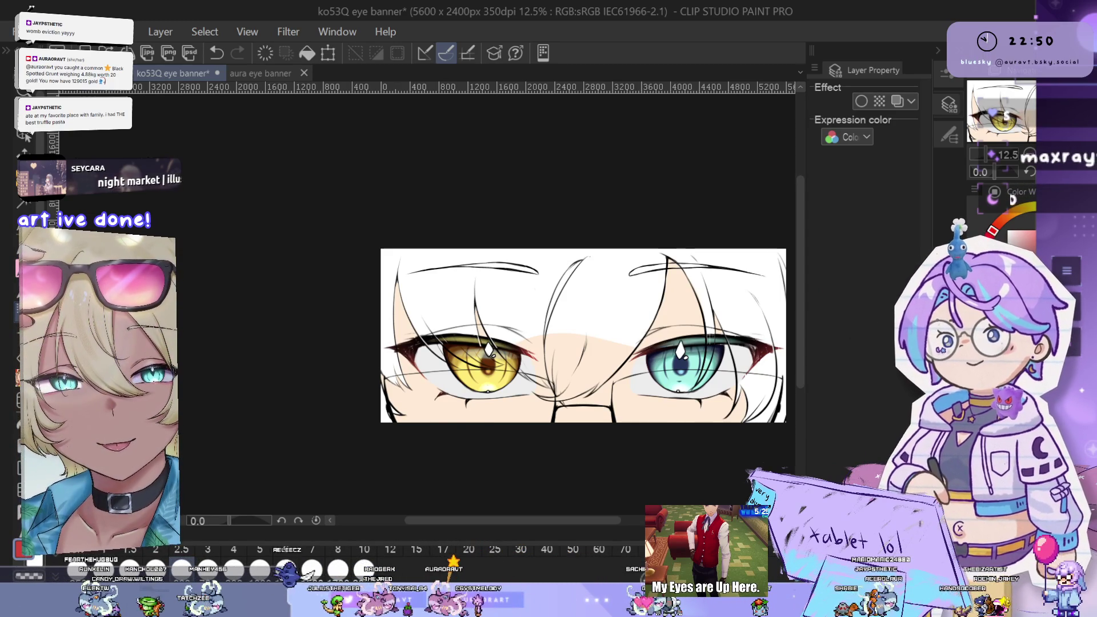
pyautogui.scroll(4, 513, 387)
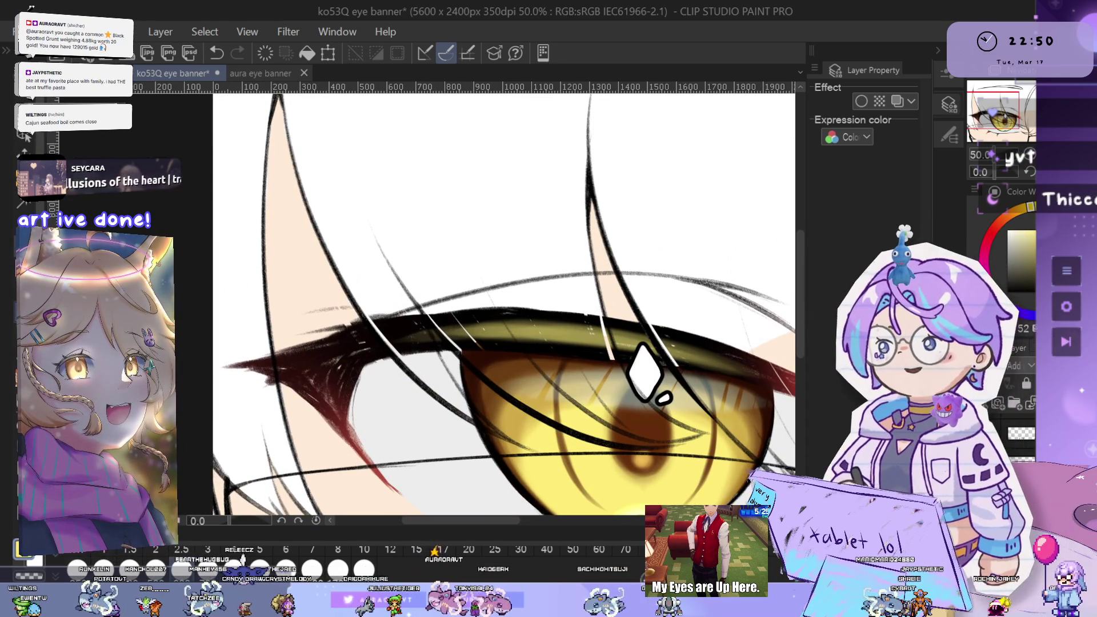
# Pick from the pen brush list and try light striped lines along the gold eye's upper lashes, then undo them
pyautogui.click(948, 136)
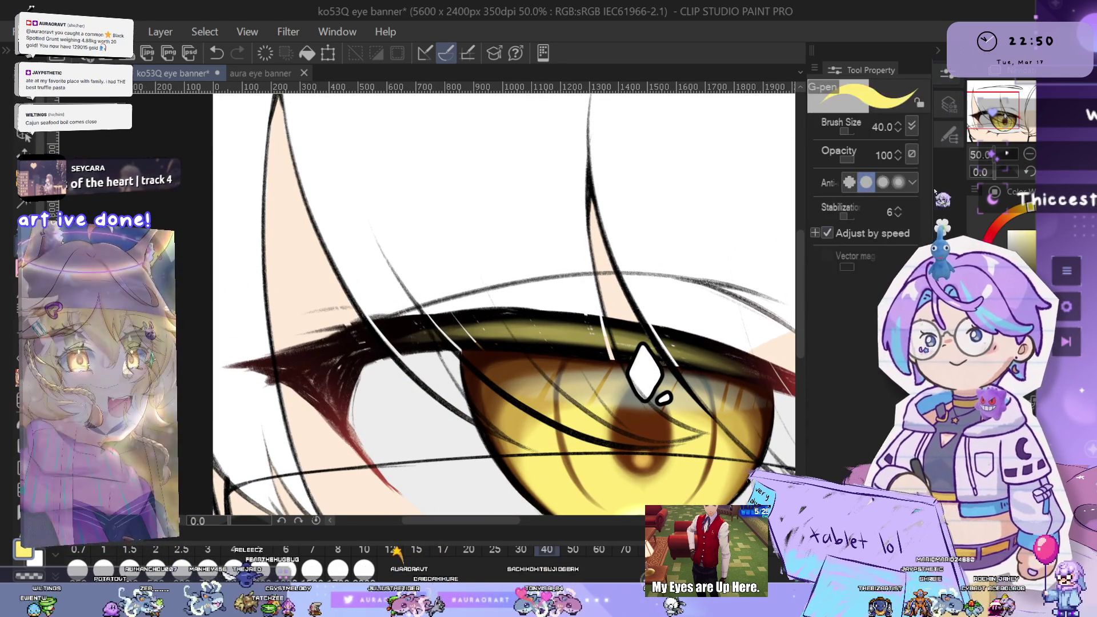
pyautogui.click(949, 136)
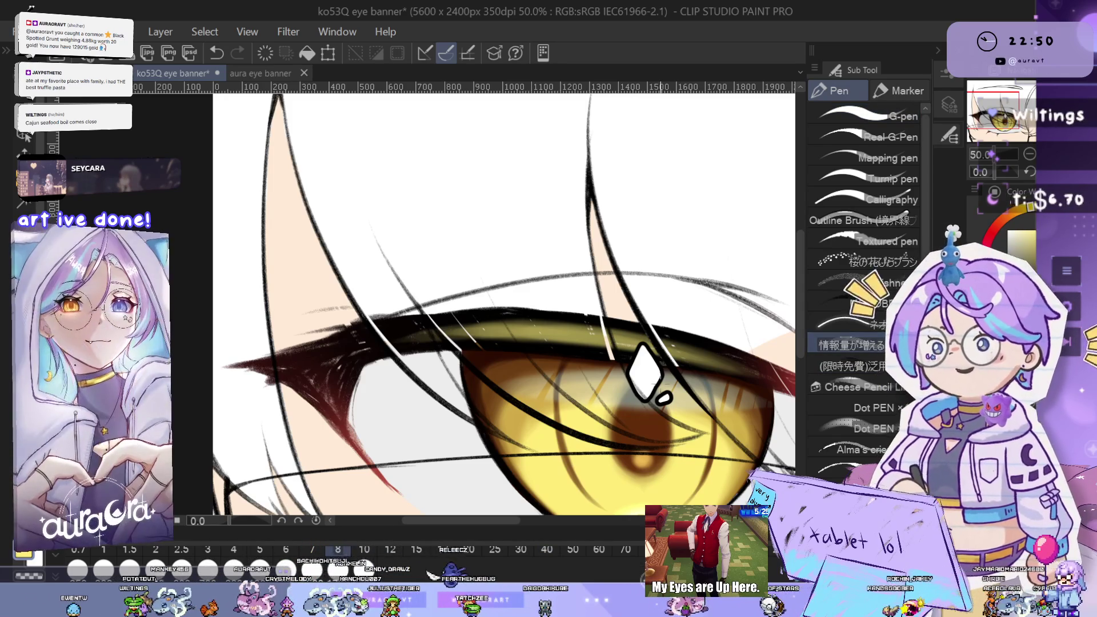
pyautogui.moveTo(675, 423)
pyautogui.mouseDown()
pyautogui.moveTo(664, 361)
pyautogui.moveTo(562, 313)
pyautogui.moveTo(636, 349)
pyautogui.mouseUp()
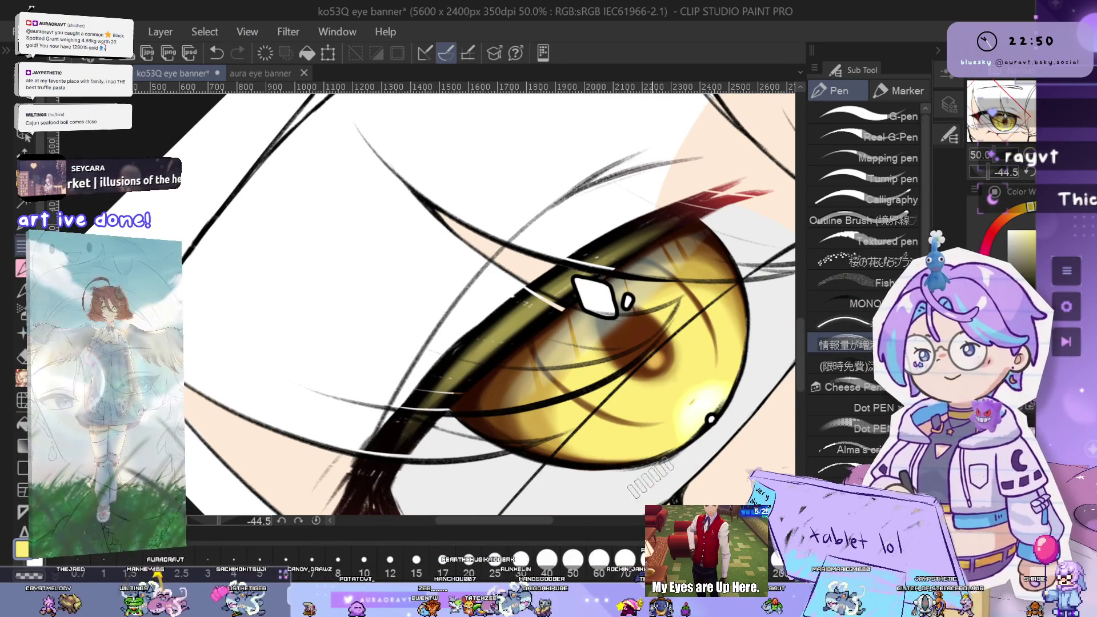
pyautogui.moveTo(482, 436); pyautogui.dragTo(508, 376)
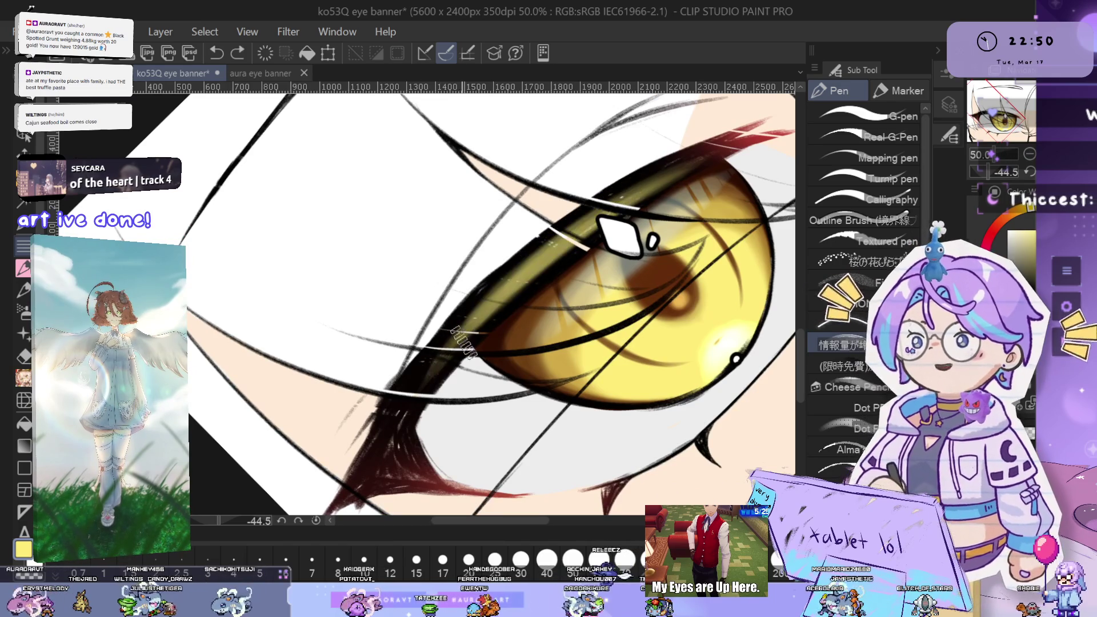
pyautogui.scroll(1, 602, 311)
pyautogui.moveTo(601, 311); pyautogui.dragTo(579, 362)
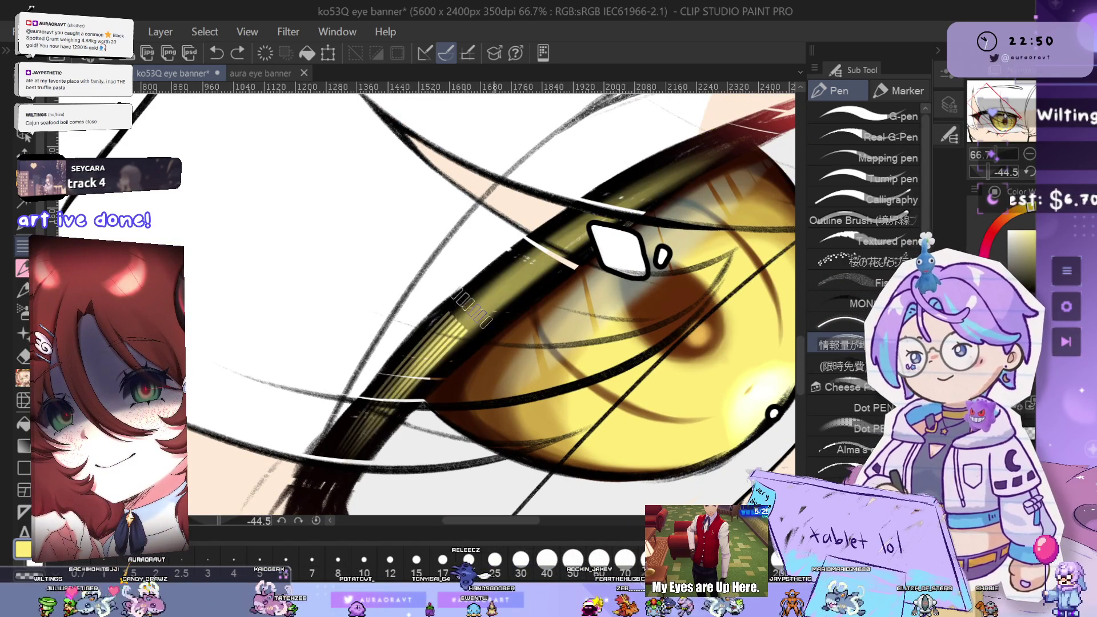
pyautogui.moveTo(354, 446); pyautogui.dragTo(747, 145)
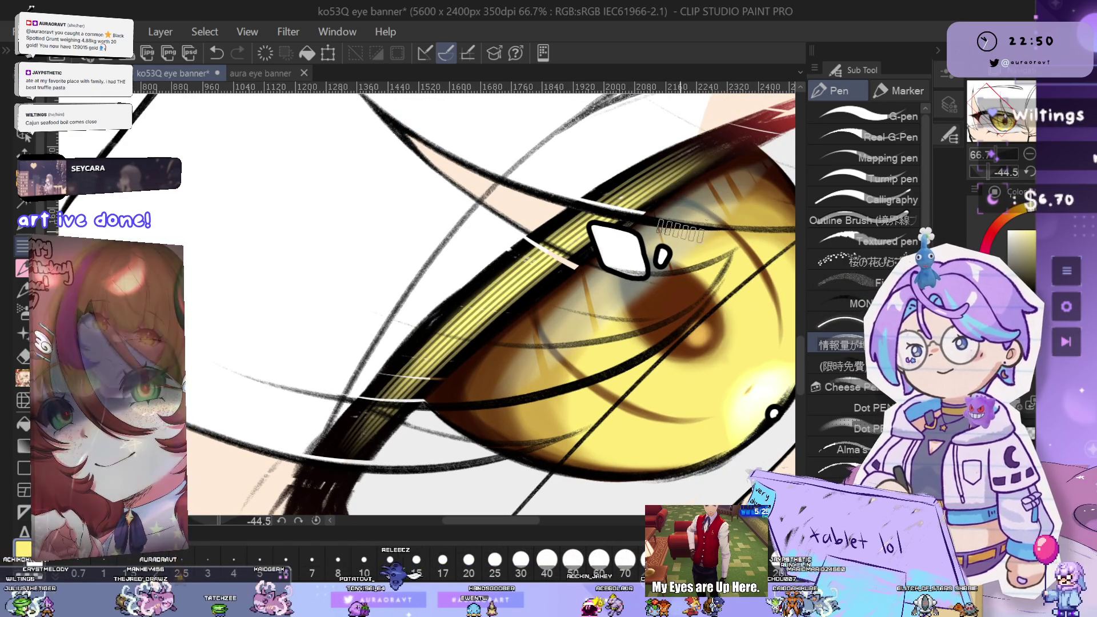
pyautogui.scroll(-3, 564, 428)
pyautogui.scroll(3, 564, 429)
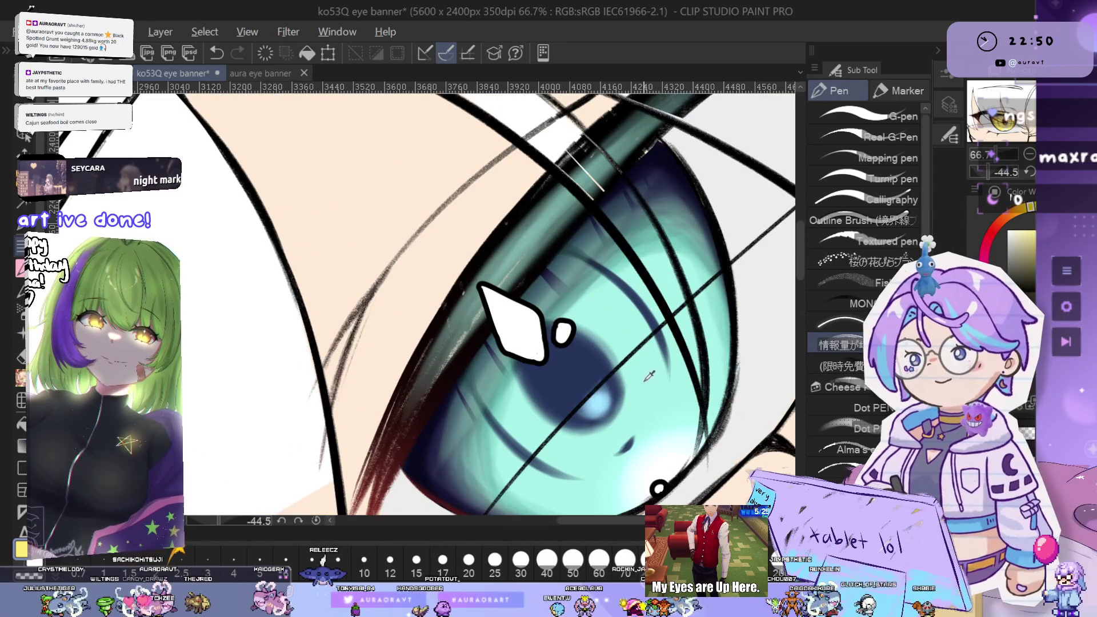
pyautogui.hotkey('ctrl', 'z')
# Draw fine hatch lines along the teal eye's upper band, comparing with undo and redo before redrawing
pyautogui.moveTo(423, 389)
pyautogui.mouseDown()
pyautogui.moveTo(374, 457)
pyautogui.moveTo(370, 488)
pyautogui.mouseUp()
pyautogui.moveTo(434, 368); pyautogui.dragTo(614, 192)
pyautogui.hotkey('ctrl', 'z')
pyautogui.hotkey('ctrl', 'y')
pyautogui.hotkey('ctrl', 'z')
pyautogui.moveTo(365, 488); pyautogui.dragTo(690, 130)
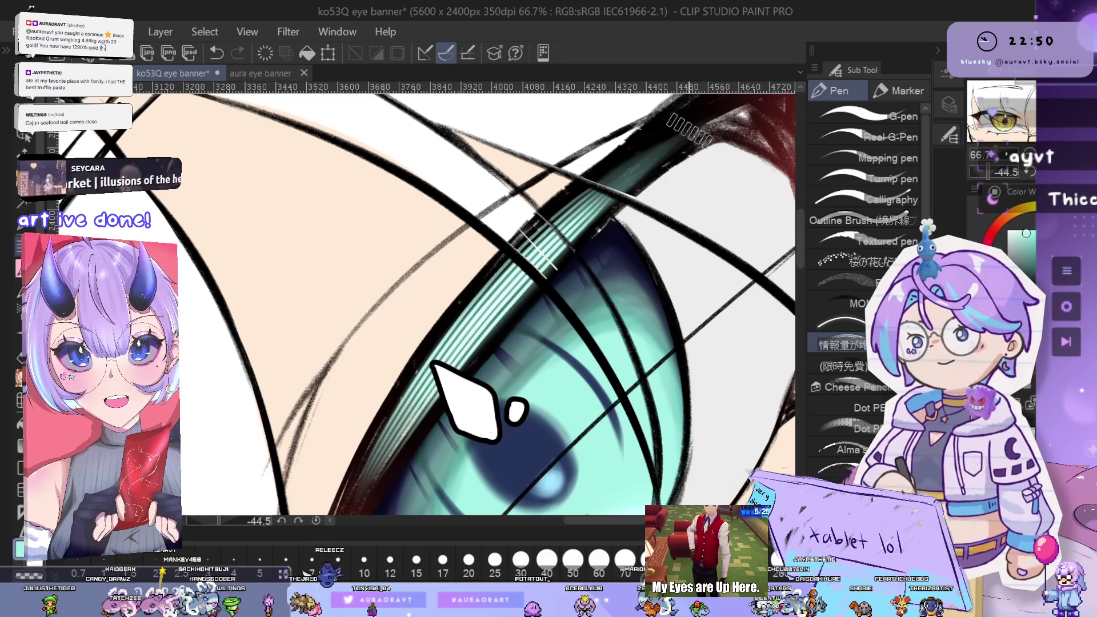
# Zoom out and straighten the rotation so the whole banner is visible
pyautogui.hotkey('ctrl', '-')
pyautogui.hotkey('ctrl', '-')
pyautogui.hotkey('ctrl', '-')
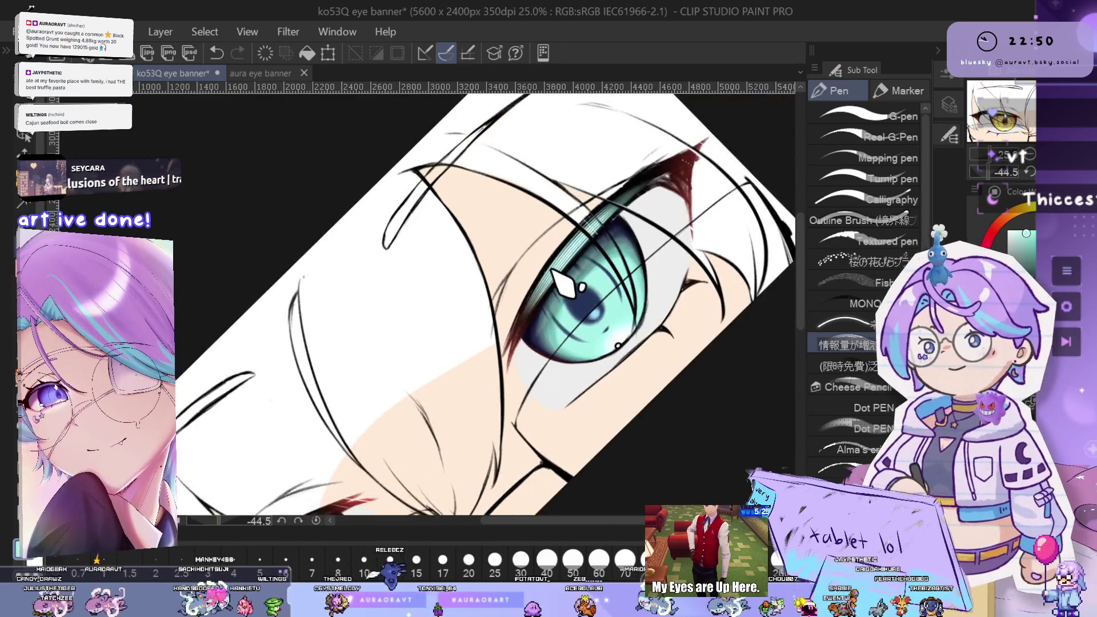
pyautogui.hotkey('ctrl', '@')
pyautogui.hotkey('ctrl', '-')
pyautogui.hotkey('ctrl', '-')
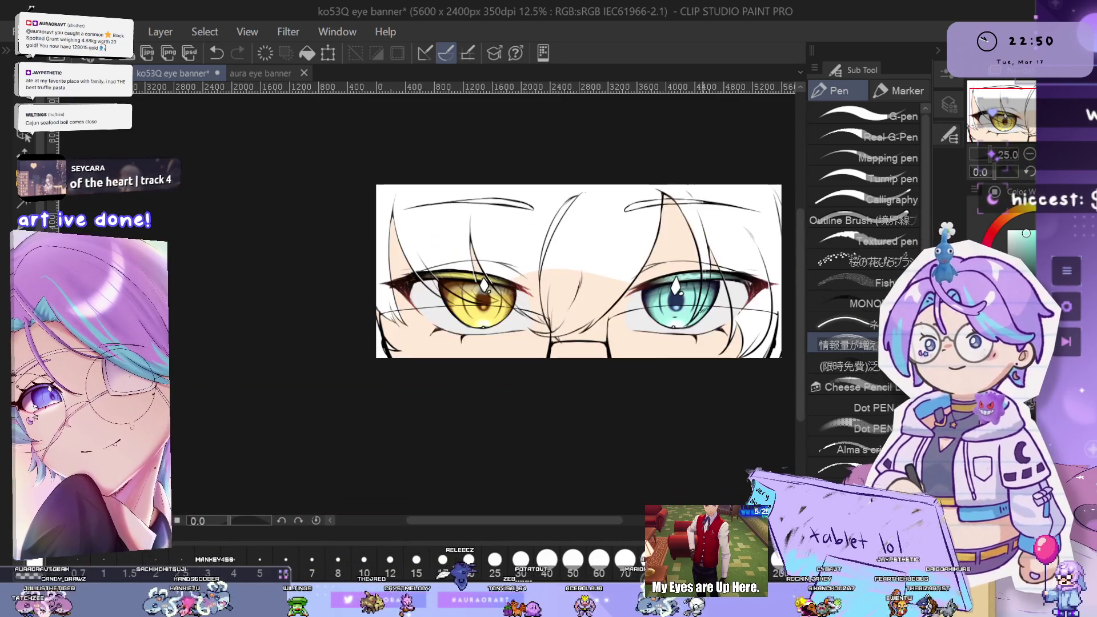
# Zoom in and out to centre the whole banner in the view
pyautogui.moveTo(643, 332); pyautogui.dragTo(717, 345)
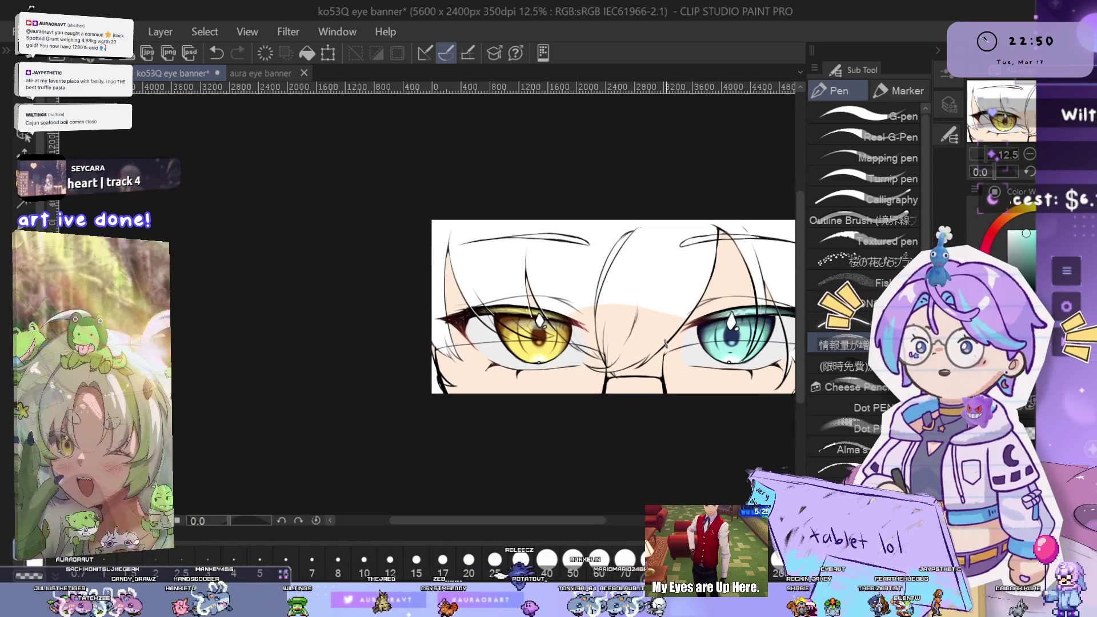
pyautogui.hotkey('ctrl', '+')
pyautogui.hotkey('ctrl', '+')
pyautogui.moveTo(664, 380)
pyautogui.mouseDown()
pyautogui.moveTo(647, 390)
pyautogui.moveTo(648, 357)
pyautogui.mouseUp()
pyautogui.hotkey('ctrl', '-')
pyautogui.hotkey('ctrl', '+')
pyautogui.moveTo(714, 399)
pyautogui.mouseDown()
pyautogui.moveTo(687, 364)
pyautogui.moveTo(732, 358)
pyautogui.mouseUp()
pyautogui.hotkey('ctrl', '-')
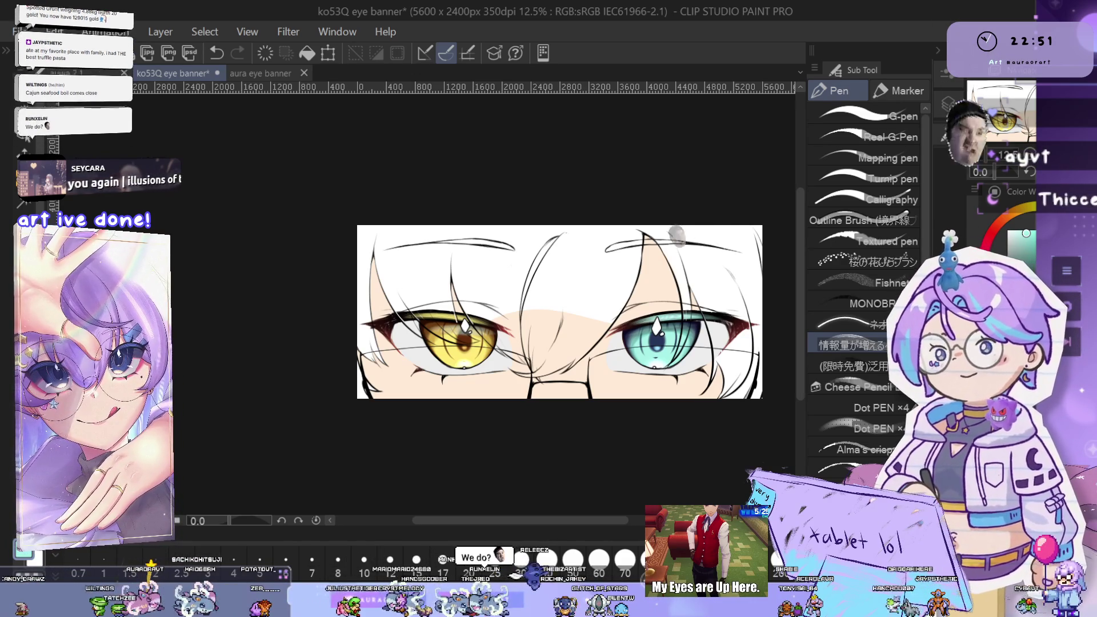
pyautogui.moveTo(619, 373); pyautogui.dragTo(664, 396)
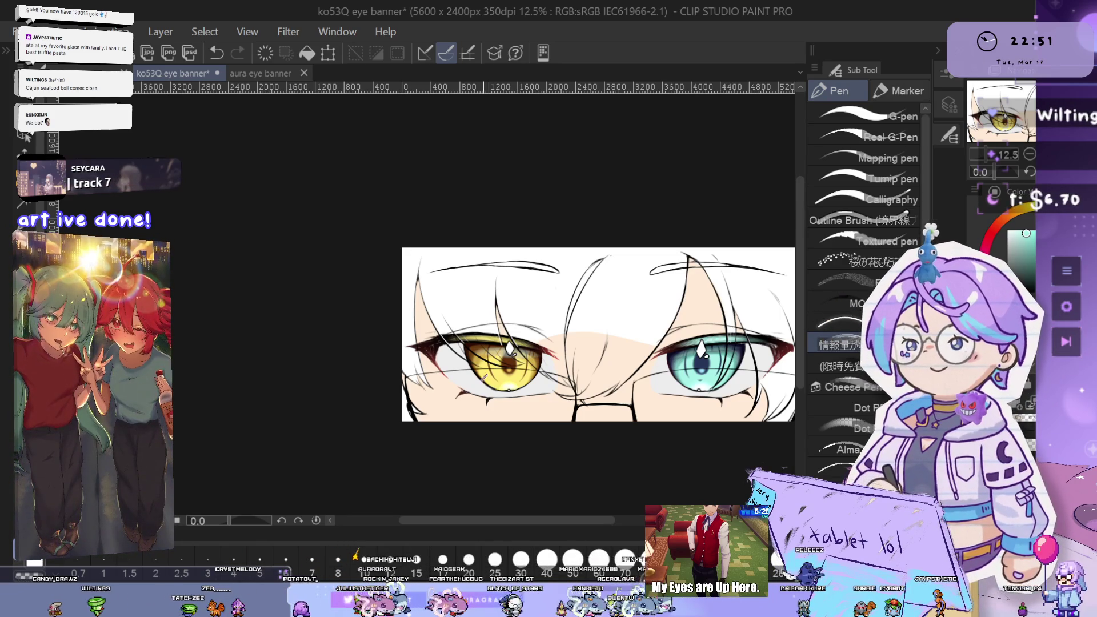
# Close in on the gold eye's corner and switch to the watercolor brushes
pyautogui.scroll(3, 483, 376)
pyautogui.scroll(-1, 542, 390)
pyautogui.moveTo(531, 410); pyautogui.dragTo(562, 411)
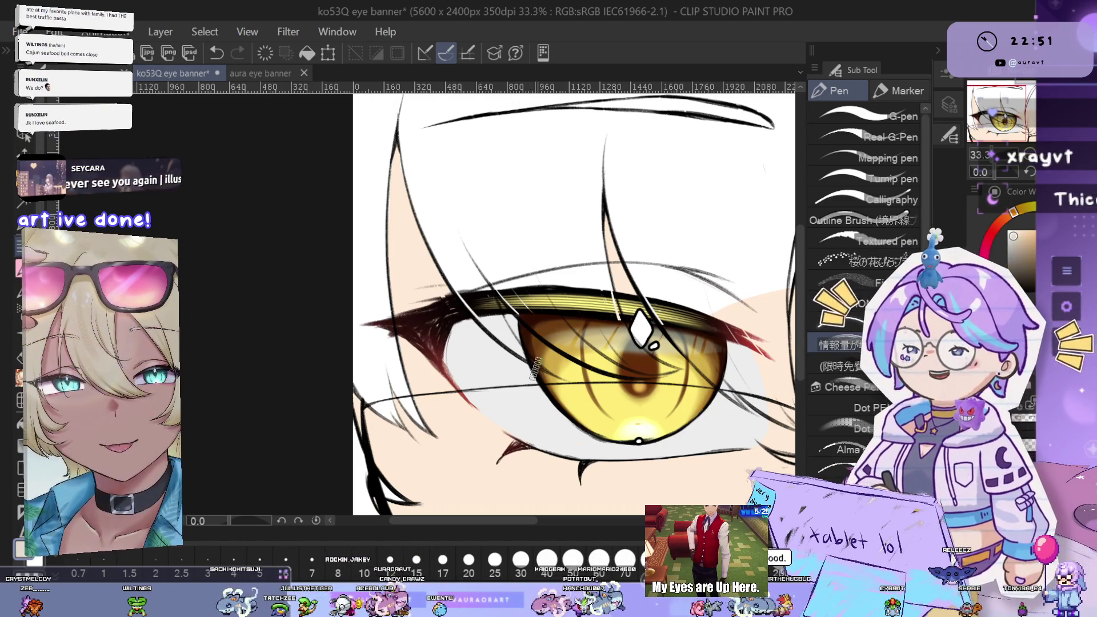
pyautogui.scroll(1, 544, 372)
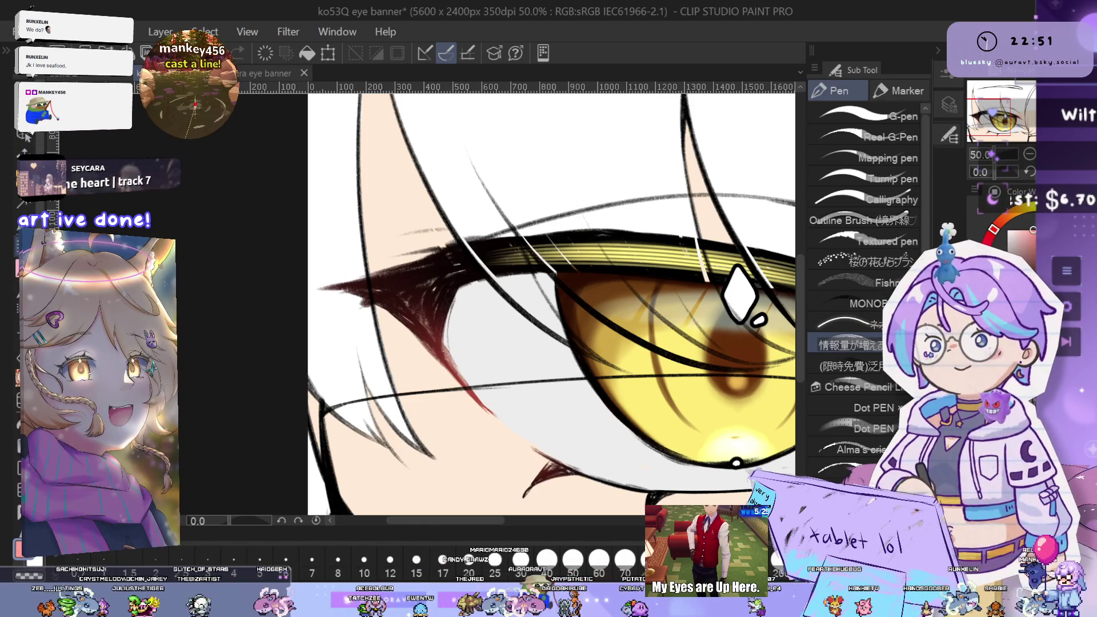
pyautogui.moveTo(544, 342); pyautogui.dragTo(503, 330)
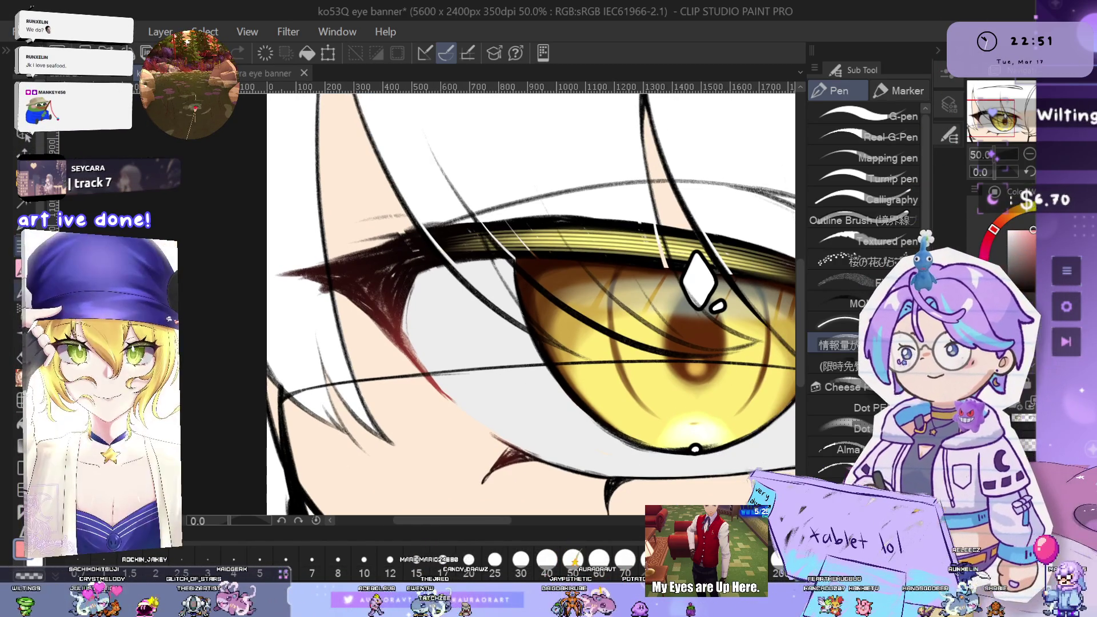
pyautogui.press('b')
pyautogui.moveTo(607, 361); pyautogui.dragTo(586, 361)
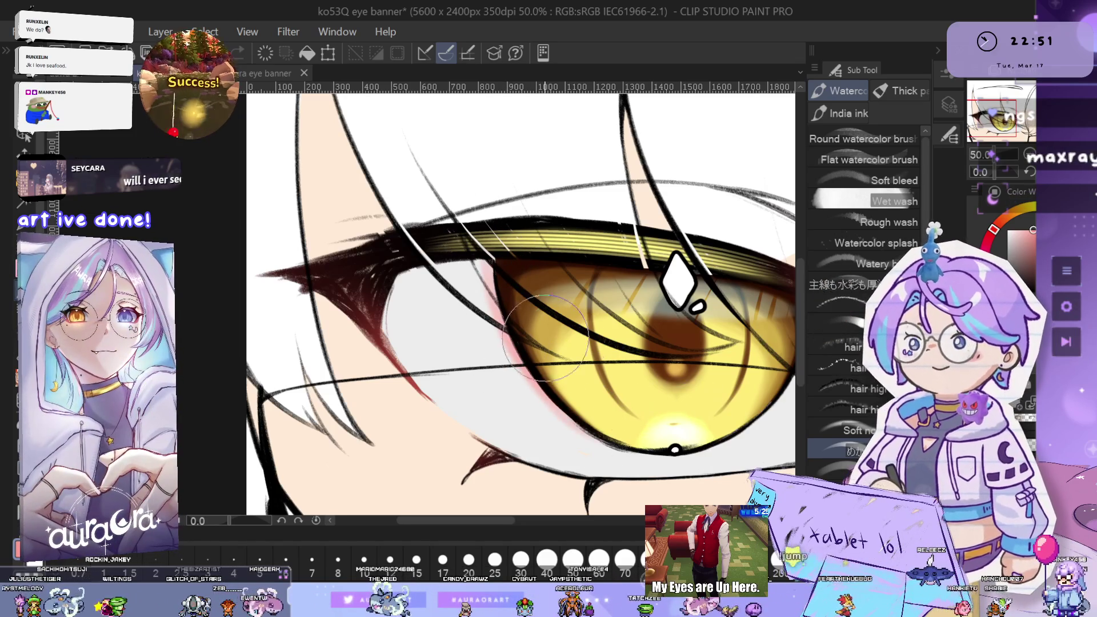
# Tilt the canvas over the gold eye and shade the white below the iris with soft pink Wet wash
pyautogui.moveTo(394, 278); pyautogui.dragTo(453, 306)
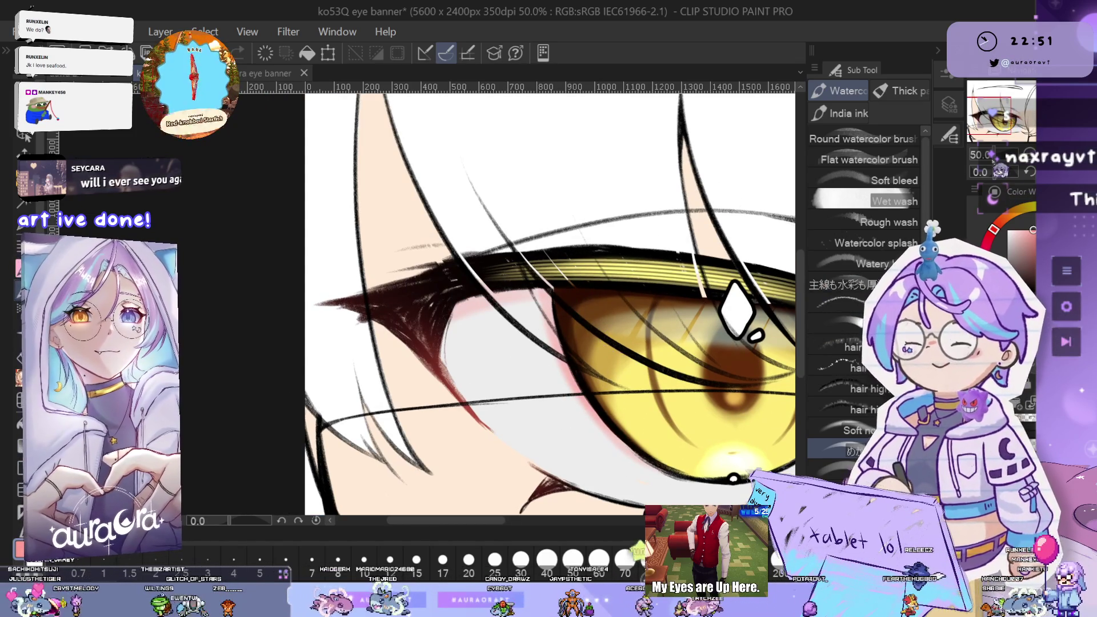
pyautogui.scroll(-2, 443, 371)
pyautogui.moveTo(443, 371)
pyautogui.mouseDown()
pyautogui.moveTo(434, 365)
pyautogui.moveTo(443, 371)
pyautogui.mouseUp()
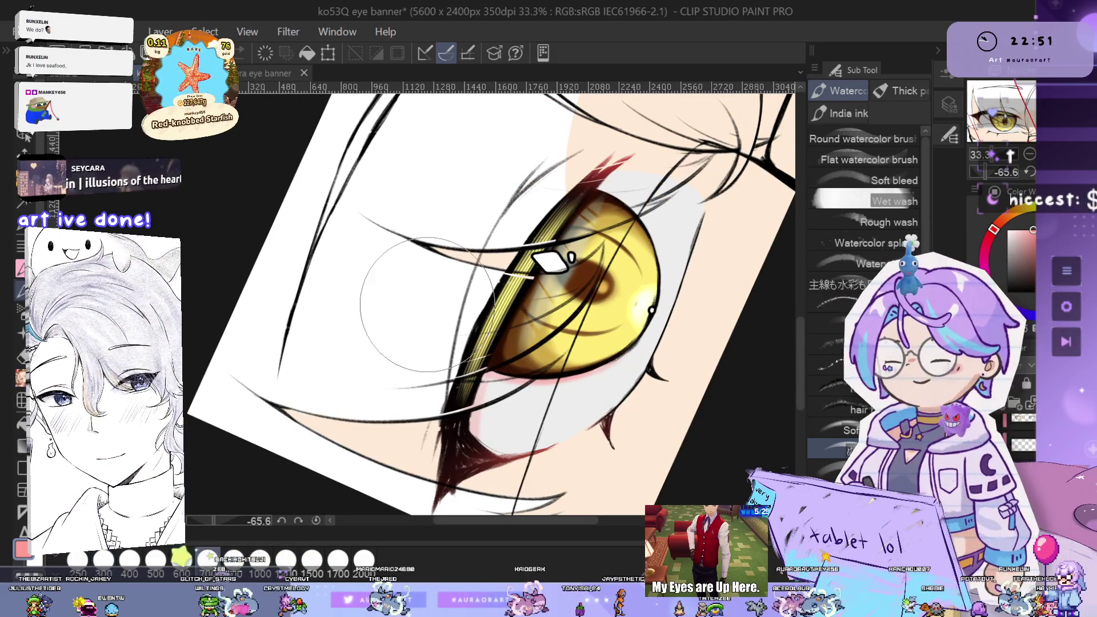
pyautogui.scroll(-2, 520, 357)
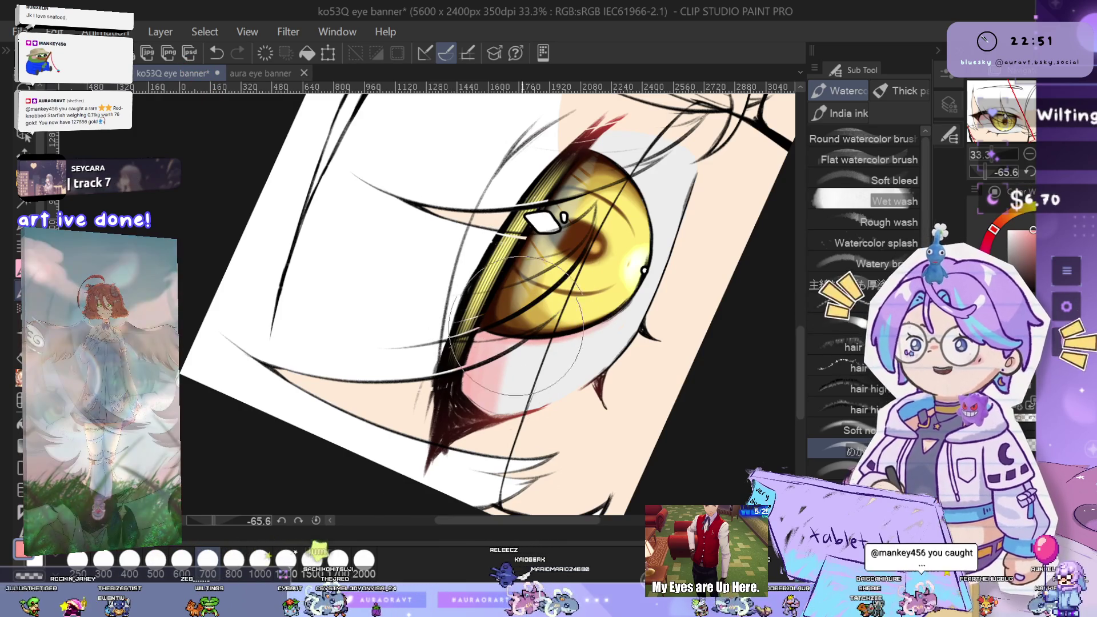
pyautogui.scroll(2, 453, 457)
pyautogui.scroll(-2, 454, 451)
pyautogui.scroll(2, 454, 451)
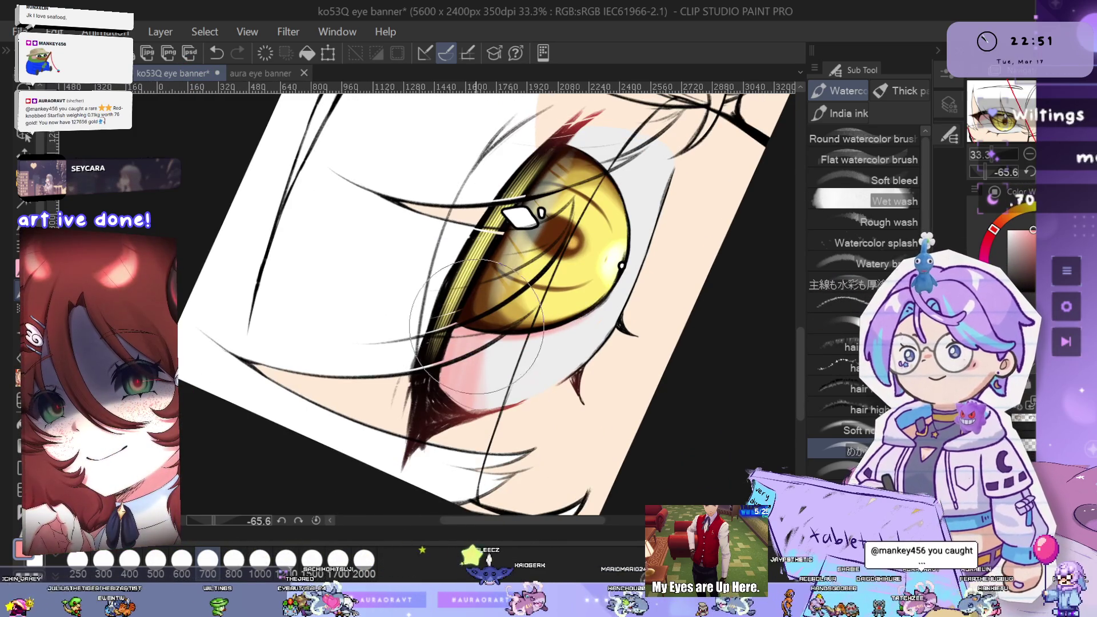
pyautogui.scroll(-1, 458, 457)
pyautogui.scroll(-2, 457, 451)
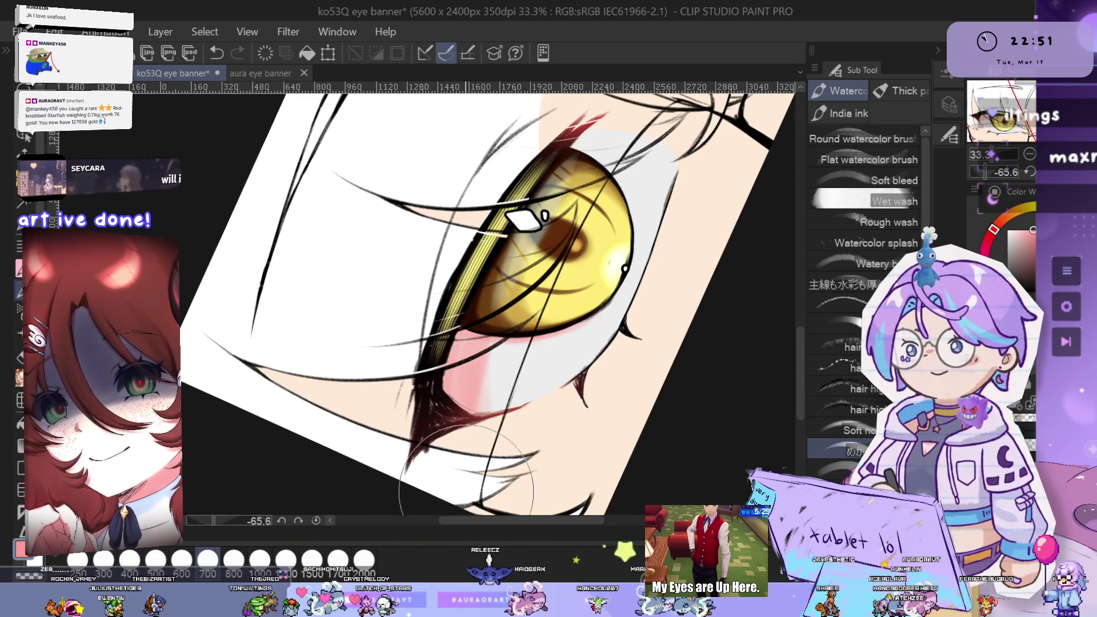
pyautogui.scroll(2, 596, 188)
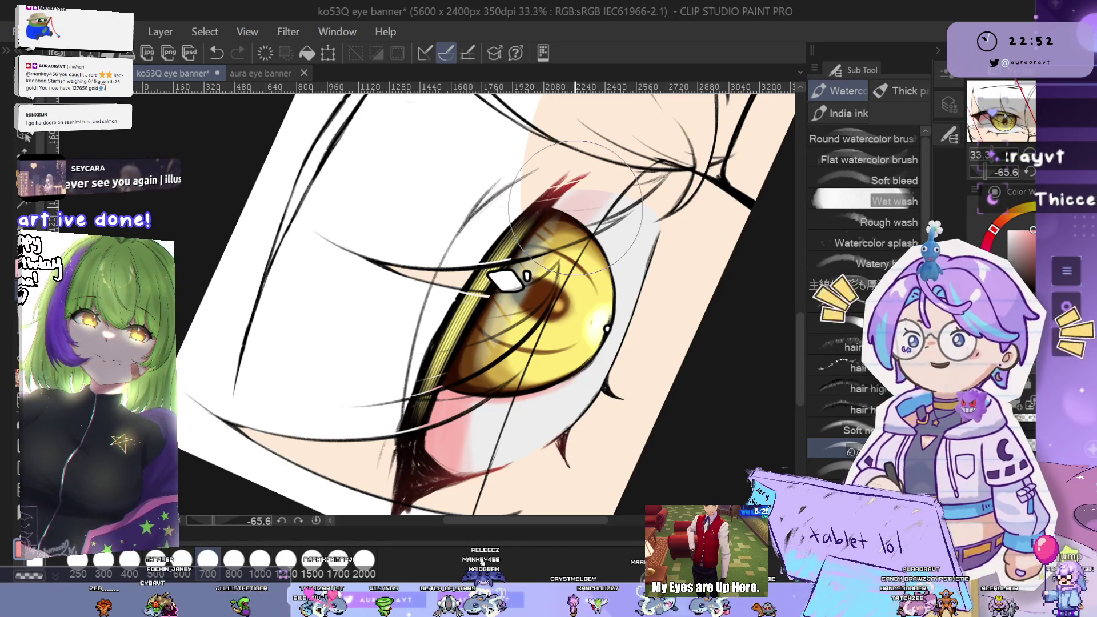
pyautogui.scroll(2, 577, 260)
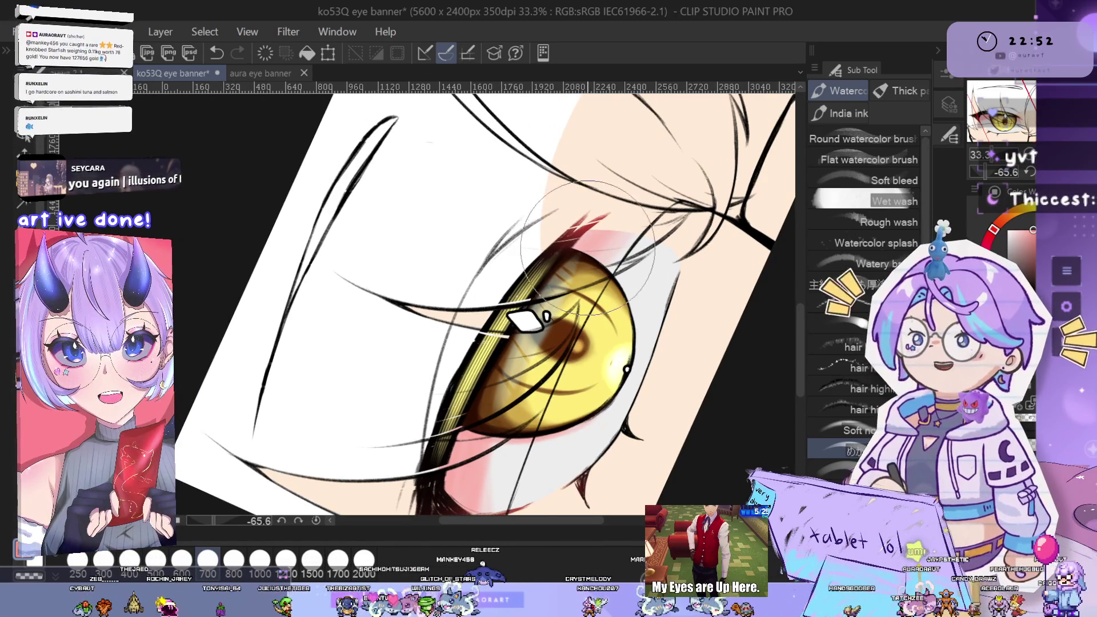
pyautogui.scroll(1, 579, 242)
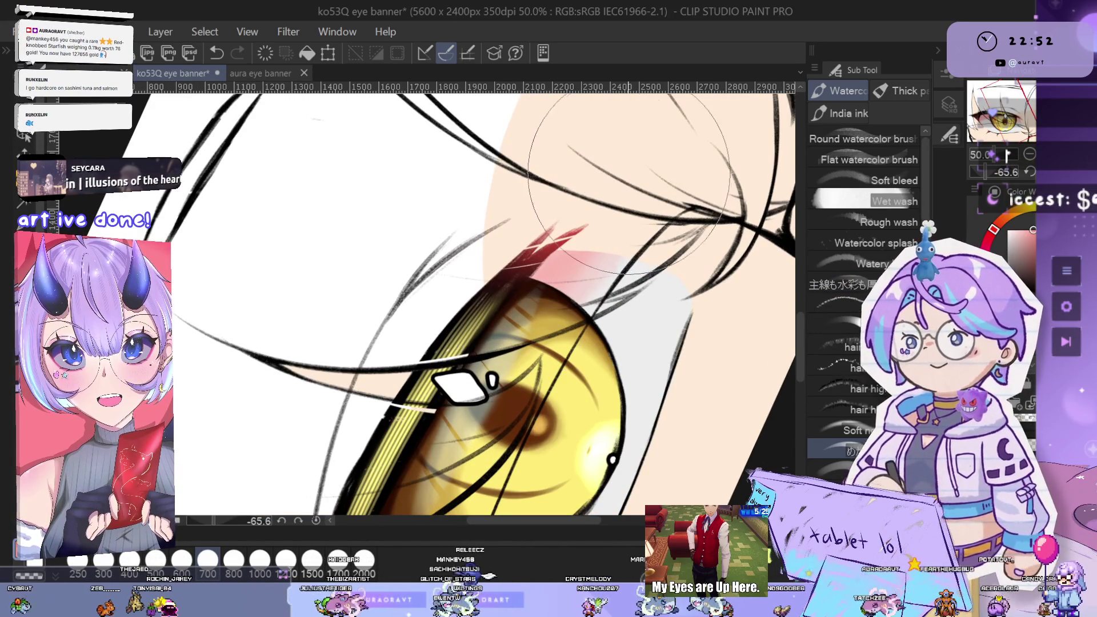
pyautogui.hscroll(1, 599, 217)
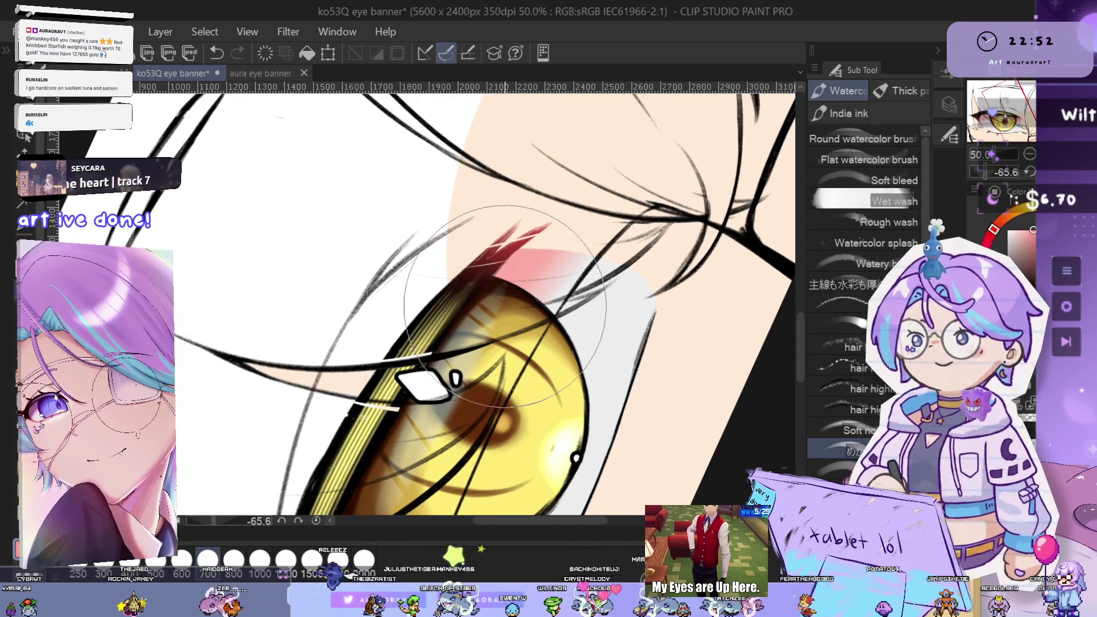
# Add soft pink Wet wash shading near the gold eye's upper lid corner
pyautogui.moveTo(550, 283); pyautogui.dragTo(579, 289)
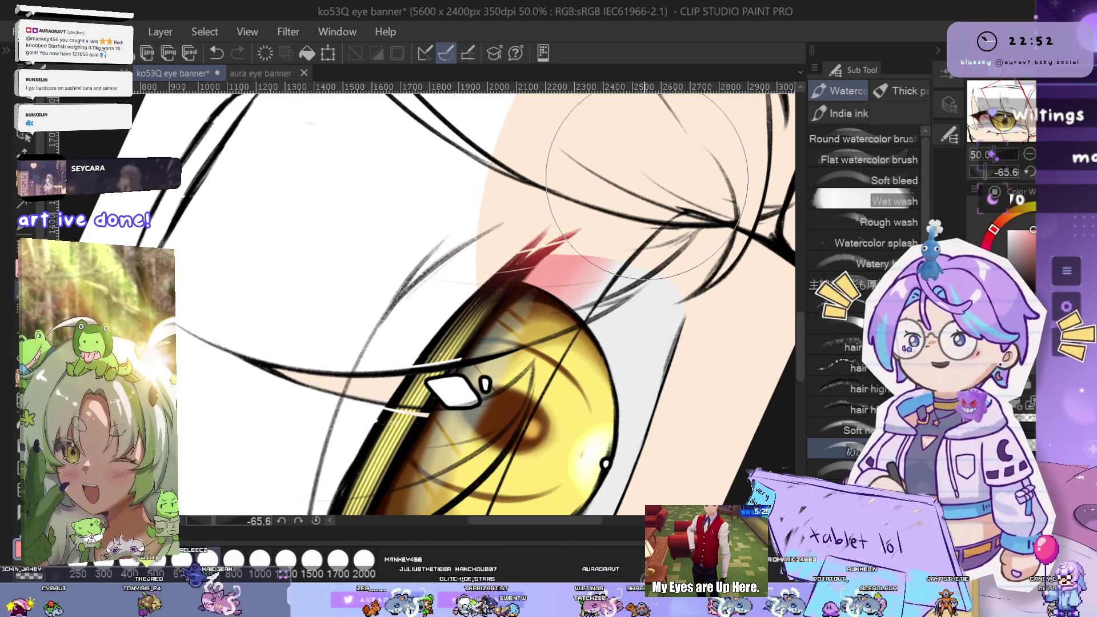
pyautogui.scroll(1, 646, 186)
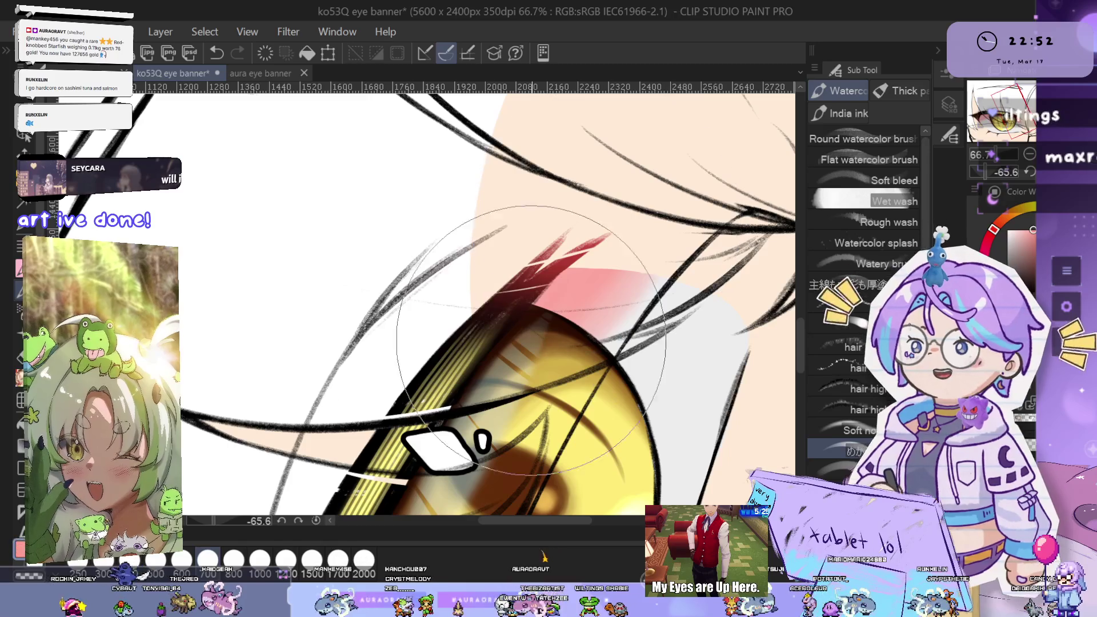
pyautogui.scroll(-1, 498, 371)
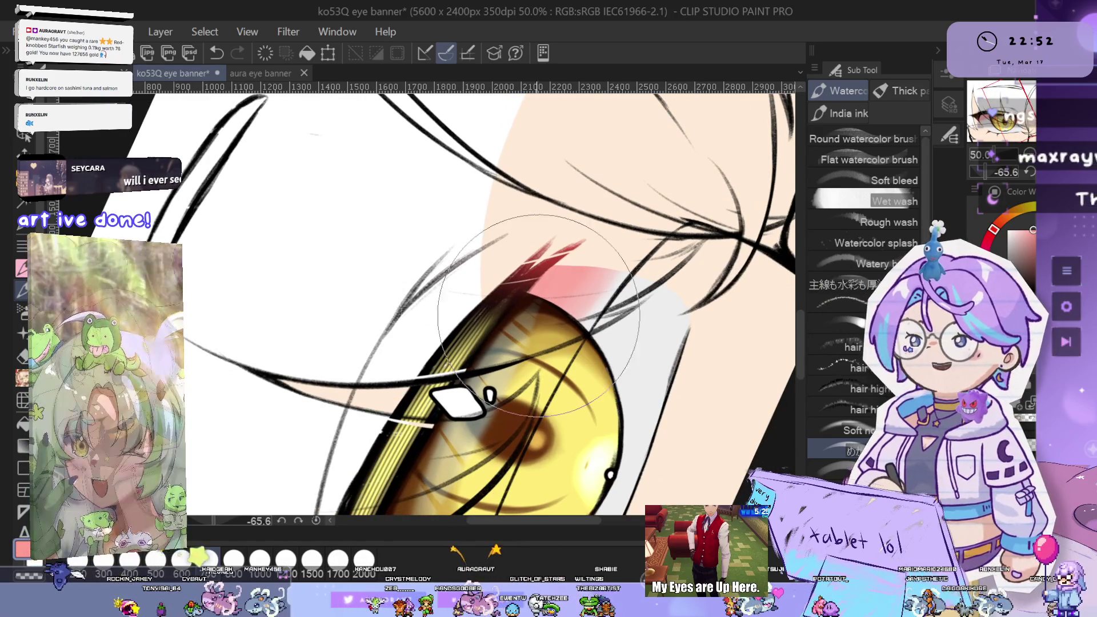
pyautogui.scroll(-2, 627, 295)
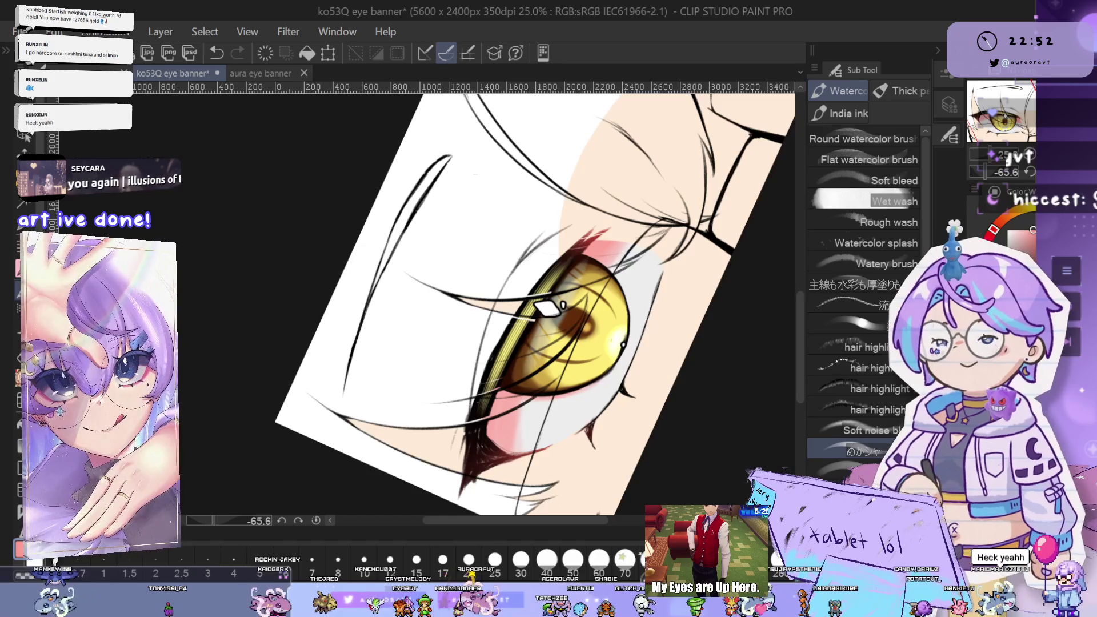
# Level the view, mirror the canvas, and frame the teal eye tilted for painting
pyautogui.hotkey('ctrl', '@')
pyautogui.moveTo(527, 464); pyautogui.dragTo(458, 464)
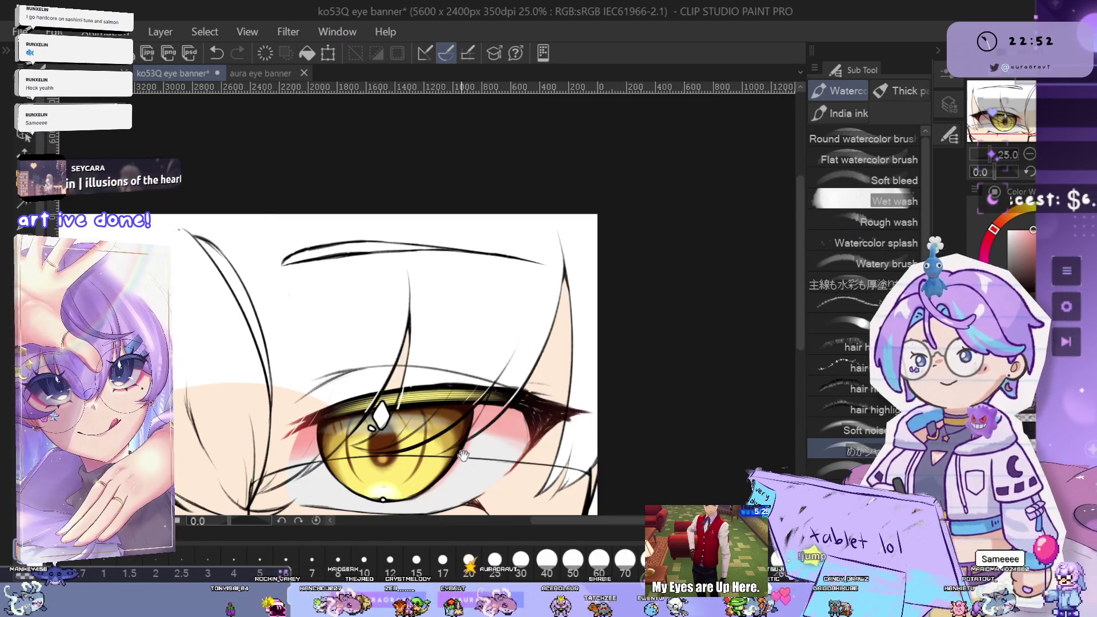
pyautogui.scroll(3, 458, 464)
pyautogui.scroll(-1, 503, 287)
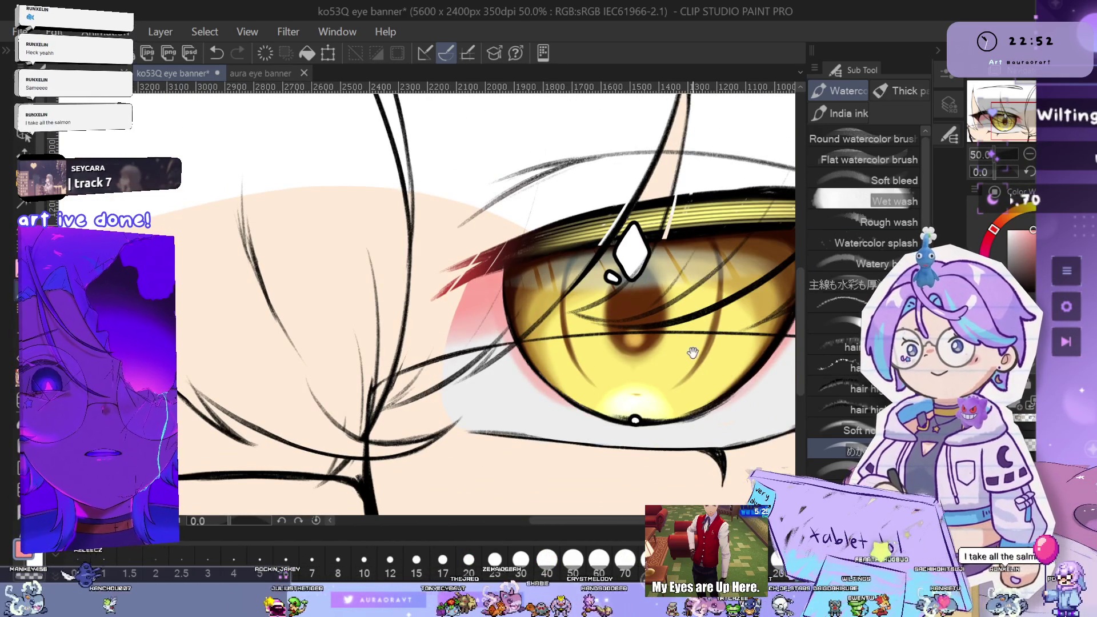
pyautogui.hscroll(5, 692, 352)
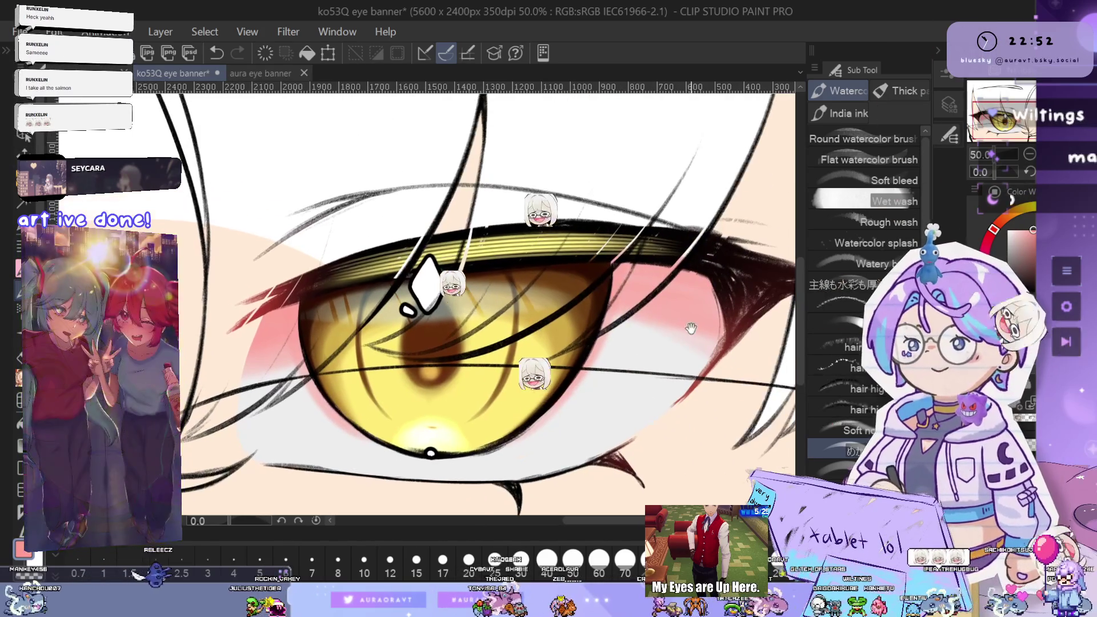
pyautogui.scroll(-6, 691, 326)
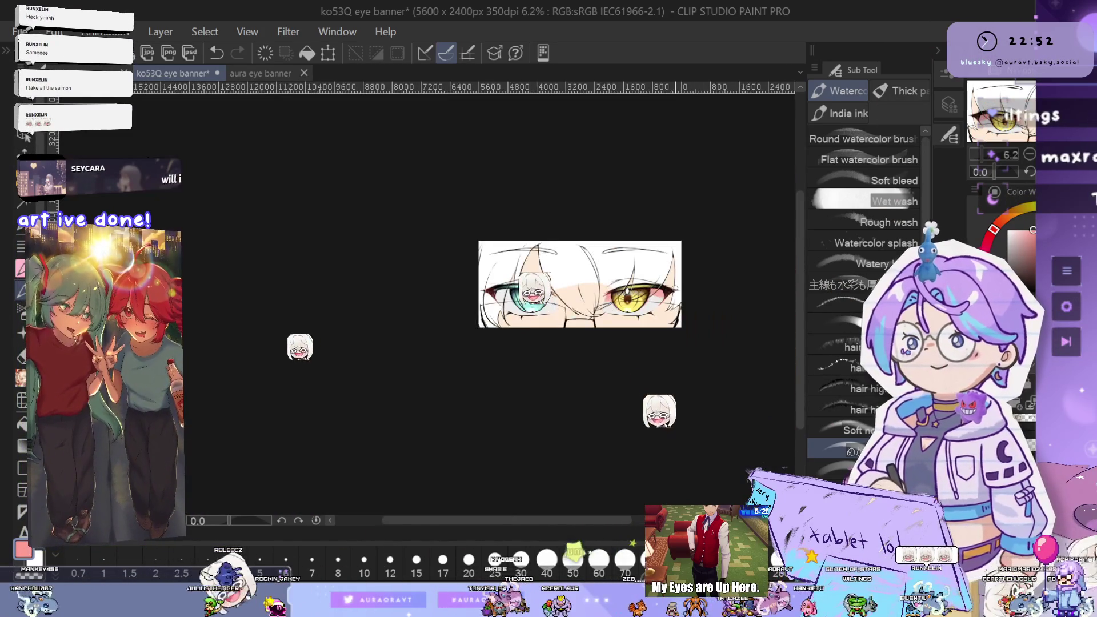
pyautogui.press('h')
pyautogui.moveTo(462, 372); pyautogui.dragTo(759, 385)
pyautogui.scroll(5, 691, 320)
pyautogui.moveTo(592, 387); pyautogui.dragTo(711, 410)
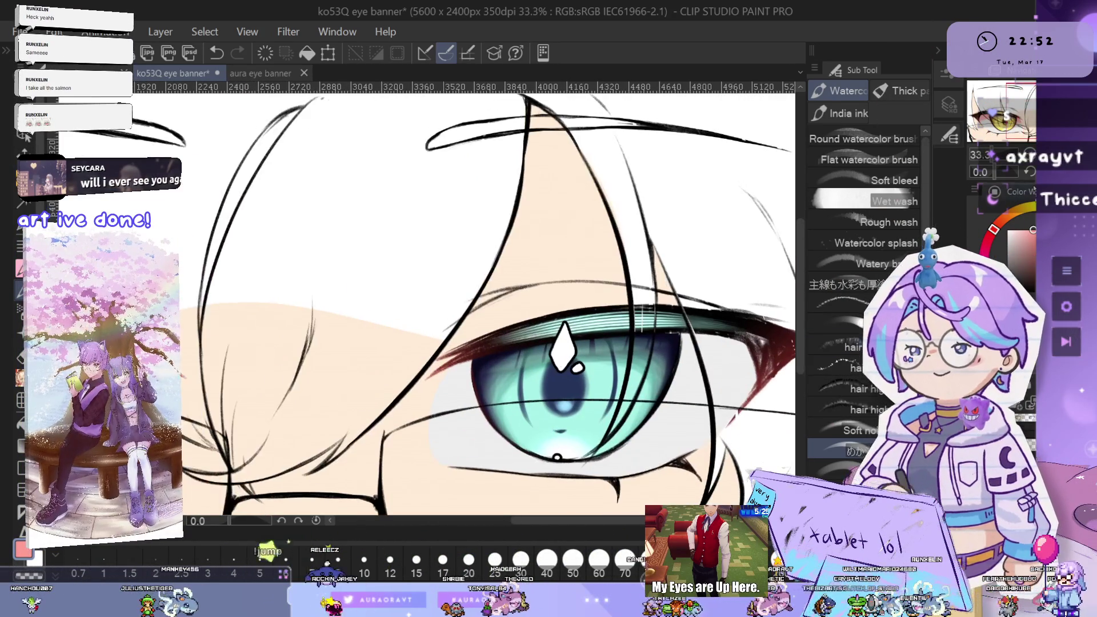
pyautogui.moveTo(1001, 182); pyautogui.dragTo(991, 174)
pyautogui.moveTo(690, 372)
pyautogui.mouseDown()
pyautogui.moveTo(607, 446)
pyautogui.moveTo(688, 372)
pyautogui.moveTo(681, 381)
pyautogui.mouseUp()
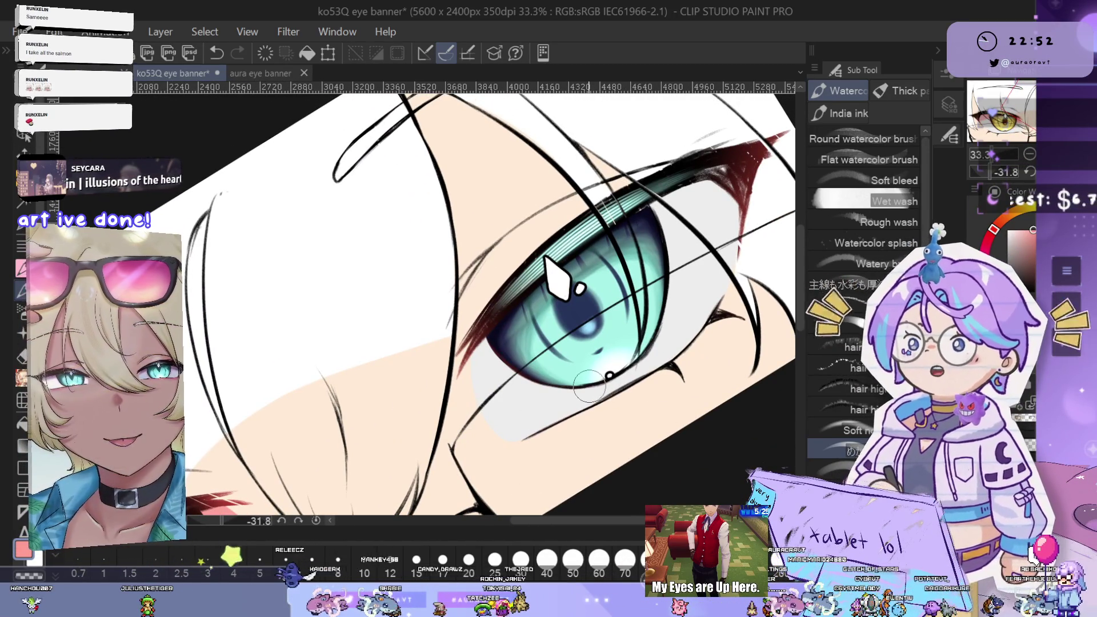
pyautogui.moveTo(613, 343); pyautogui.dragTo(589, 348)
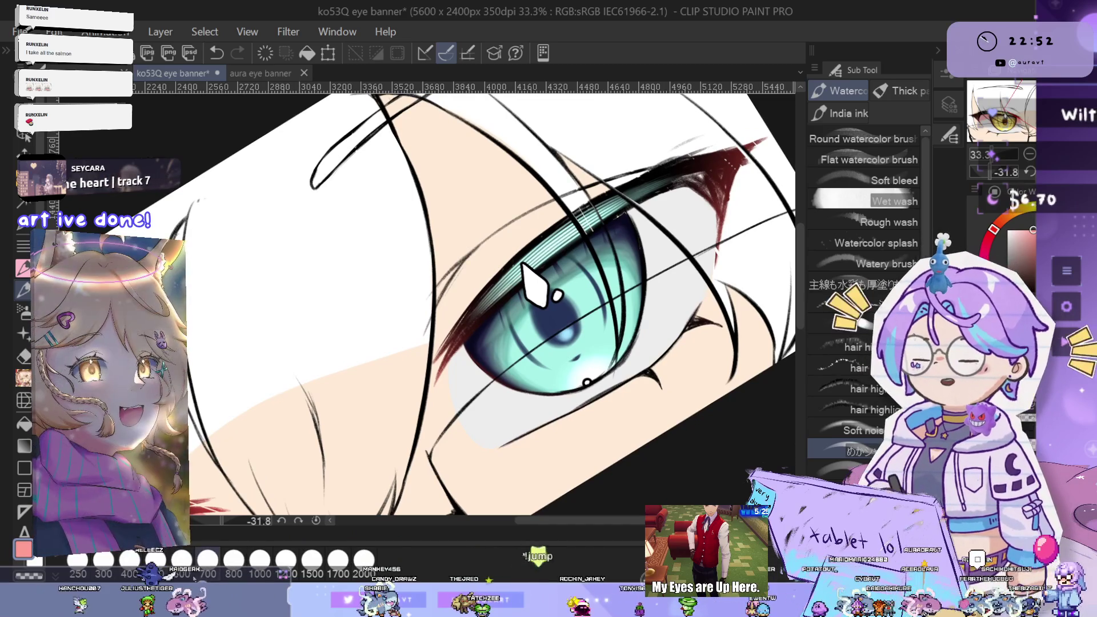
# Brush pink blush under the teal eye and along its upper lid, undoing the last stroke
pyautogui.moveTo(434, 365); pyautogui.dragTo(474, 400)
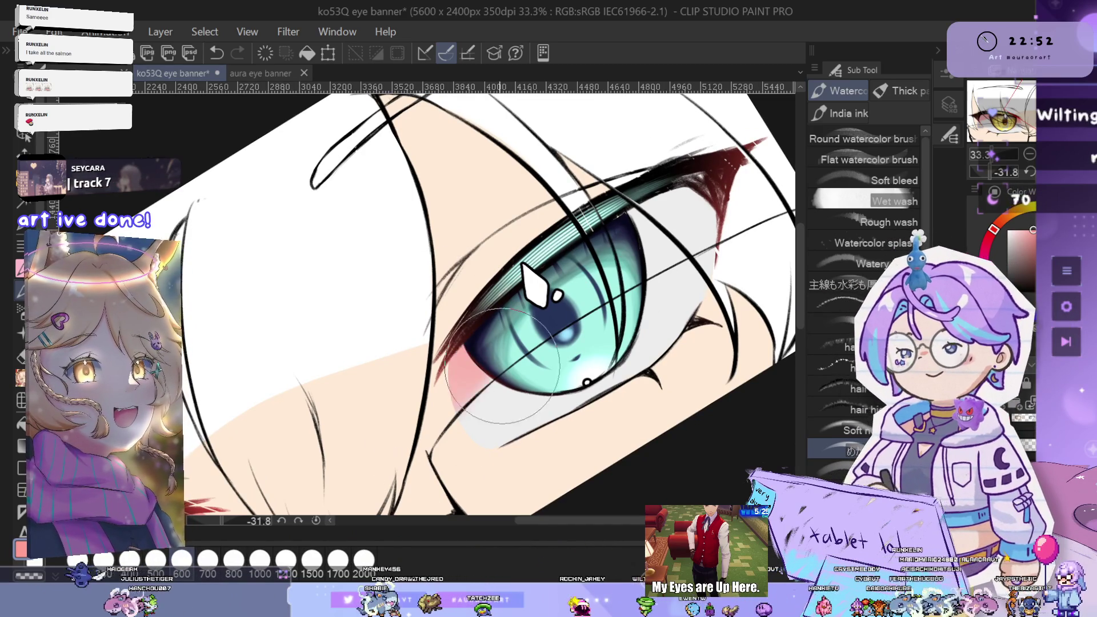
pyautogui.moveTo(651, 228); pyautogui.dragTo(714, 232)
pyautogui.moveTo(565, 269); pyautogui.dragTo(567, 289)
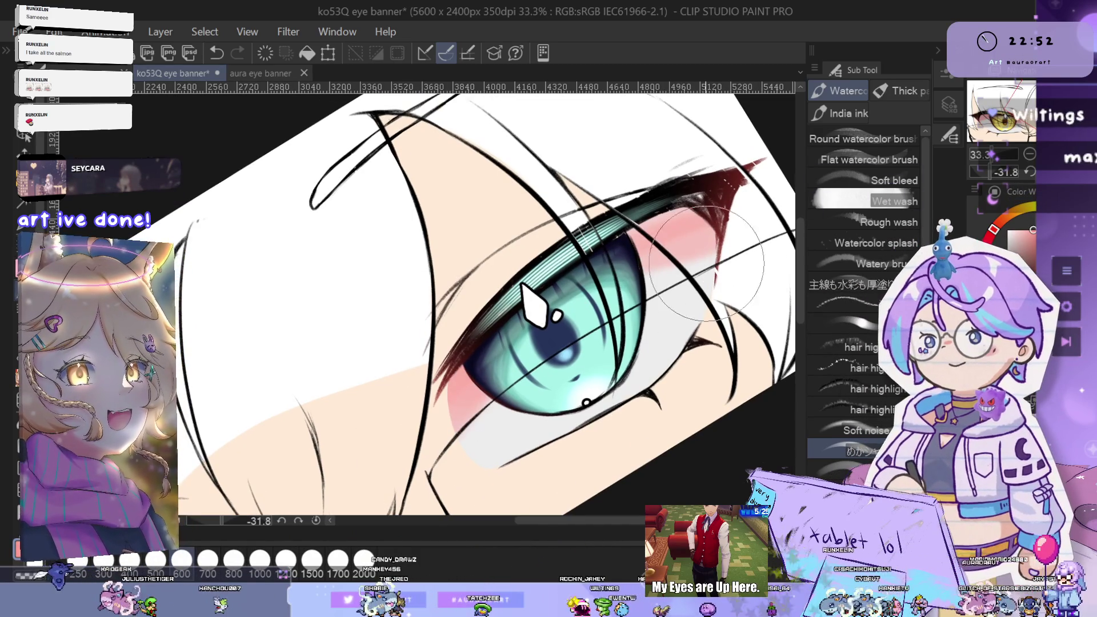
pyautogui.moveTo(651, 240); pyautogui.dragTo(702, 231)
pyautogui.hotkey('ctrl', 'z')
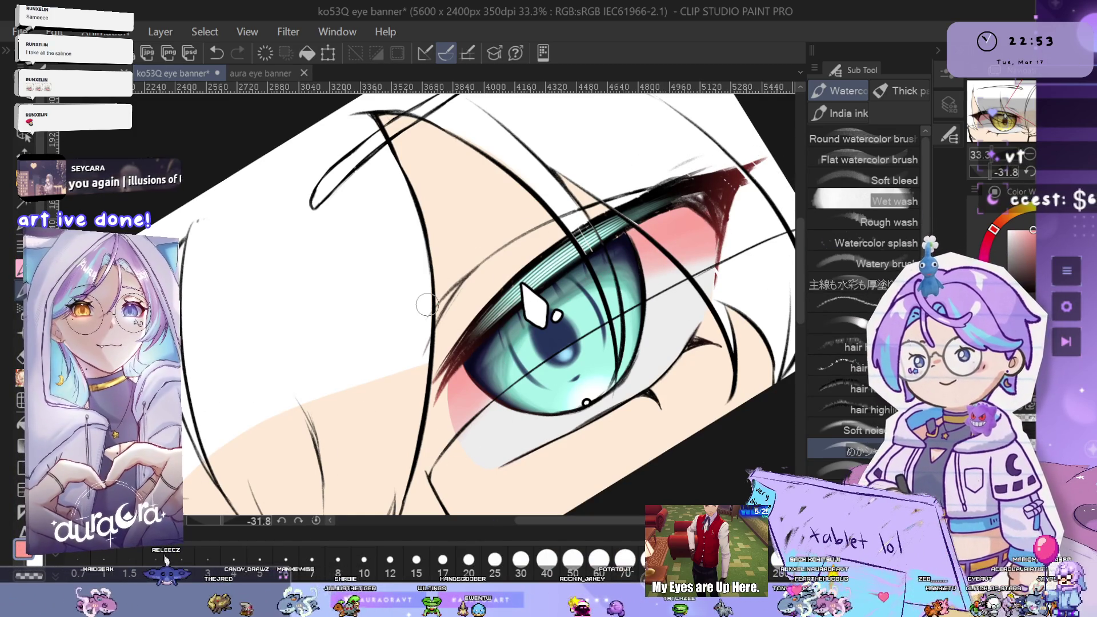
# Deepen the teal iris's lower-left edge with watercolour strokes, comparing via undo and redo
pyautogui.hotkey('ctrl', '@')
pyautogui.scroll(2, 522, 324)
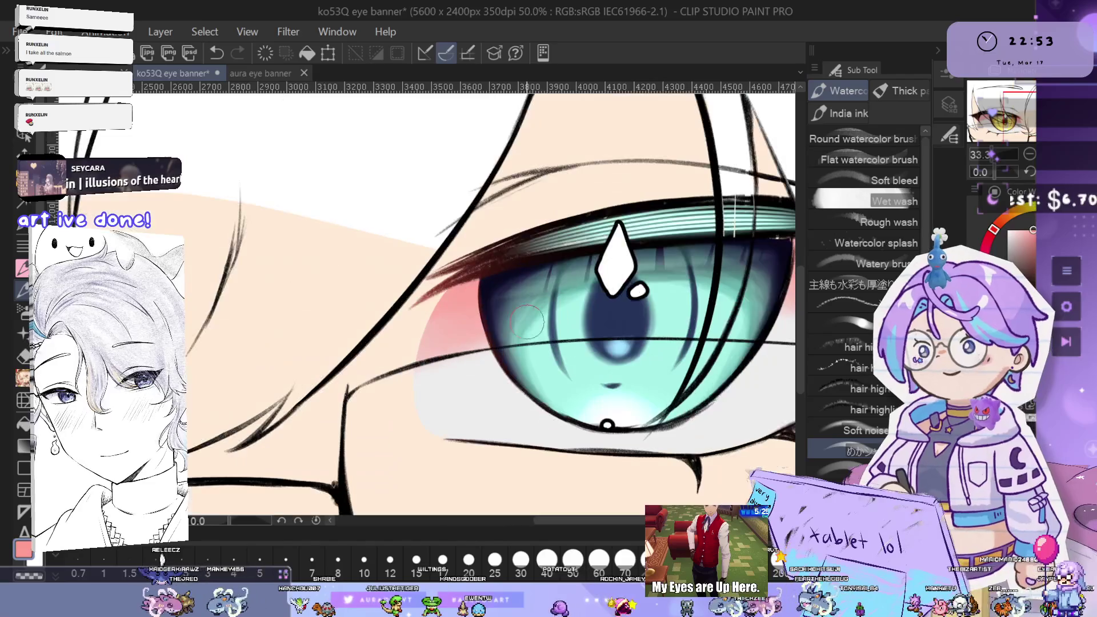
pyautogui.moveTo(502, 368); pyautogui.dragTo(583, 393)
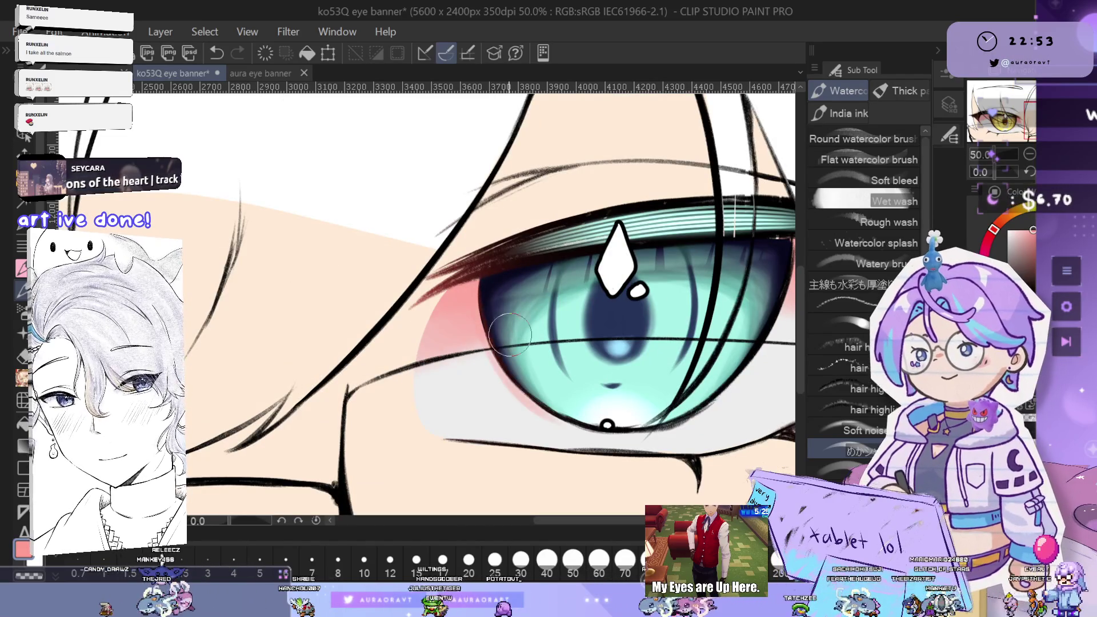
pyautogui.moveTo(476, 333); pyautogui.dragTo(503, 394)
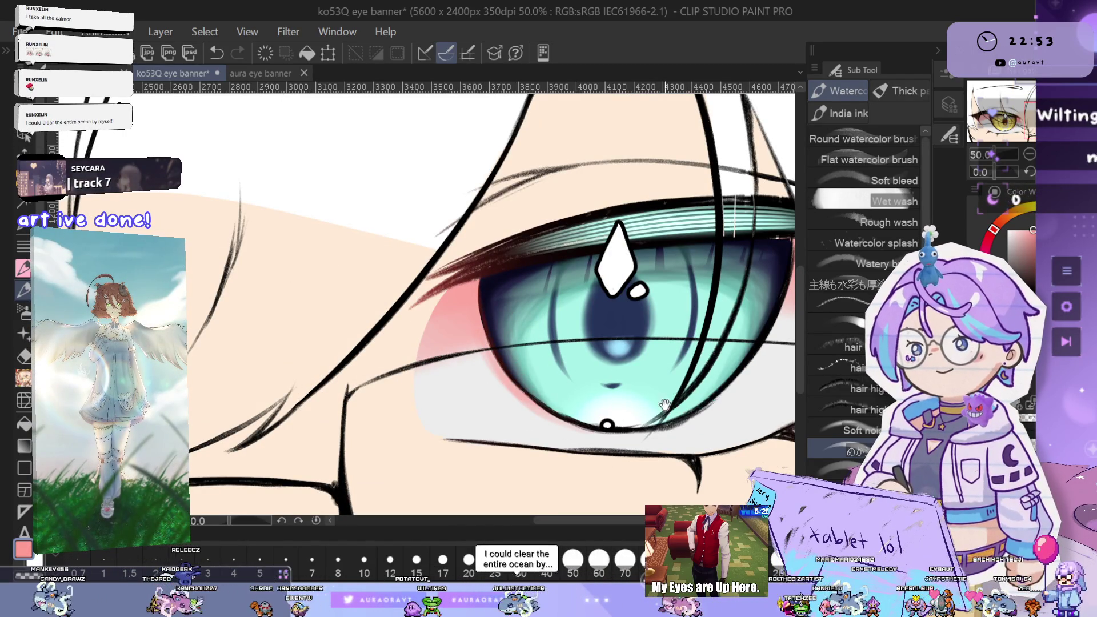
pyautogui.moveTo(666, 381); pyautogui.dragTo(621, 392)
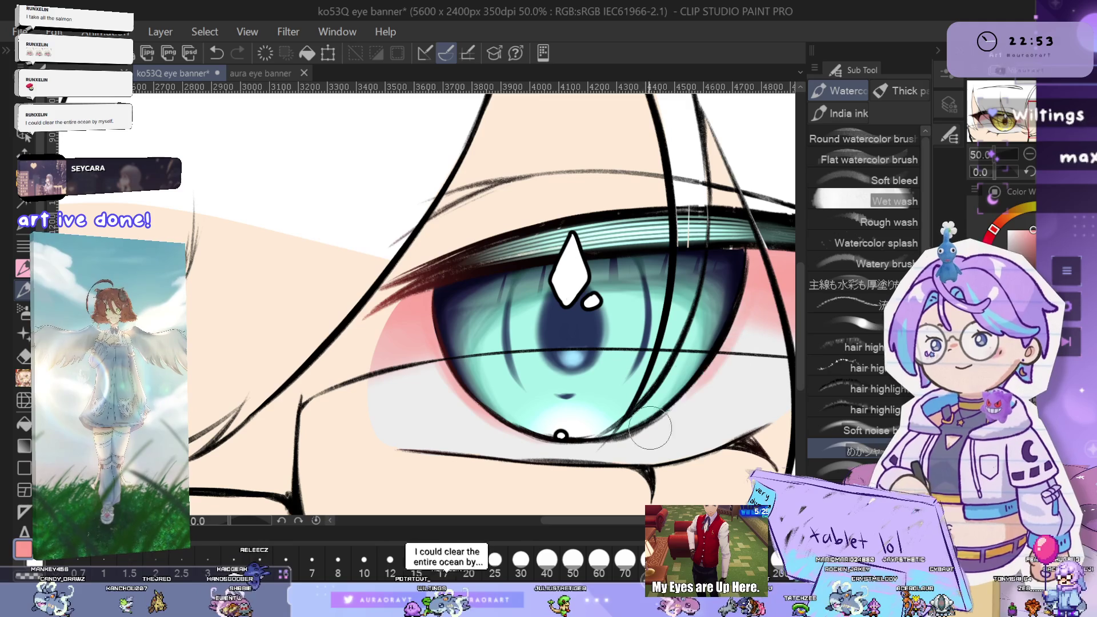
pyautogui.hotkey('ctrl', 'z')
pyautogui.press('h')
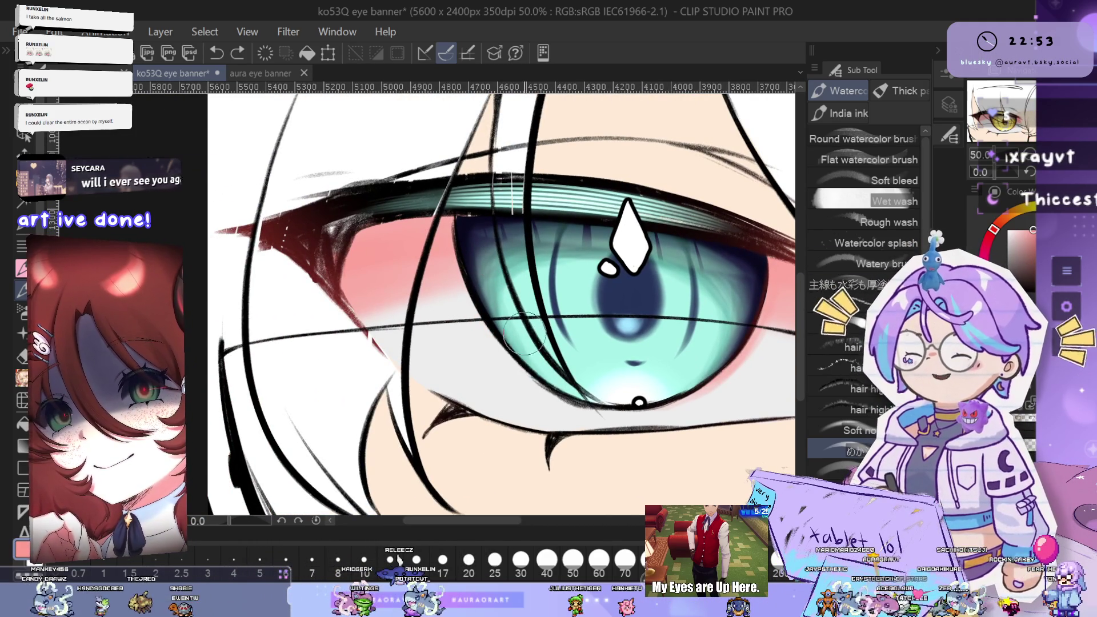
pyautogui.hotkey('ctrl', 'y')
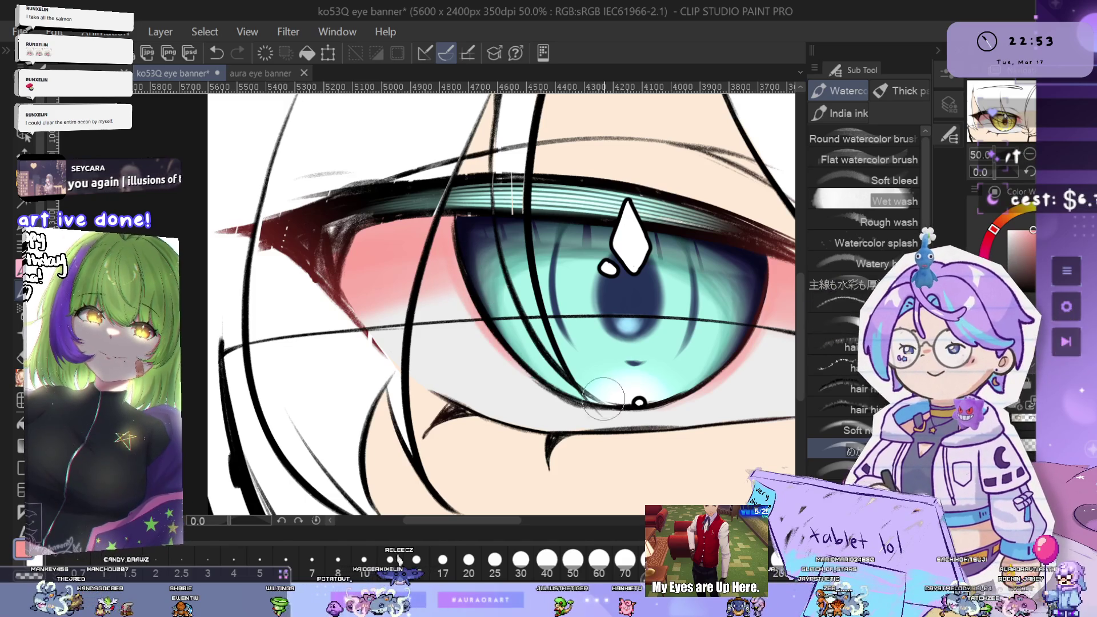
pyautogui.moveTo(555, 349); pyautogui.dragTo(524, 361)
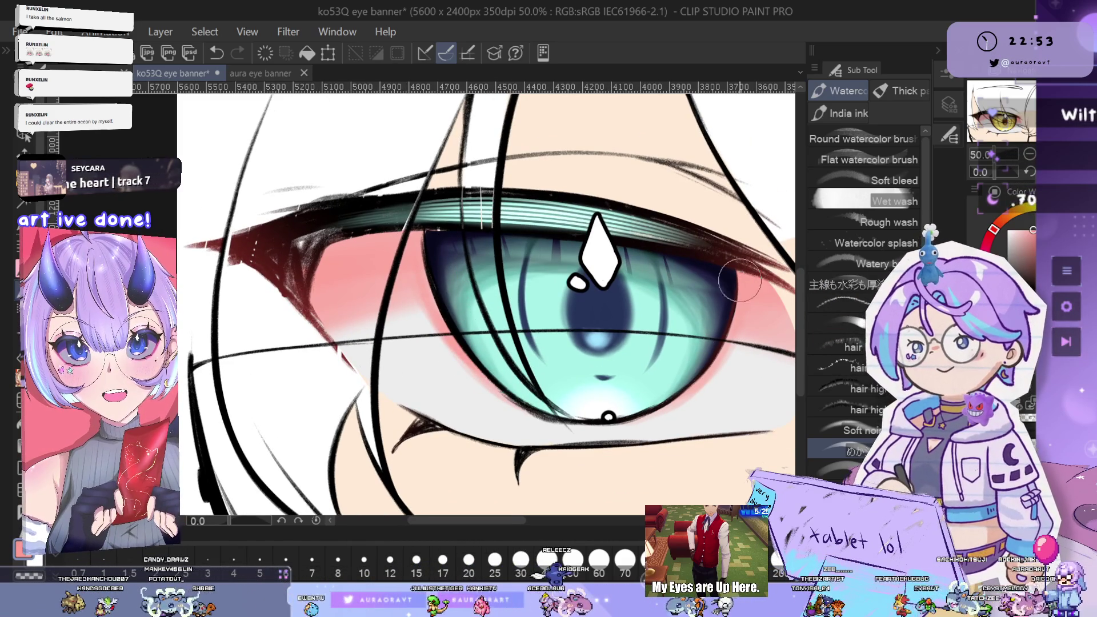
pyautogui.scroll(-4, 722, 354)
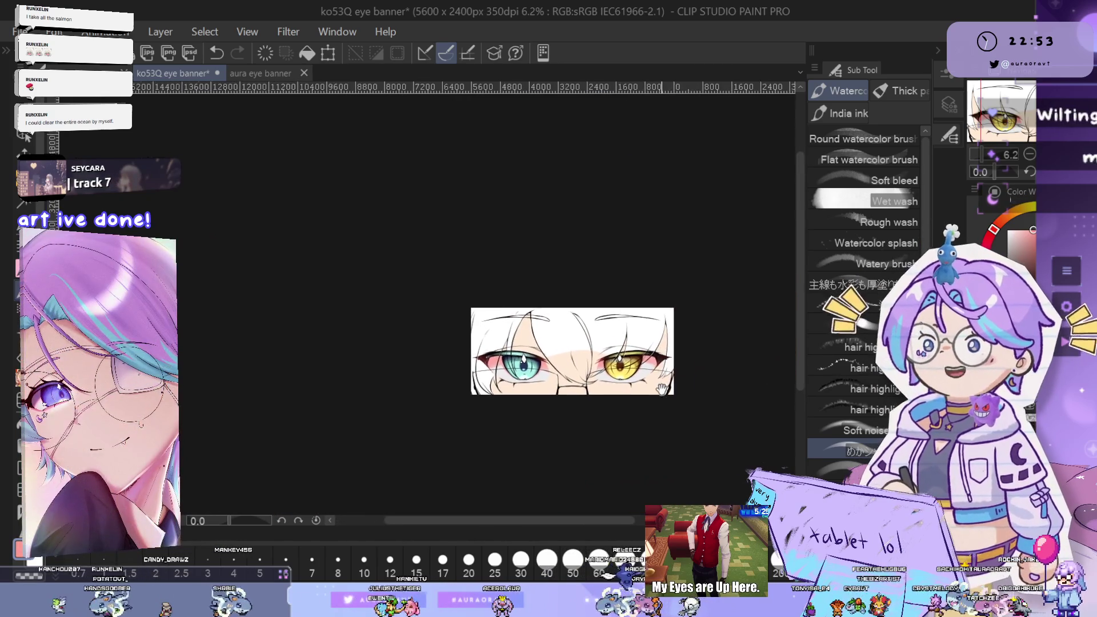
# Unmirror the canvas, centre the gold eye, set brush size 600, and rotate the view to -52.9°
pyautogui.press('h')
pyautogui.moveTo(418, 397)
pyautogui.mouseDown()
pyautogui.moveTo(585, 374)
pyautogui.moveTo(668, 396)
pyautogui.mouseUp()
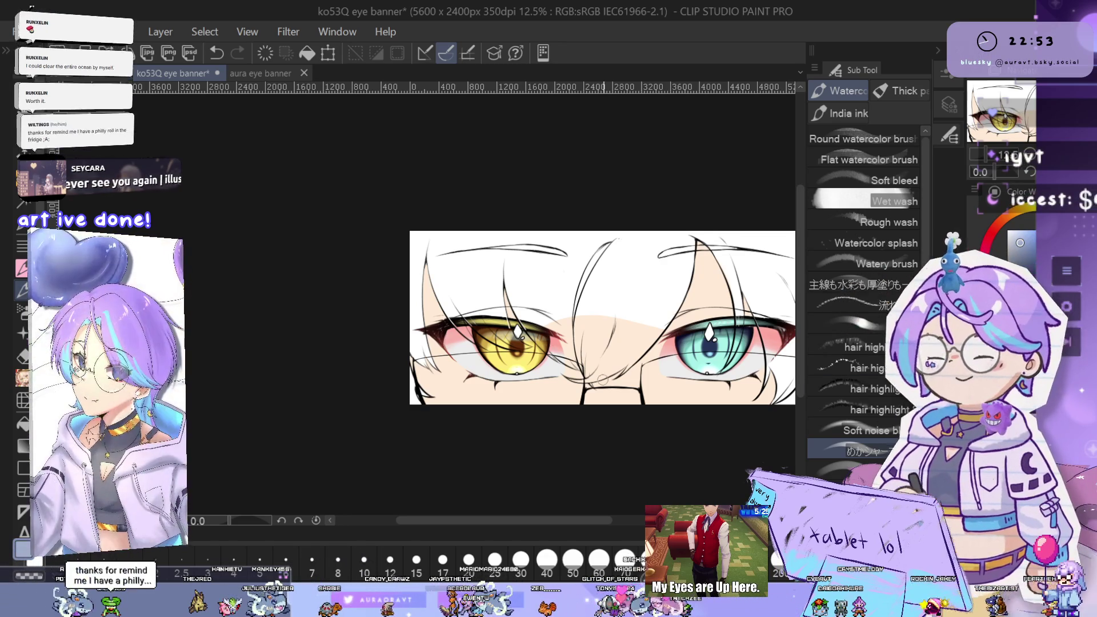
pyautogui.scroll(3, 493, 377)
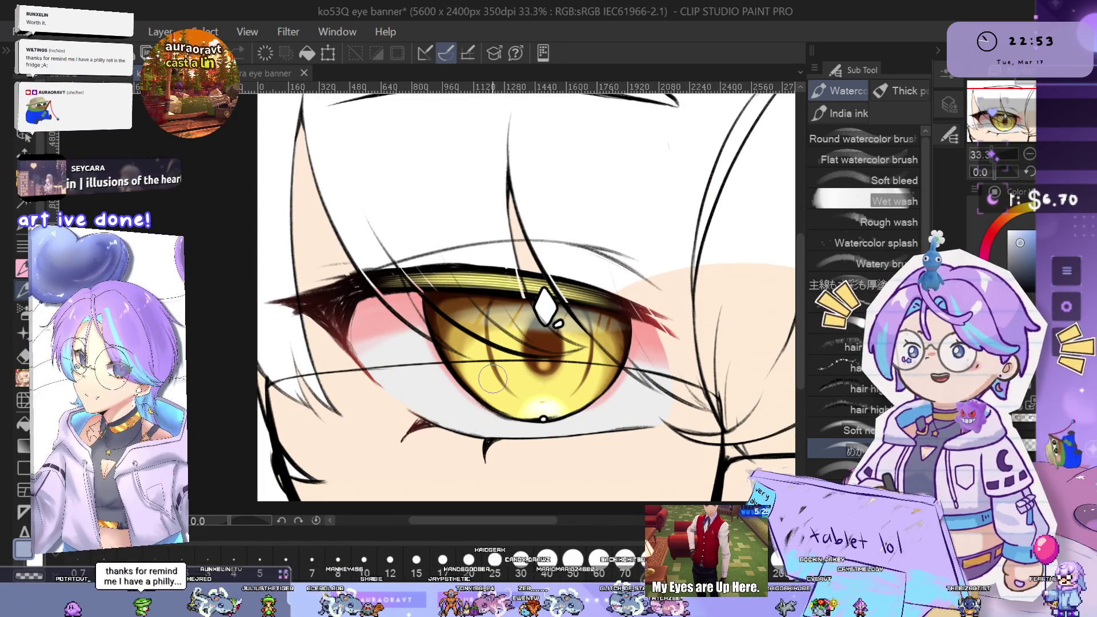
pyautogui.moveTo(618, 399)
pyautogui.mouseDown()
pyautogui.moveTo(709, 385)
pyautogui.moveTo(594, 364)
pyautogui.mouseUp()
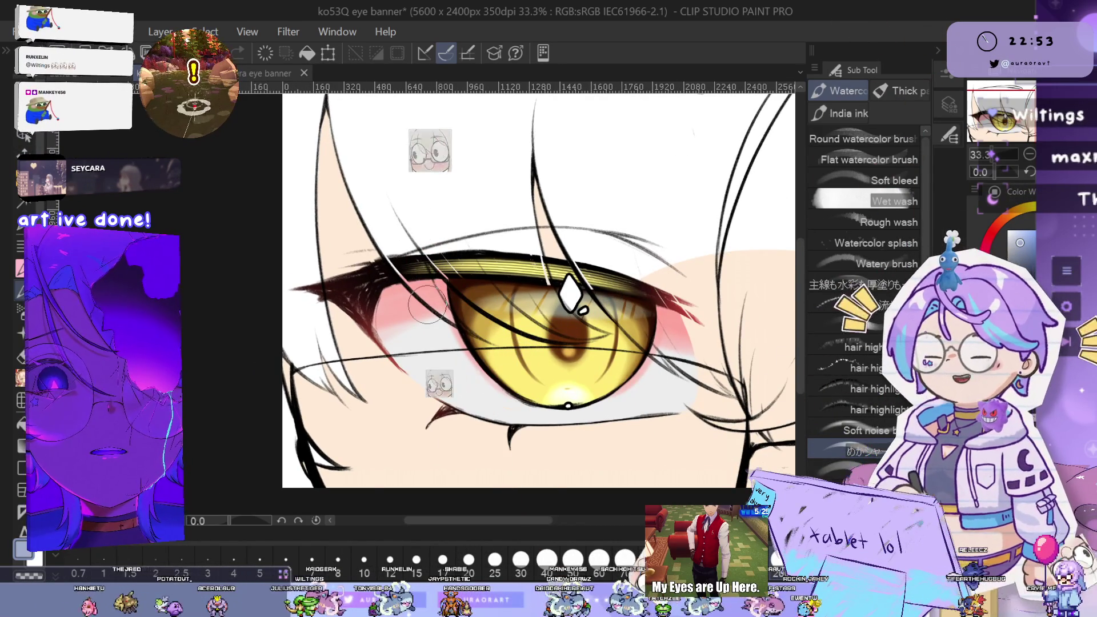
pyautogui.press(']')
pyautogui.press(']')
pyautogui.press(']')
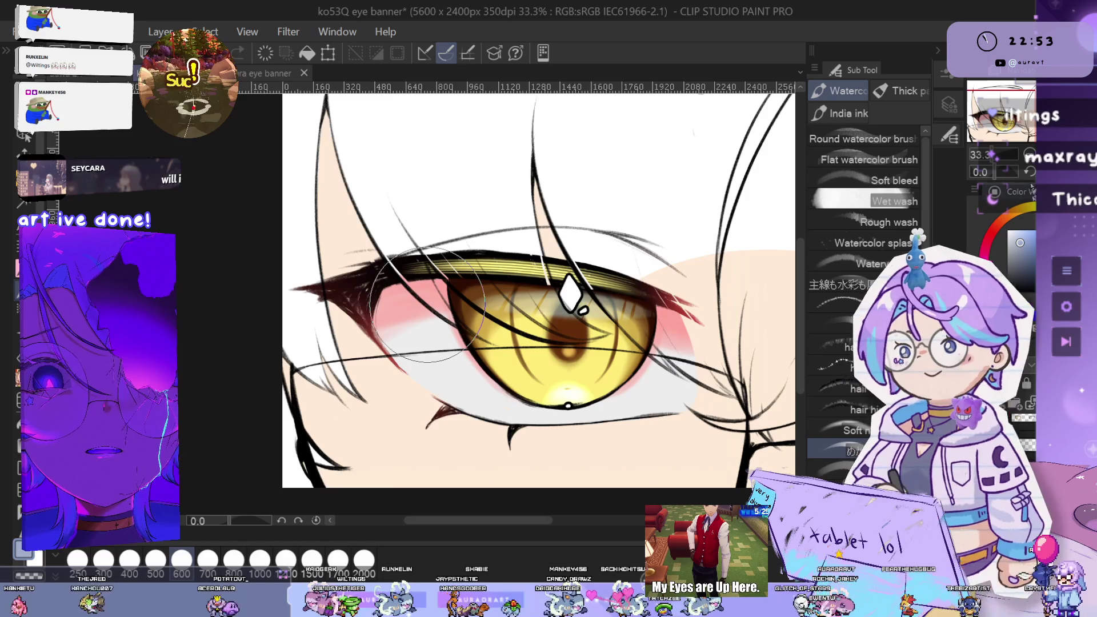
pyautogui.moveTo(428, 306); pyautogui.dragTo(504, 285)
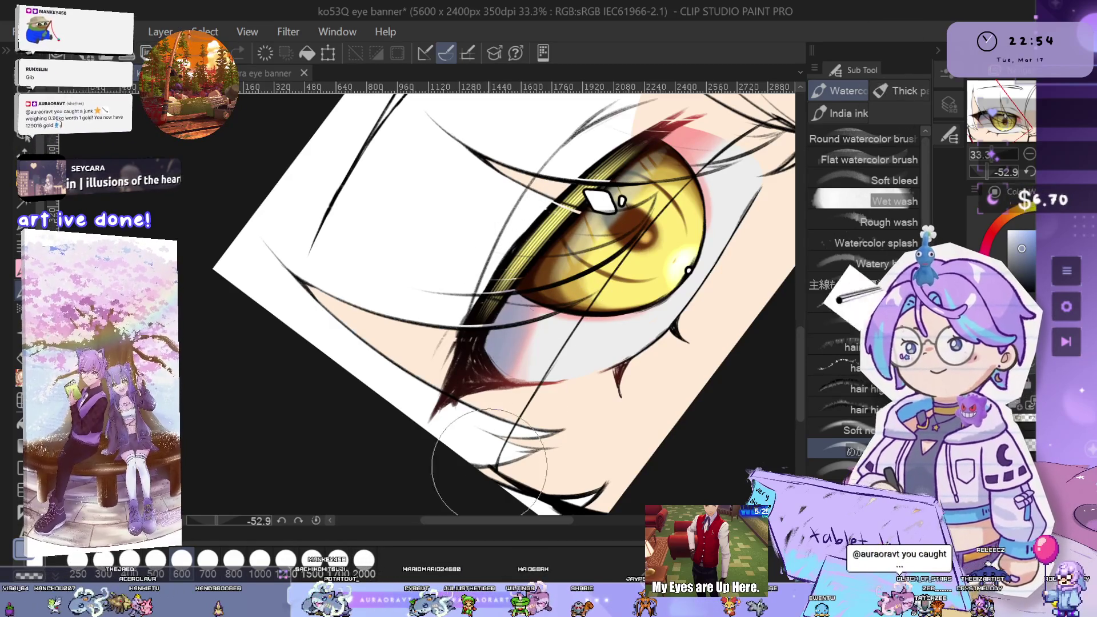
# Brush a lavender-grey Wet wash shadow into the gold eye's white around the iris
pyautogui.moveTo(647, 260); pyautogui.dragTo(589, 387)
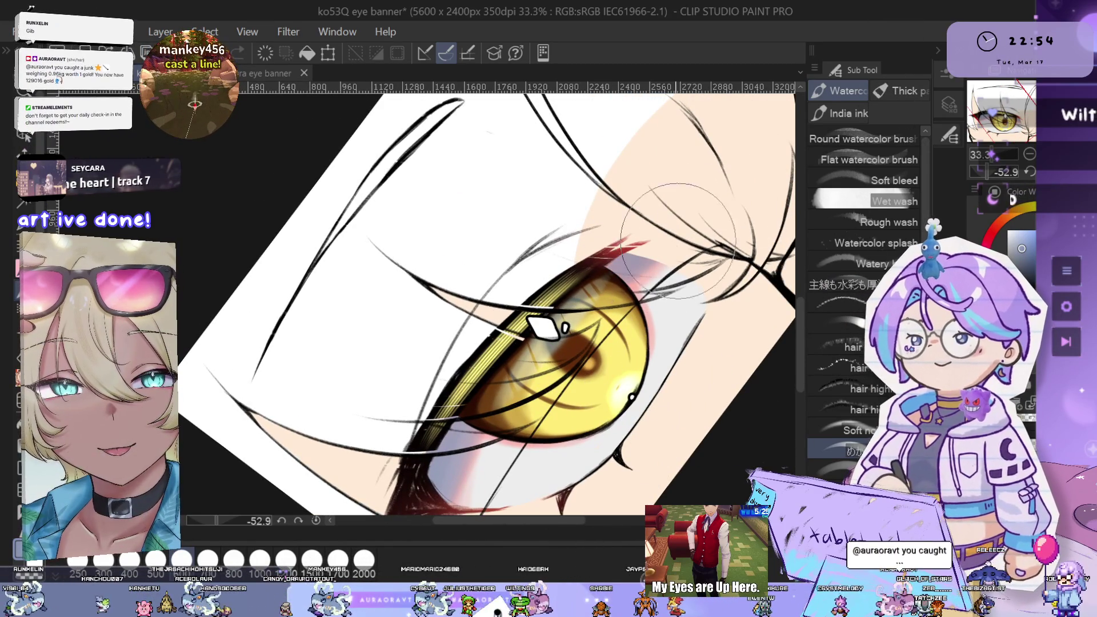
pyautogui.moveTo(675, 203); pyautogui.dragTo(670, 190)
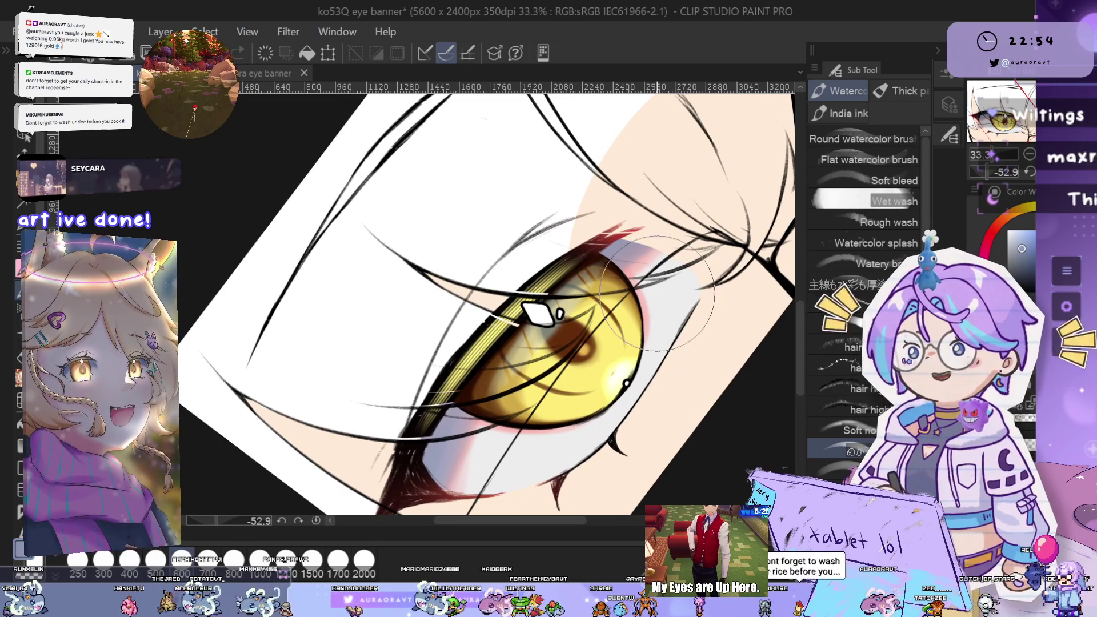
pyautogui.moveTo(659, 305); pyautogui.dragTo(644, 337)
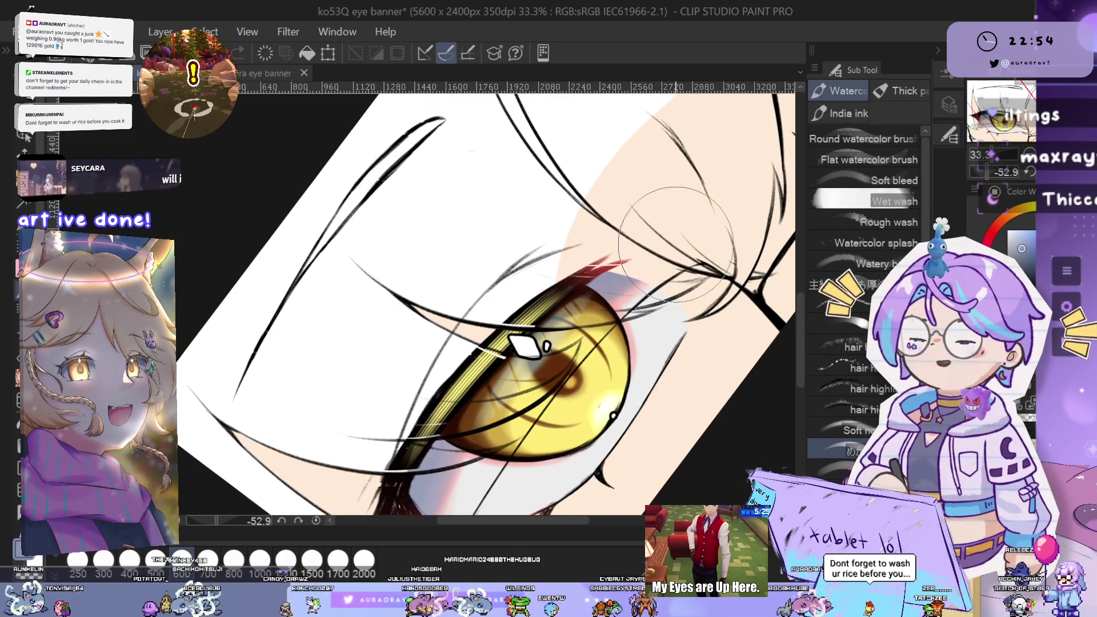
pyautogui.scroll(1, 625, 291)
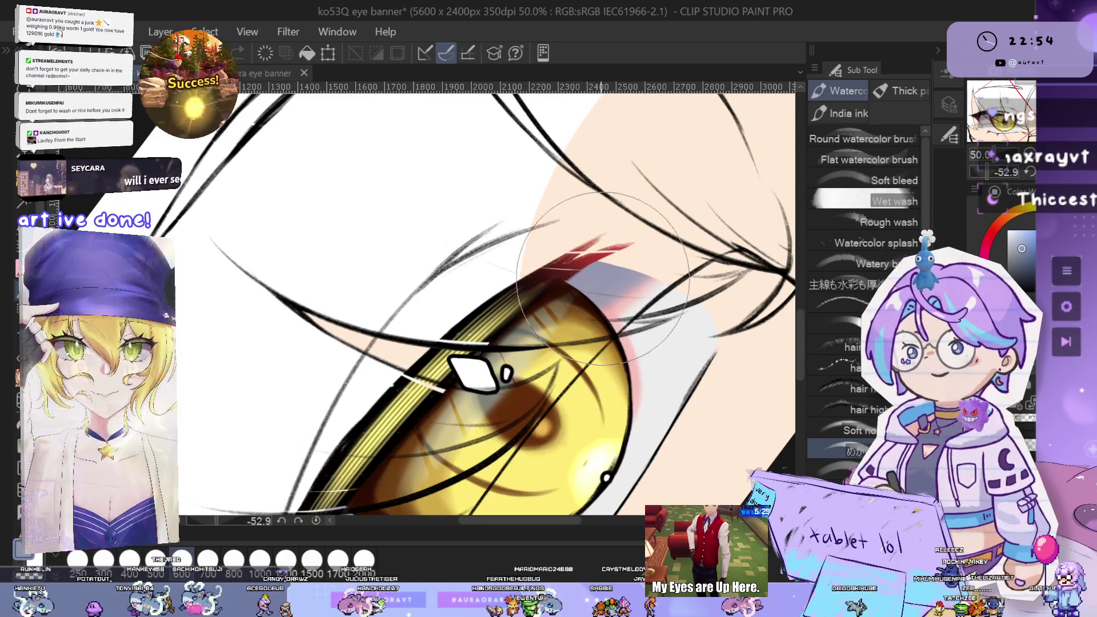
pyautogui.scroll(-2, 612, 284)
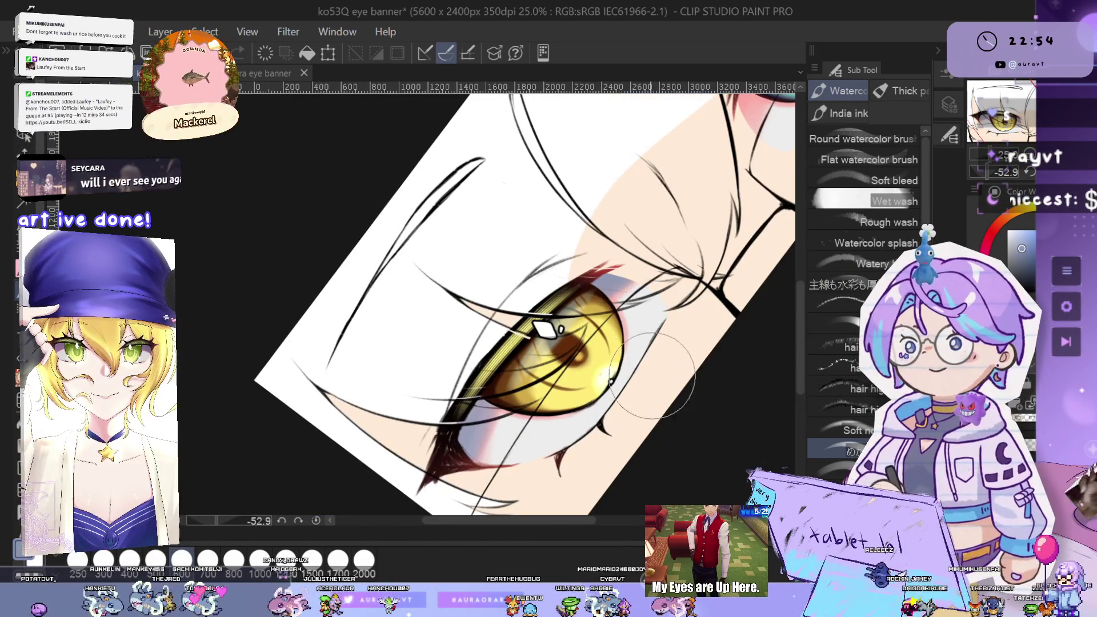
pyautogui.moveTo(645, 469); pyautogui.dragTo(647, 349)
pyautogui.scroll(2, 565, 350)
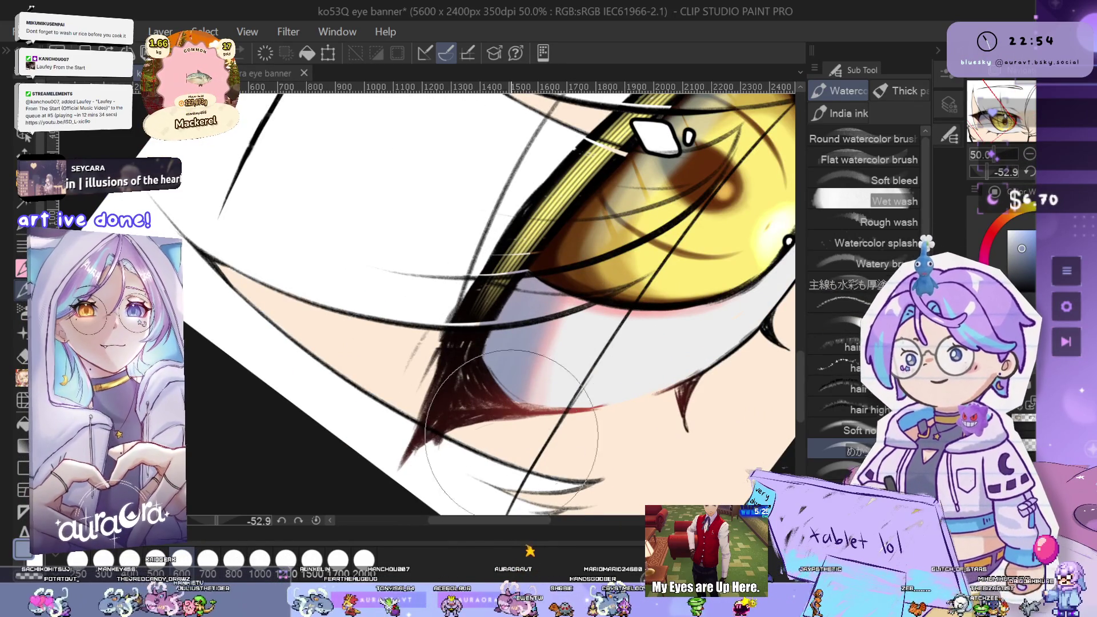
pyautogui.scroll(-2, 524, 280)
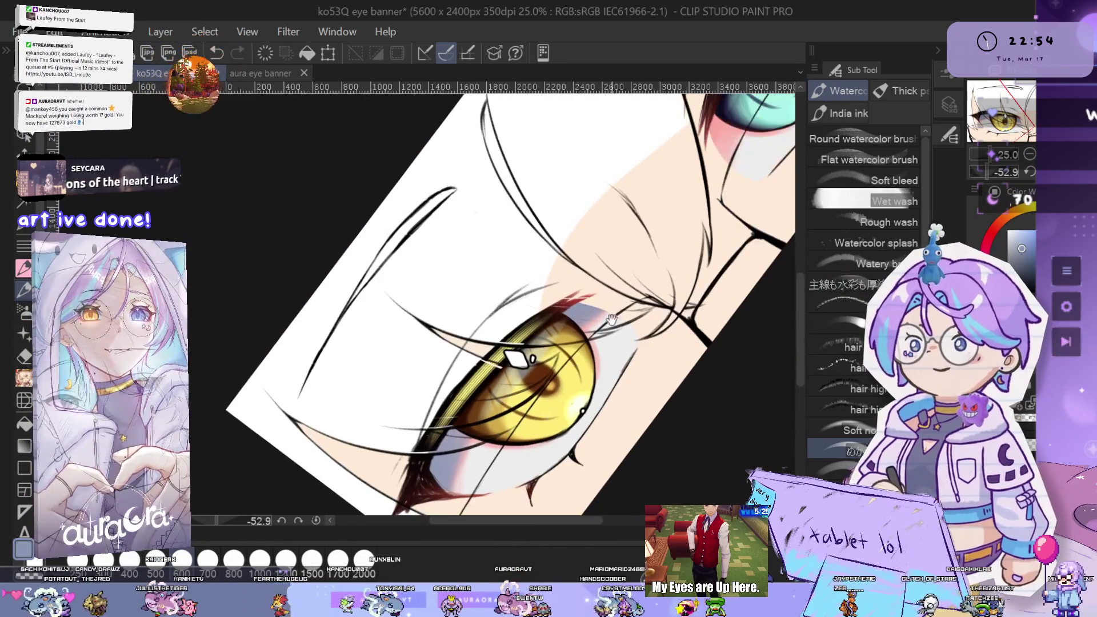
pyautogui.scroll(2, 556, 280)
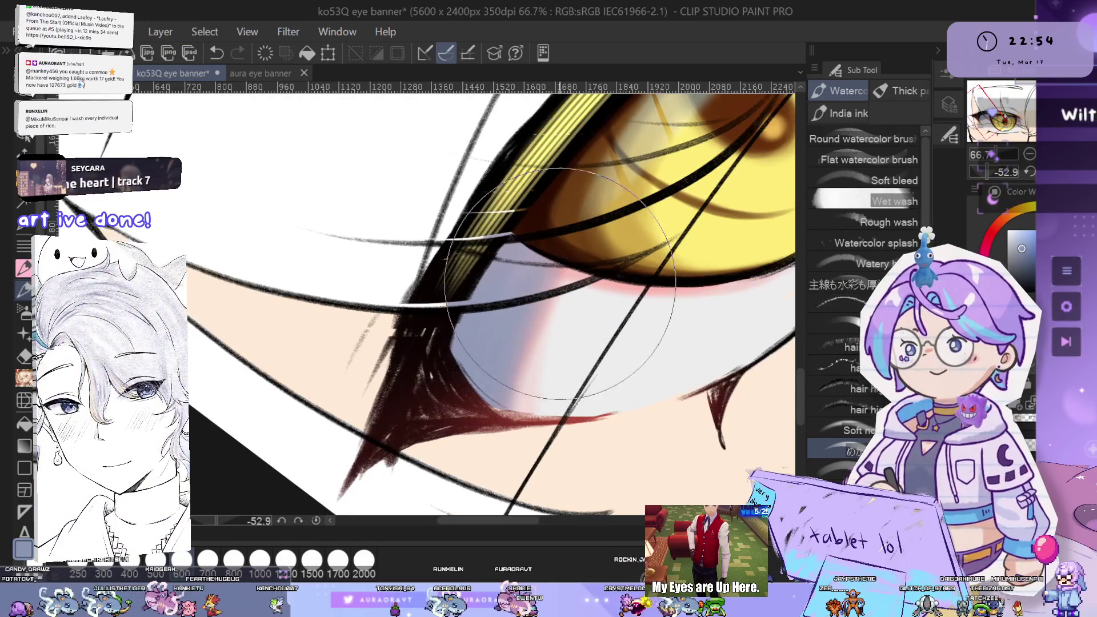
pyautogui.scroll(-2, 654, 258)
pyautogui.scroll(-1, 654, 259)
# Shade the teal eye's white beside the iris and under the lashes lavender-grey
pyautogui.moveTo(698, 184); pyautogui.dragTo(589, 309)
pyautogui.scroll(3, 611, 265)
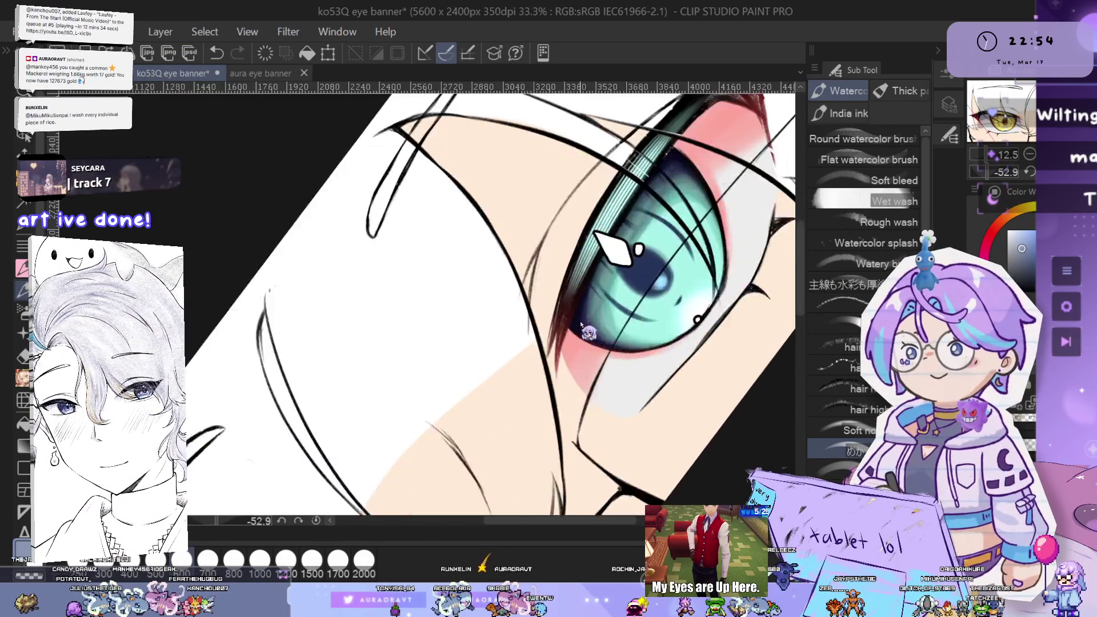
pyautogui.scroll(-1, 612, 265)
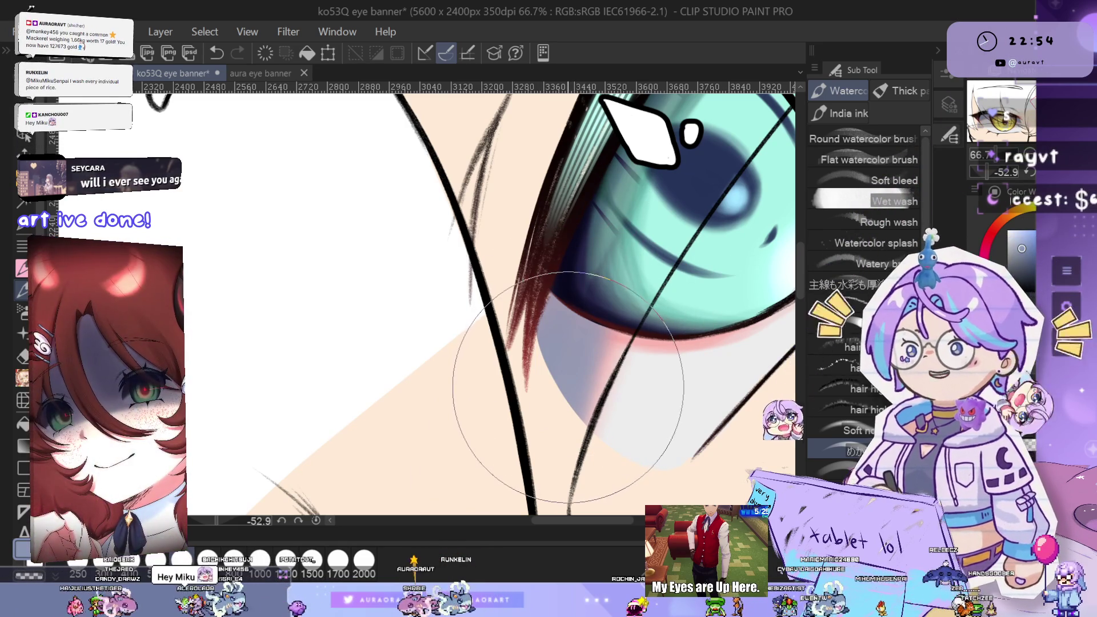
pyautogui.moveTo(604, 384); pyautogui.dragTo(576, 358)
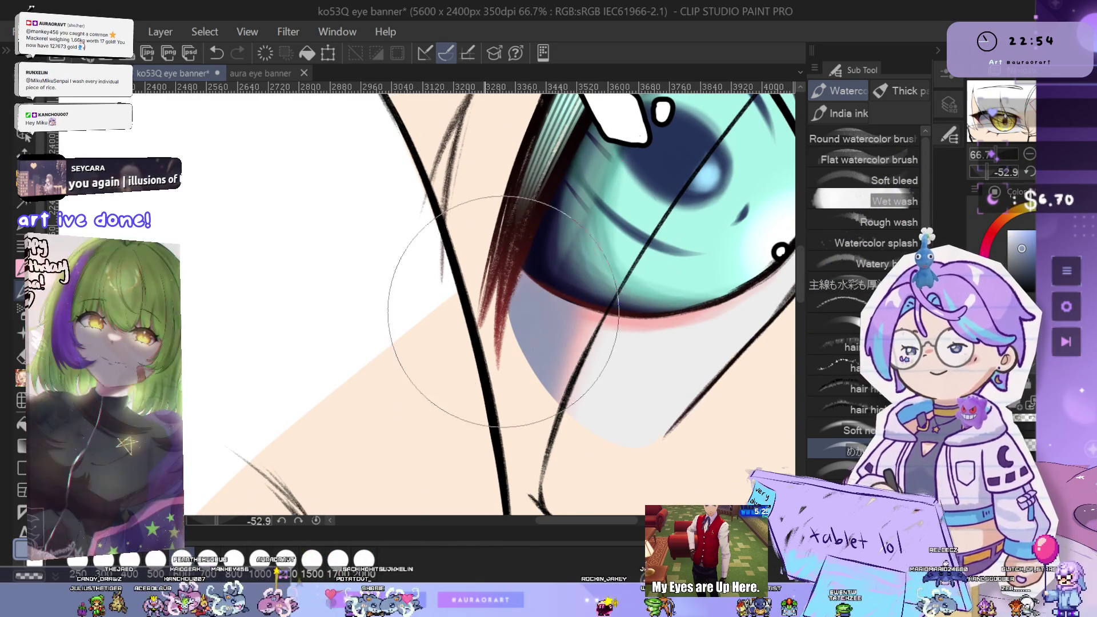
pyautogui.scroll(-1, 528, 274)
pyautogui.moveTo(528, 274); pyautogui.dragTo(610, 241)
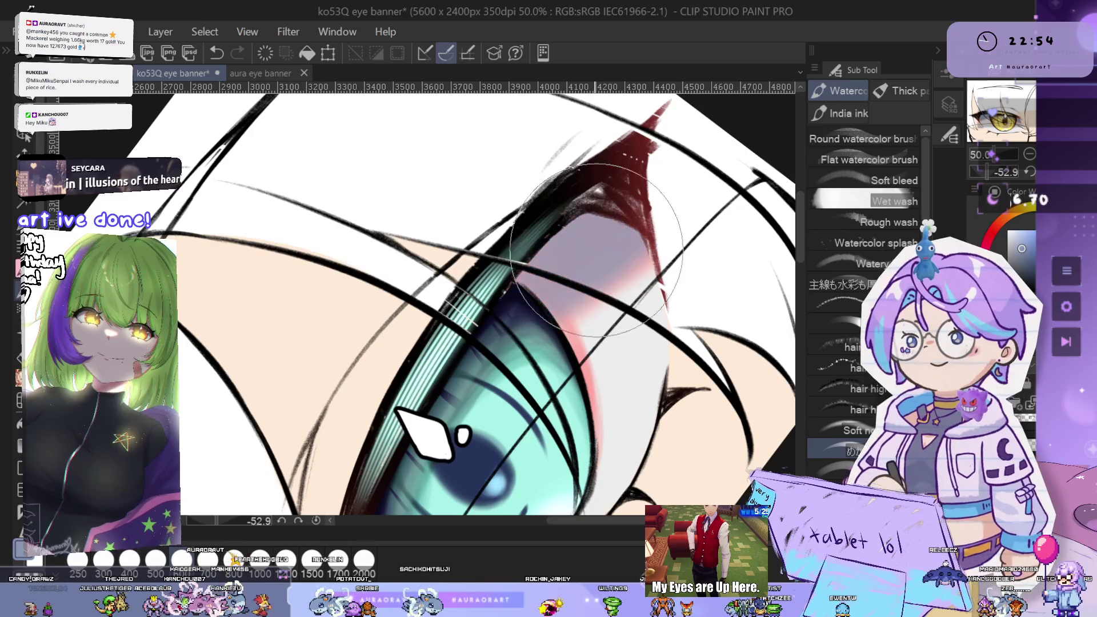